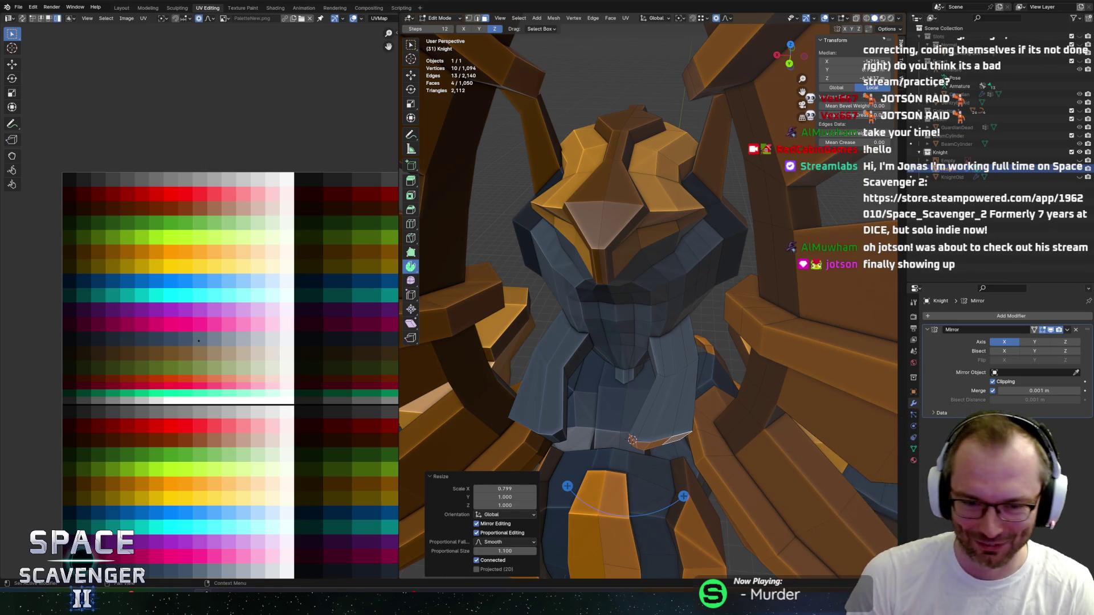
Add a new edge loop across the knight's torso and slide it into a better position.
left_click(687, 370, "alt")
key("ctrl+r")
middle_click_drag(689, 371, 679, 348)
left_click(678, 348)
left_click(681, 345)
key("g")
key("g")
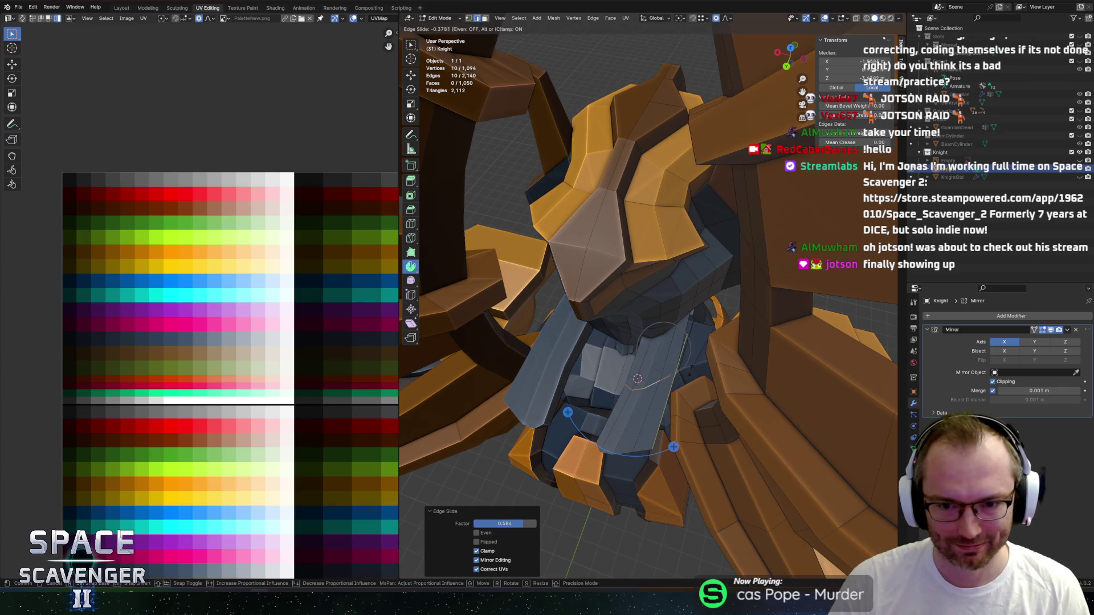
left_click(634, 379)
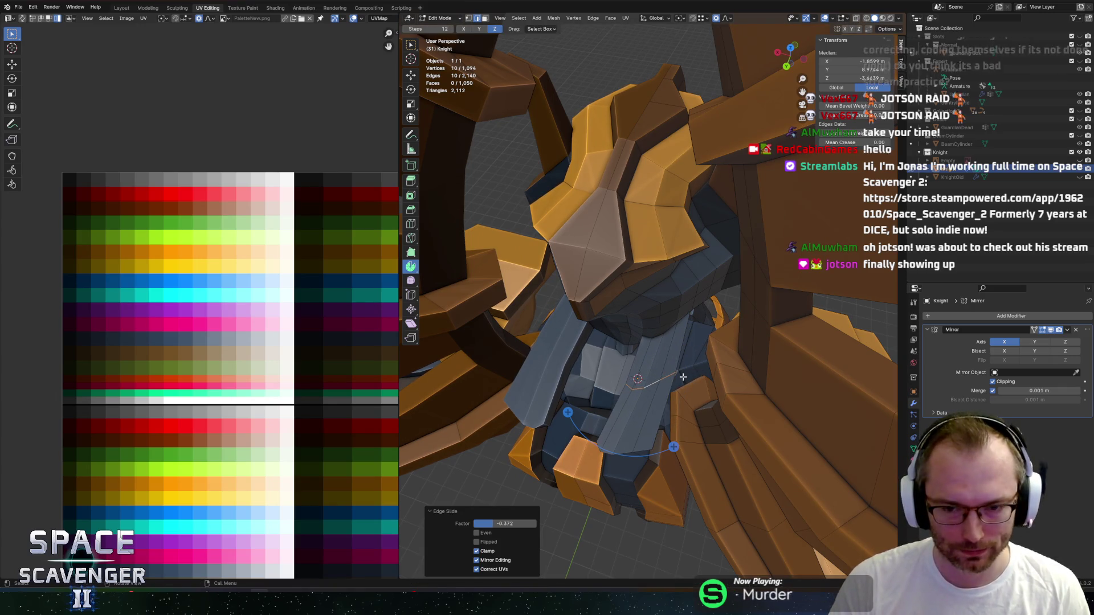
Edge-slide a single chest edge to a new position.
scroll(633, 379, "up", 6)
left_click(638, 430)
key("g")
key("g")
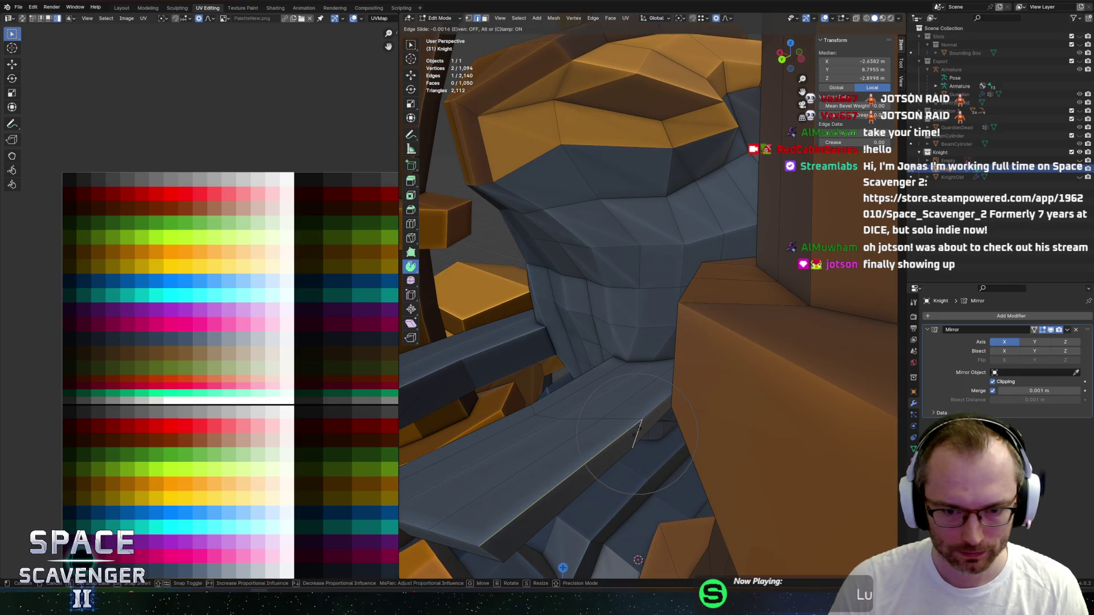
left_click(624, 448)
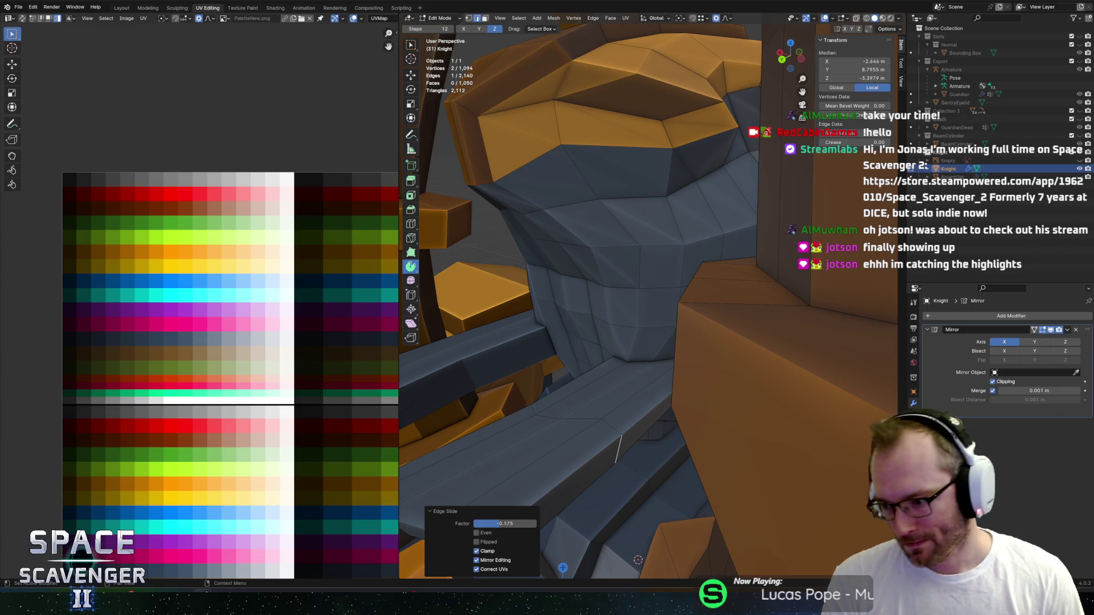
middle_click_drag(570, 496, 647, 480)
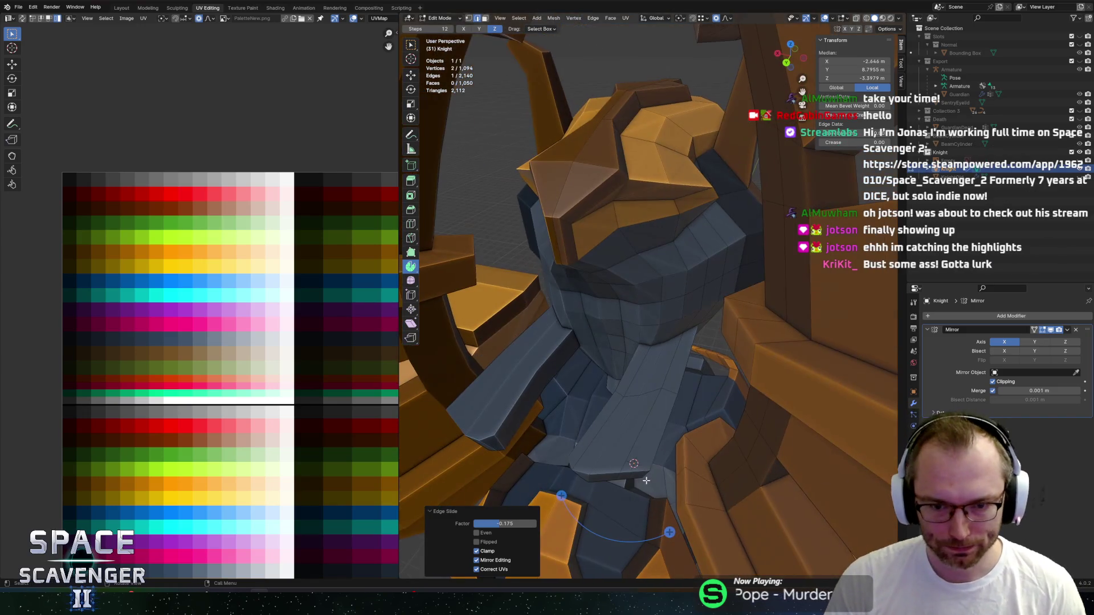
scroll(659, 431, "up", 5)
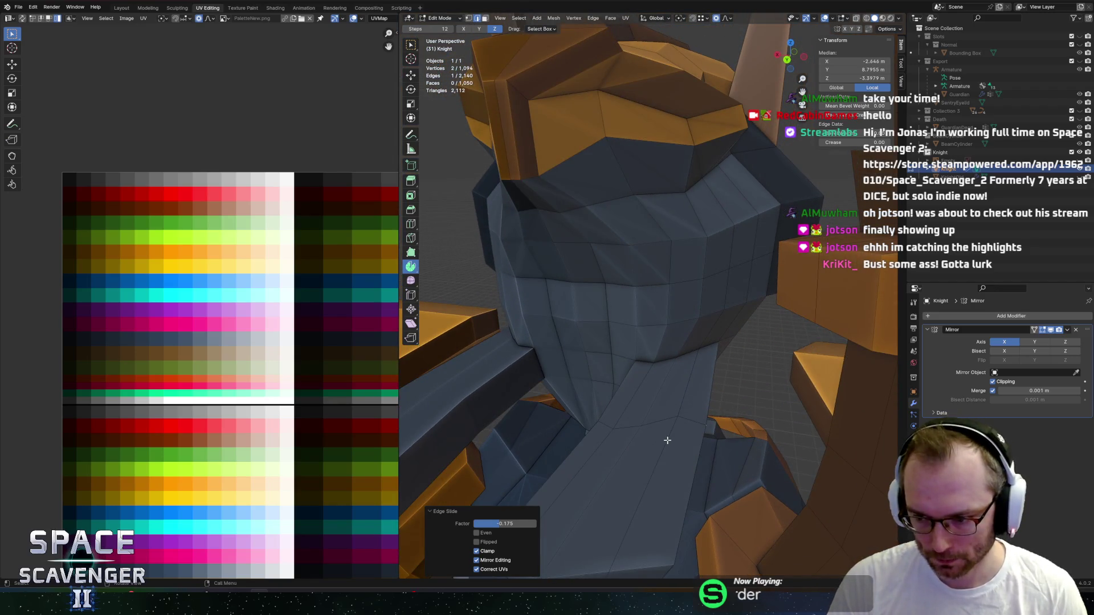
key("1")
left_click(676, 415)
key("g")
key("g")
key("Escape")
mouse_move(677, 407)
middle_mouse_down()
mouse_move(648, 281)
mouse_move(655, 309)
mouse_move(678, 313)
mouse_move(641, 399)
mouse_move(674, 382)
mouse_move(607, 387)
mouse_move(620, 342)
mouse_move(620, 353)
mouse_move(648, 354)
mouse_move(633, 373)
mouse_move(697, 380)
mouse_move(686, 380)
mouse_move(657, 330)
mouse_move(678, 321)
mouse_move(836, 336)
mouse_move(655, 422)
middle_mouse_up()
left_click(639, 397, "shift")
key("g")
key("g")
left_click(639, 397)
key("Tab")
scroll(631, 408, "down", 8)
scroll(669, 386, "up", 2)
scroll(686, 380, "up", 3)
scroll(678, 320, "up", 3)
scroll(644, 433, "up", 4)
key("Tab")
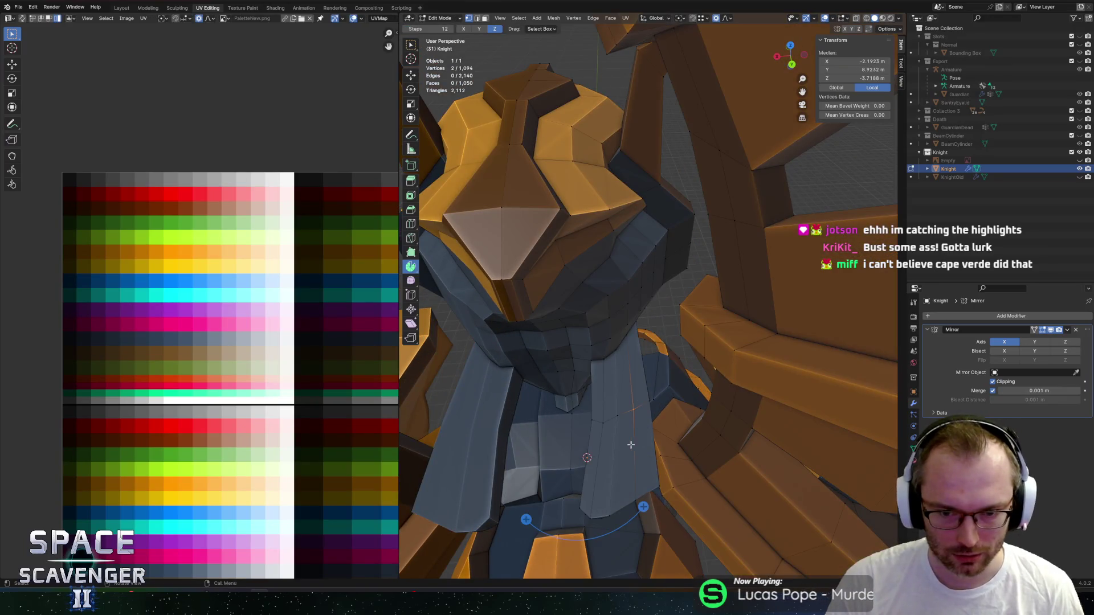
Add two loop cuts across the knight's lower torso.
key("ctrl+r")
left_click(617, 469)
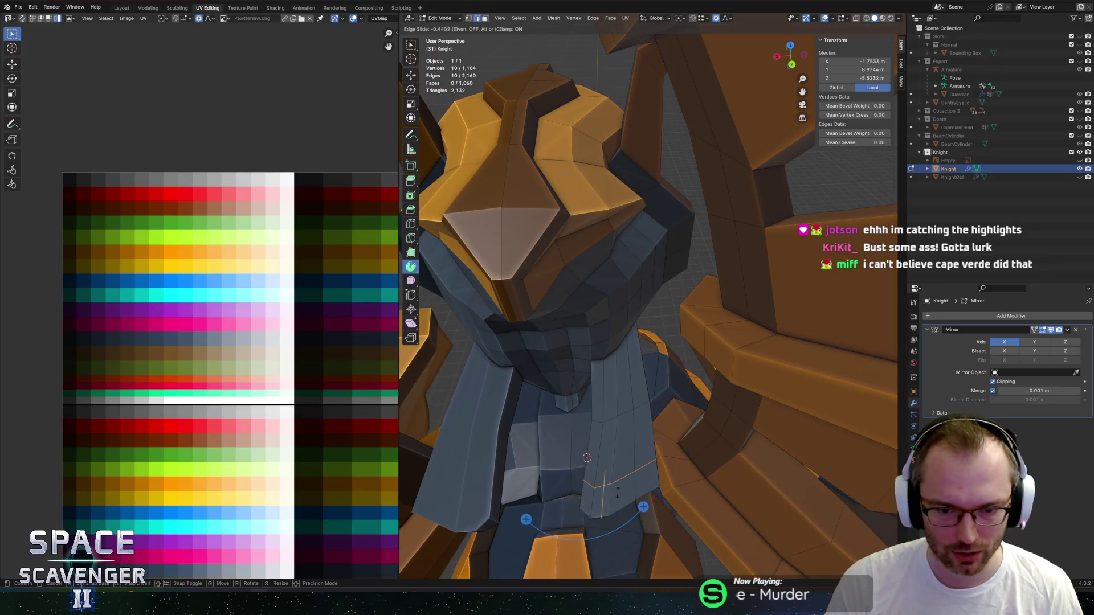
left_click(618, 491)
left_click(619, 497, "alt+shift")
middle_click_drag(619, 497, 645, 397)
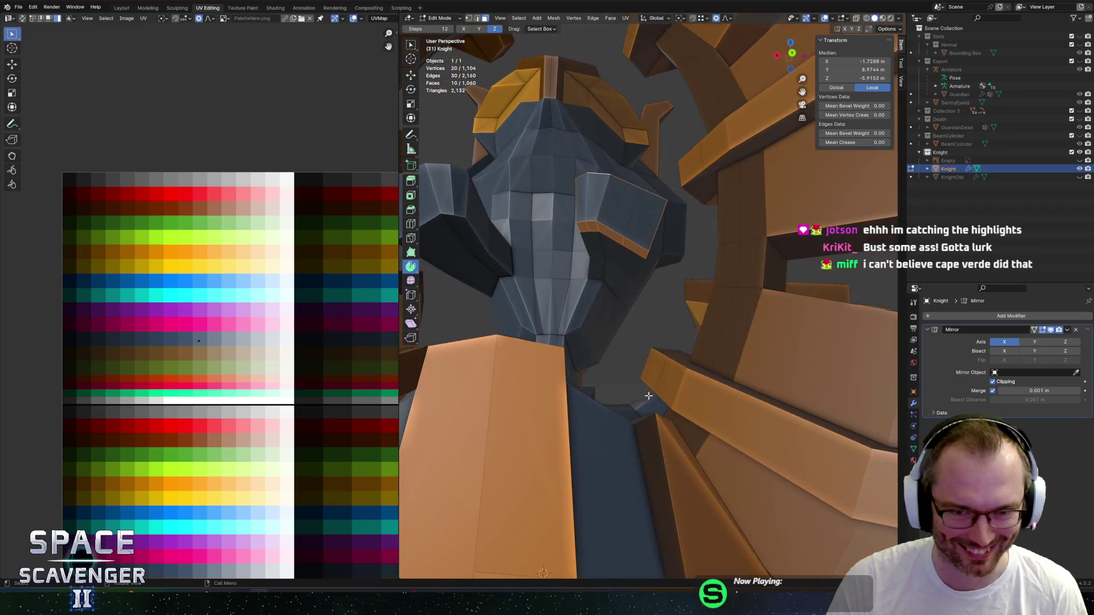
Select the four shoulder-pad faces for recolouring.
left_click(587, 200, "shift")
left_click(593, 197, "shift")
left_click(626, 213, "shift")
left_click(636, 217, "shift")
mouse_move(635, 217)
middle_mouse_down()
mouse_move(676, 307)
mouse_move(719, 312)
middle_mouse_up()
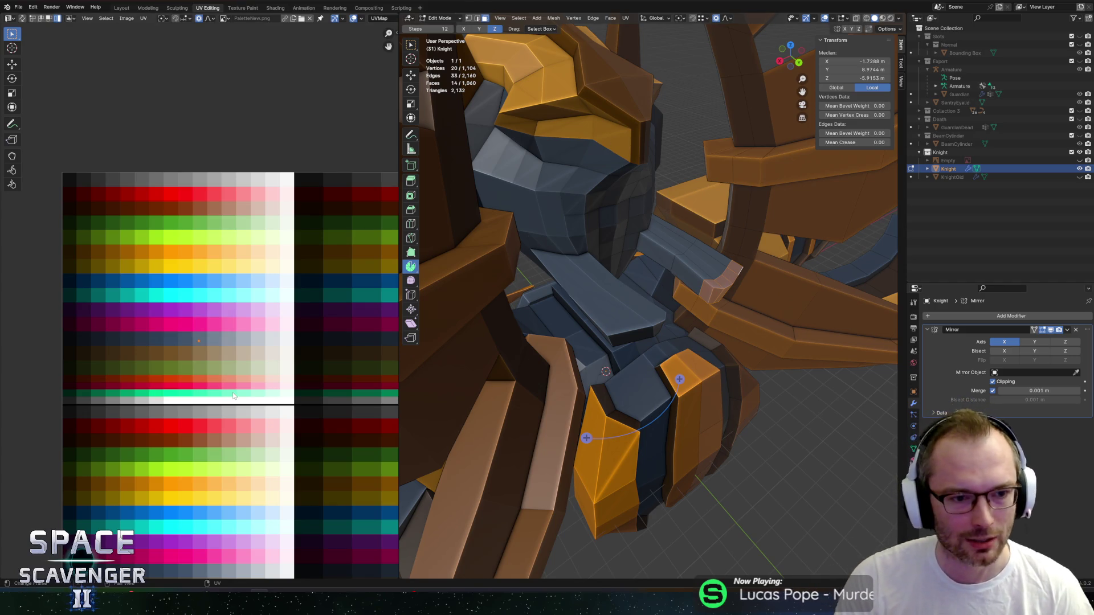
Move the shoulder-pad faces' UVs onto the orange row of the palette.
key("g")
left_click(362, 310)
mouse_move(570, 310)
middle_mouse_down()
mouse_move(587, 320)
mouse_move(599, 288)
mouse_move(599, 300)
mouse_move(639, 298)
mouse_move(733, 278)
mouse_move(701, 243)
mouse_move(664, 256)
mouse_move(721, 275)
mouse_move(655, 285)
mouse_move(613, 269)
mouse_move(711, 272)
mouse_move(658, 279)
mouse_move(722, 255)
mouse_move(655, 261)
middle_mouse_up()
Cancel a stray move, select another face, and return to Object Mode.
key("g")
key("Escape")
left_click(611, 270, "shift")
key("Tab")
scroll(657, 279, "down", 6)
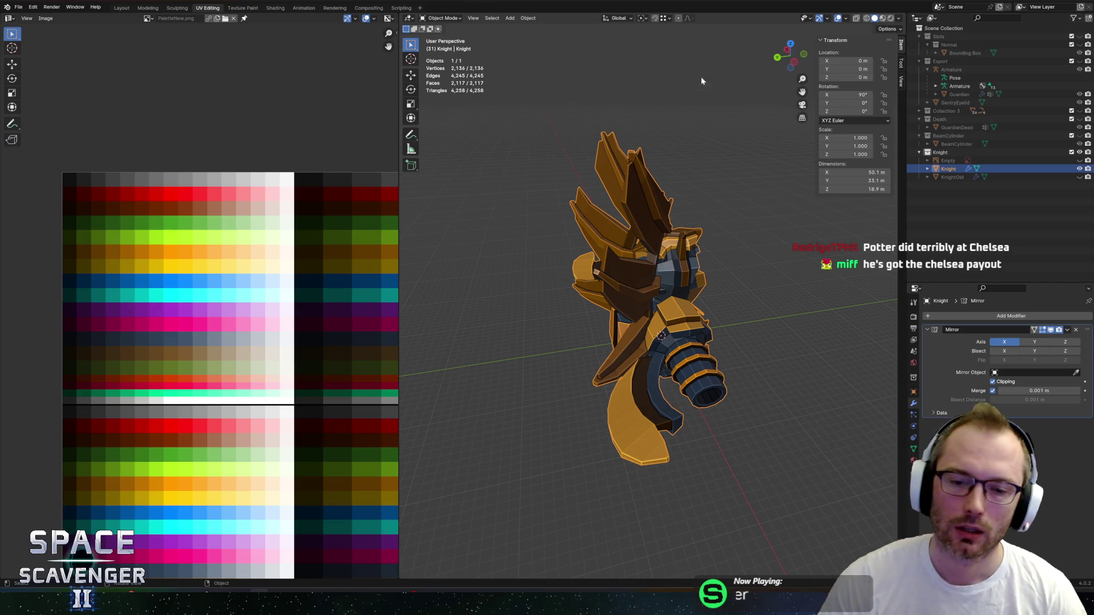
Orbit around the knight to inspect its arm cannon and wings, then switch to the browser.
middle_click_drag(592, 272, 608, 380)
mouse_move(583, 414)
middle_mouse_down()
mouse_move(602, 297)
mouse_move(621, 337)
mouse_move(671, 245)
mouse_move(758, 217)
mouse_move(734, 212)
mouse_move(684, 235)
mouse_move(734, 227)
mouse_move(737, 286)
mouse_move(617, 291)
mouse_move(665, 282)
mouse_move(684, 231)
mouse_move(771, 210)
mouse_move(722, 229)
mouse_move(753, 256)
middle_mouse_up()
scroll(722, 229, "down", 4)
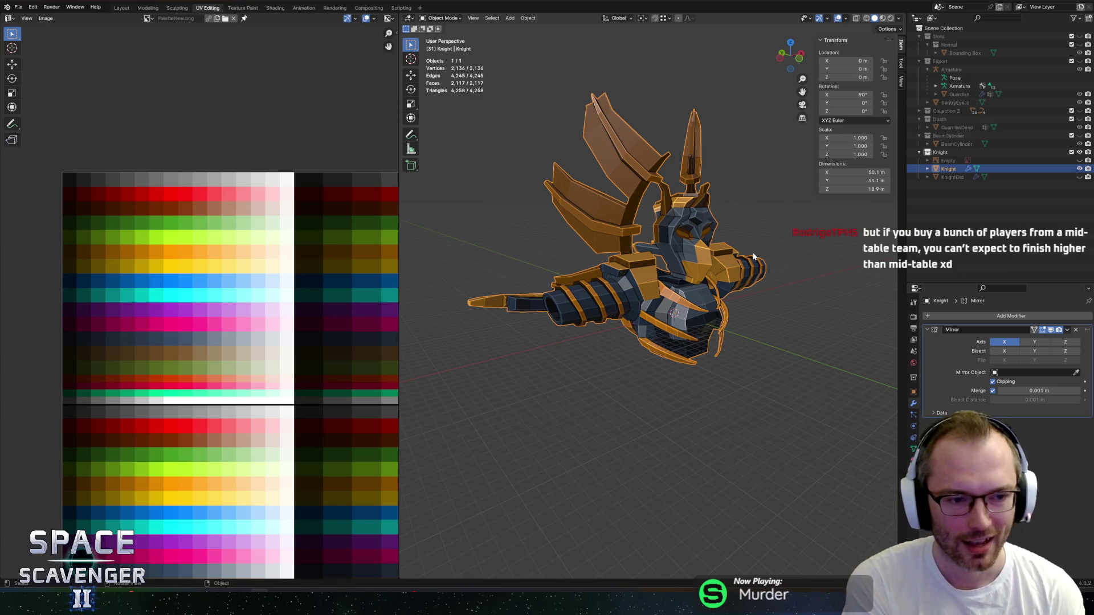
mouse_move(678, 222)
middle_mouse_down()
mouse_move(570, 312)
mouse_move(481, 316)
mouse_move(622, 290)
mouse_move(842, 275)
mouse_move(628, 267)
mouse_move(698, 332)
mouse_move(657, 325)
mouse_move(692, 333)
mouse_move(698, 304)
mouse_move(648, 284)
mouse_move(702, 283)
middle_mouse_up()
scroll(682, 311, "up", 3)
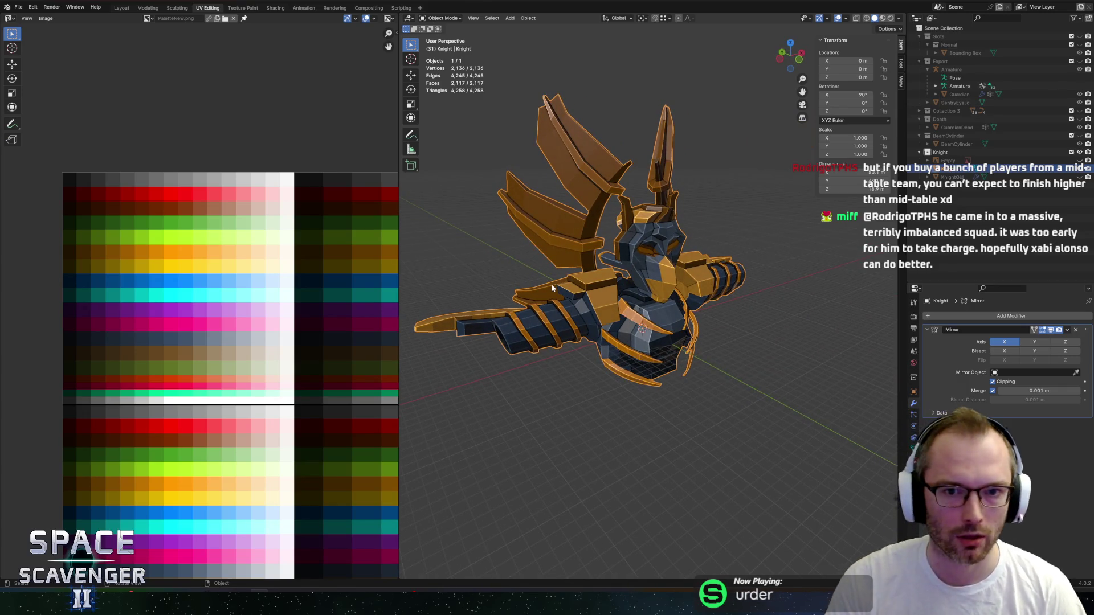
mouse_move(563, 285)
middle_mouse_down()
mouse_move(583, 332)
mouse_move(722, 339)
mouse_move(569, 340)
mouse_move(660, 251)
mouse_move(690, 282)
mouse_move(658, 279)
mouse_move(663, 289)
mouse_move(711, 321)
mouse_move(704, 342)
mouse_move(698, 332)
middle_mouse_up()
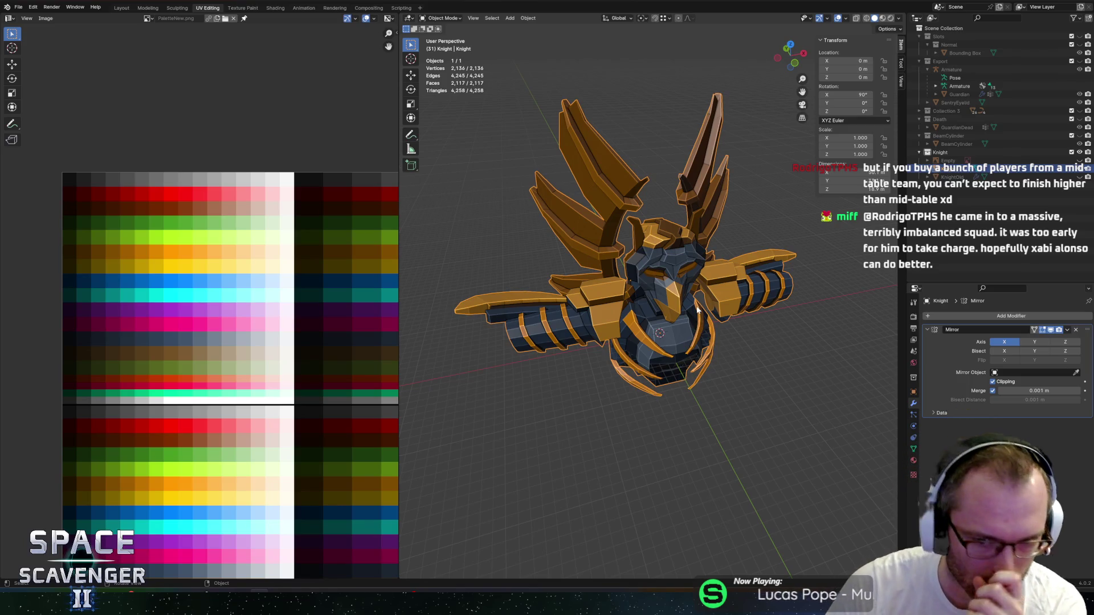
middle_click_drag(576, 356, 651, 274)
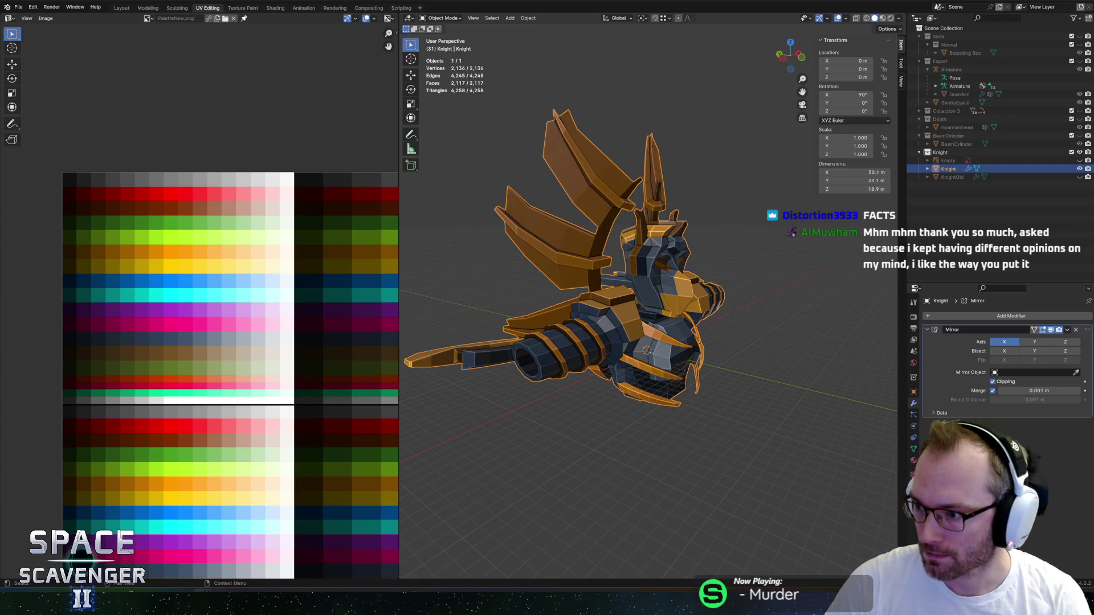
key("alt+Tab")
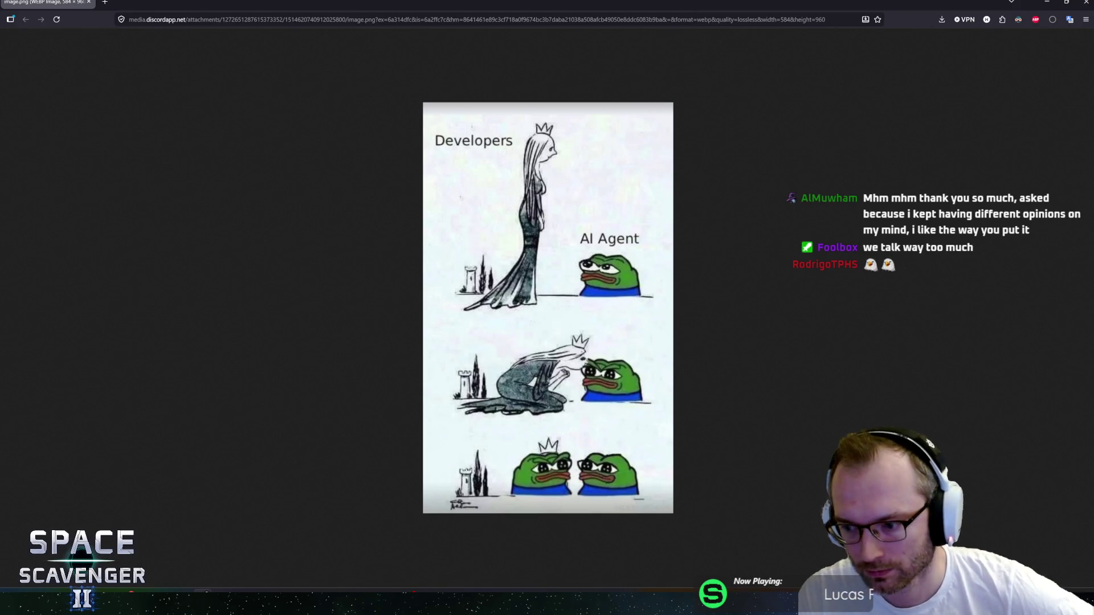
Restore, shrink and move aside the meme browser window, then close it to reveal Blender.
left_click_drag(371, 2, 532, 33)
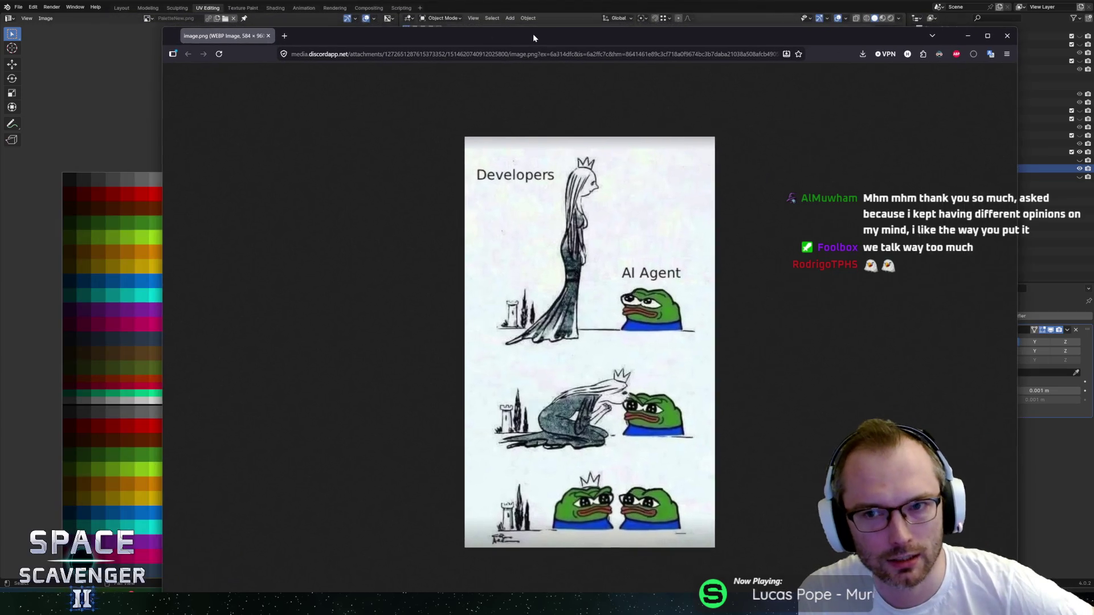
mouse_move(164, 26)
left_mouse_down()
mouse_move(274, 110)
mouse_move(313, 171)
left_mouse_up()
mouse_move(523, 177)
left_mouse_down()
mouse_move(462, 55)
mouse_move(483, 69)
left_mouse_up()
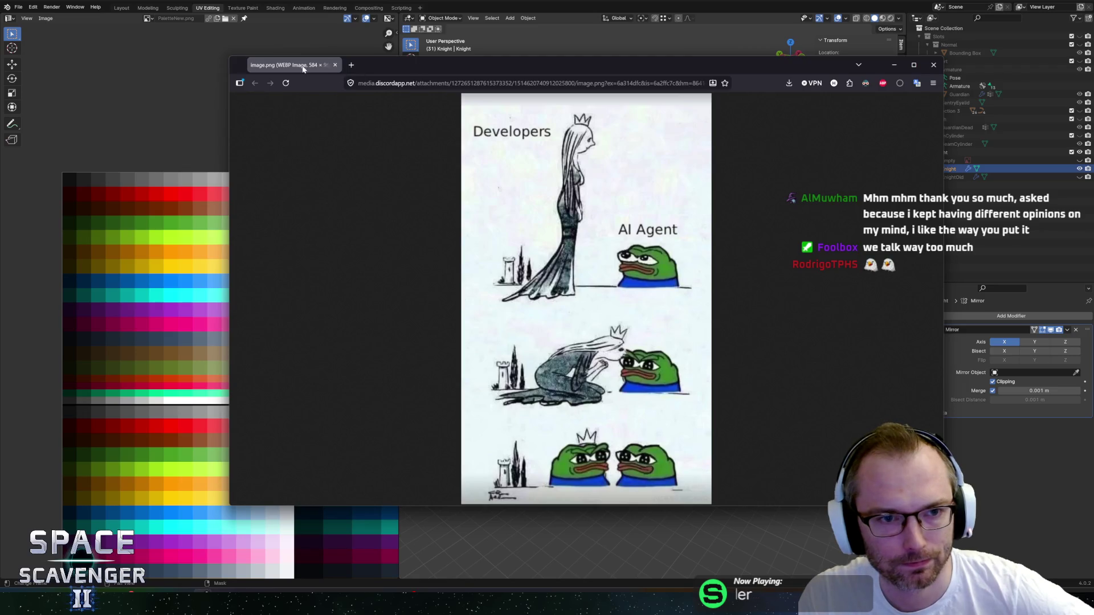
left_click(335, 64)
mouse_move(569, 394)
middle_mouse_down()
mouse_move(488, 420)
mouse_move(557, 405)
mouse_move(522, 346)
mouse_move(573, 364)
mouse_move(561, 341)
mouse_move(592, 342)
mouse_move(572, 331)
mouse_move(583, 326)
mouse_move(678, 331)
mouse_move(641, 297)
mouse_move(641, 244)
mouse_move(513, 248)
middle_mouse_up()
In Edit Mode, select some armour faces and scale them up slightly with proportional editing.
key("Tab")
key("a")
key("ctrl+z")
left_click(569, 313, "ctrl")
scroll(641, 244, "up", 3)
key("s")
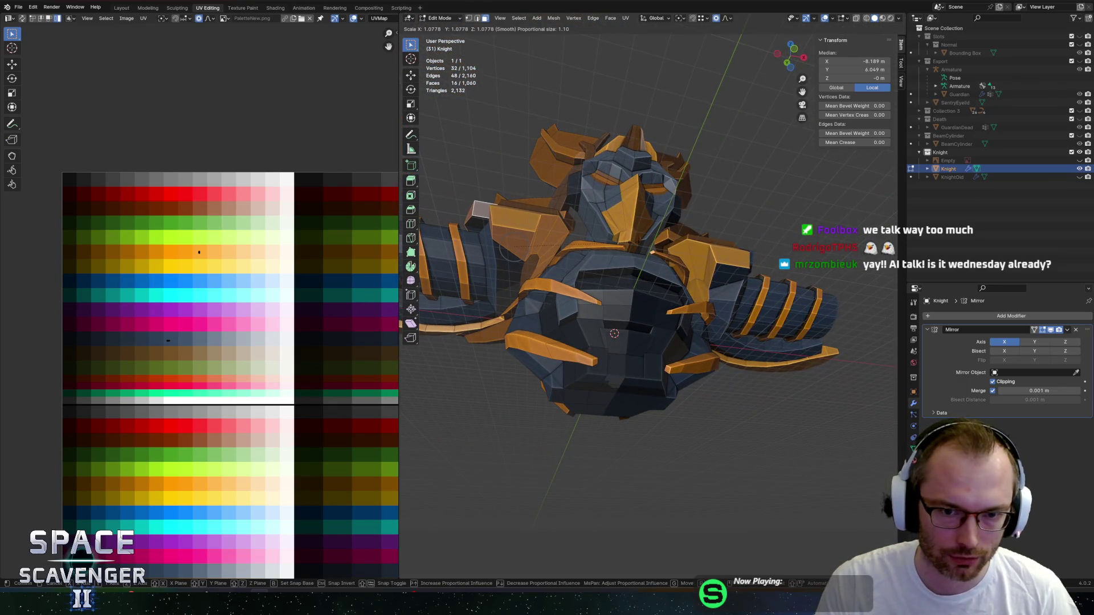
left_click(510, 249)
Add faces on the cannon arm and slide their UVs horizontally to another palette colour.
middle_click_drag(510, 249, 570, 228)
left_click(547, 177, "shift")
mouse_move(547, 176)
middle_mouse_down()
mouse_move(700, 200)
mouse_move(649, 188)
mouse_move(603, 158)
mouse_move(627, 165)
mouse_move(674, 140)
mouse_move(640, 212)
mouse_move(661, 270)
middle_mouse_up()
left_click(676, 137, "shift")
scroll(675, 137, "down", 6)
scroll(639, 212, "up", 5)
key("g")
key("x")
left_click(124, 354)
Select the whole mesh and toggle between Object and Edit Mode while inspecting the knight.
key("a")
key("Tab")
scroll(627, 287, "down", 5)
key("Tab")
scroll(576, 300, "up", 4)
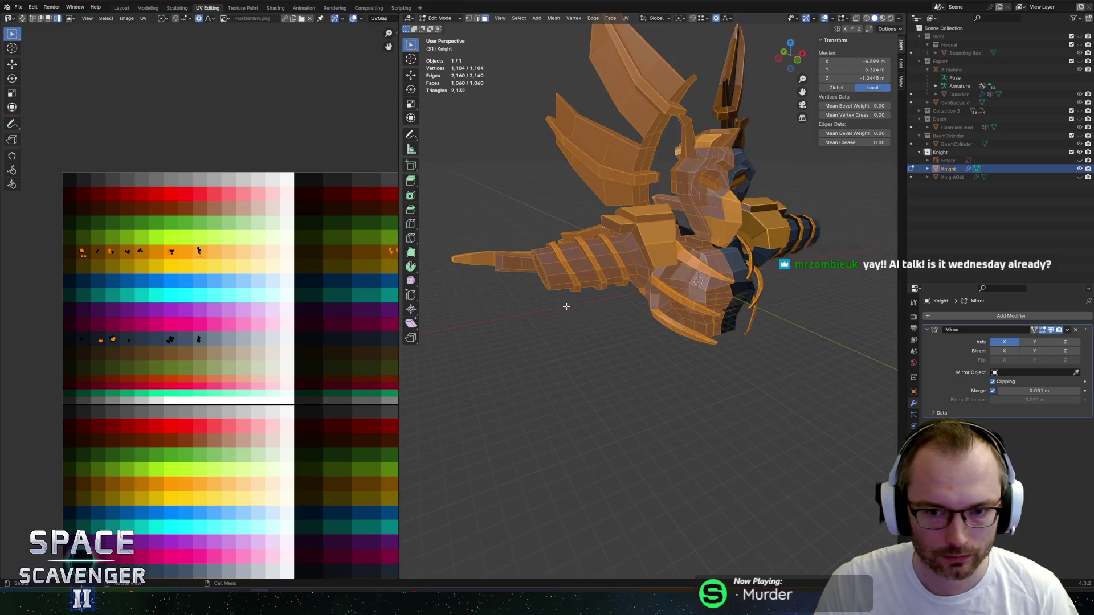
middle_click_drag(759, 320, 718, 325)
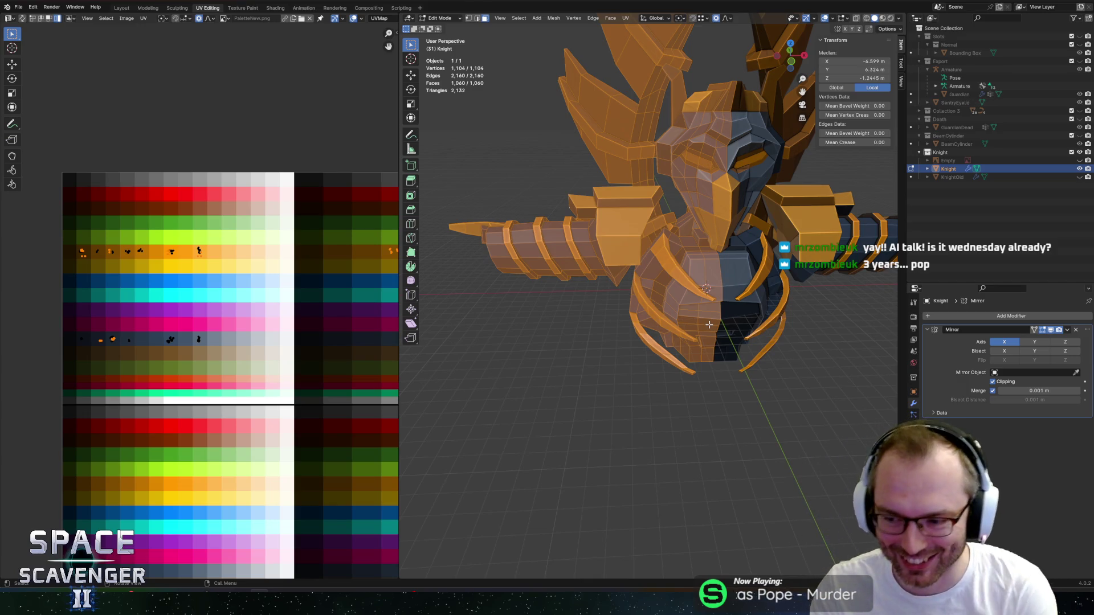
mouse_move(654, 393)
middle_mouse_down()
mouse_move(603, 265)
mouse_move(676, 182)
mouse_move(689, 220)
mouse_move(601, 233)
mouse_move(627, 198)
mouse_move(624, 263)
middle_mouse_up()
scroll(611, 292, "up", 4)
key("Tab")
key("Tab")
key("Tab")
scroll(627, 198, "up", 3)
key("Tab")
scroll(624, 263, "down", 5)
Select the dark block's bottom rim edges and stretch them downward along Z.
key("2")
left_click(559, 260)
middle_click_drag(558, 259, 642, 237)
key("3")
left_click(670, 201)
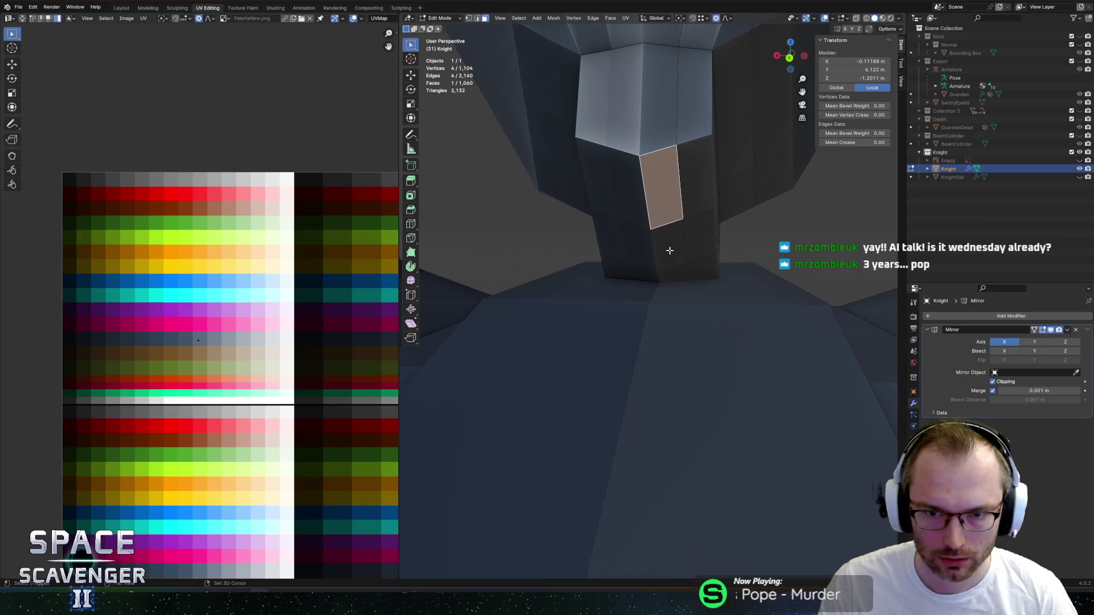
key("2")
left_click(664, 149)
left_click(684, 140, "shift")
key("g")
key("z")
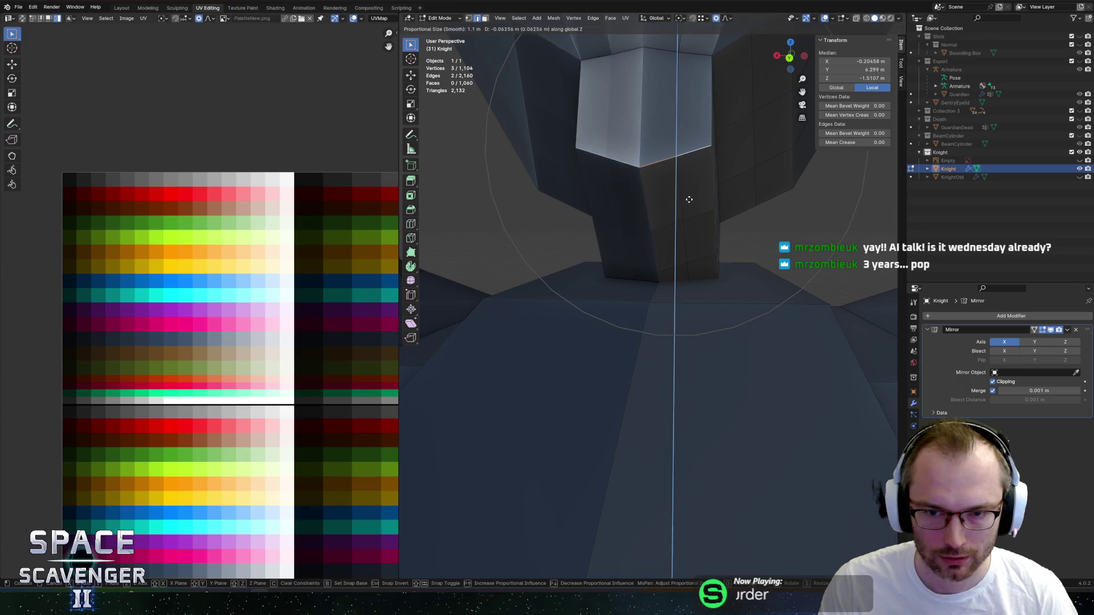
left_click(701, 413)
Undo the downward stretch, deselect everything, and enable X-ray.
mouse_move(741, 316)
middle_mouse_down()
mouse_move(676, 308)
mouse_move(652, 320)
mouse_move(570, 320)
mouse_move(629, 273)
middle_mouse_up()
scroll(630, 273, "up", 2)
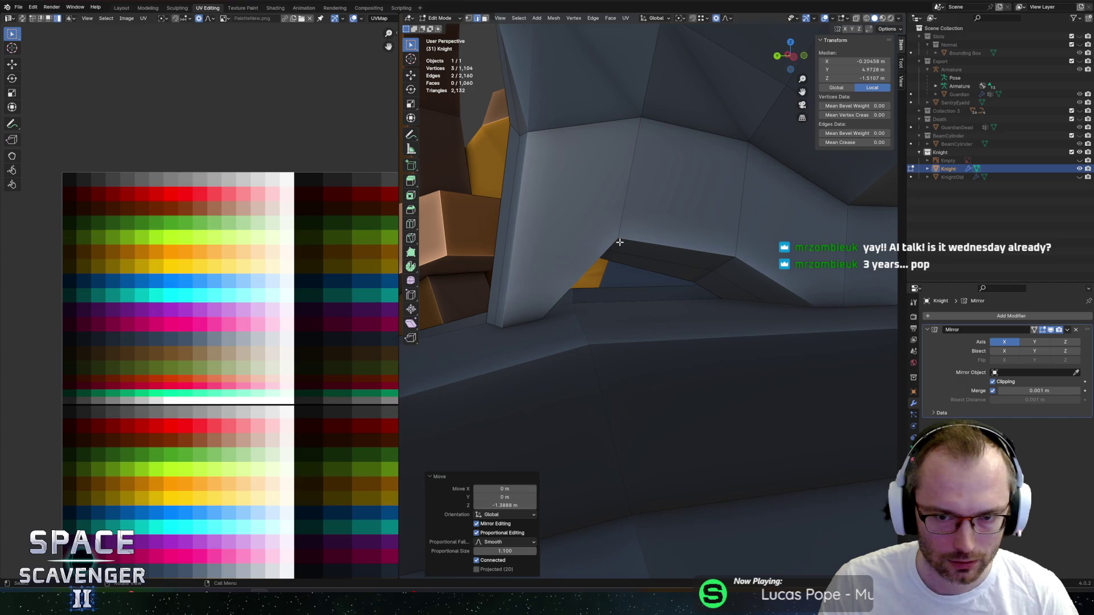
key("ctrl+z")
scroll(649, 253, "down", 2)
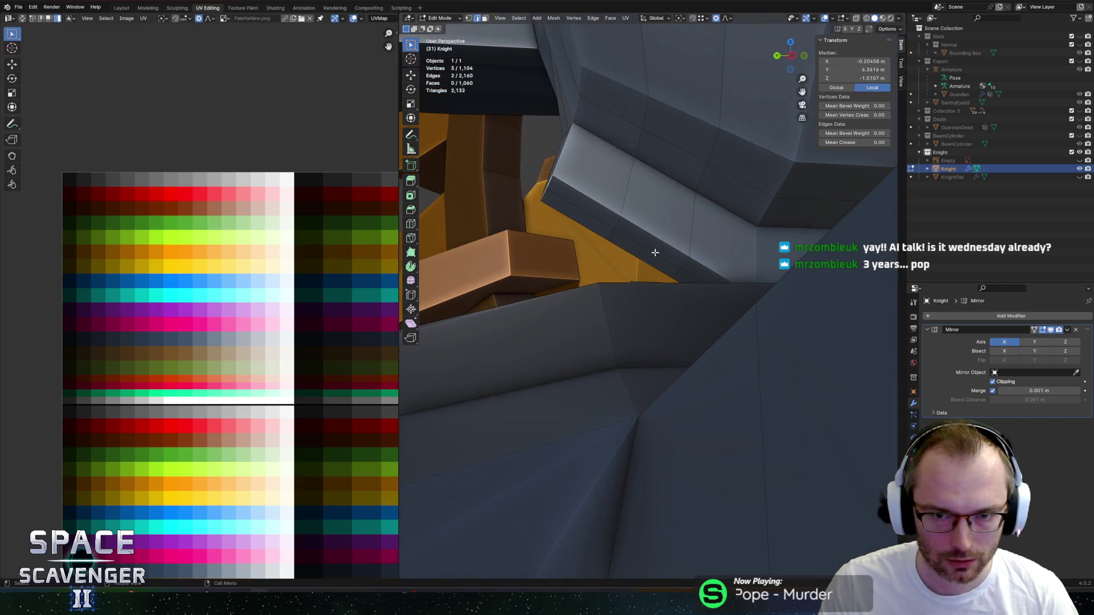
key("alt+a")
key("alt+z")
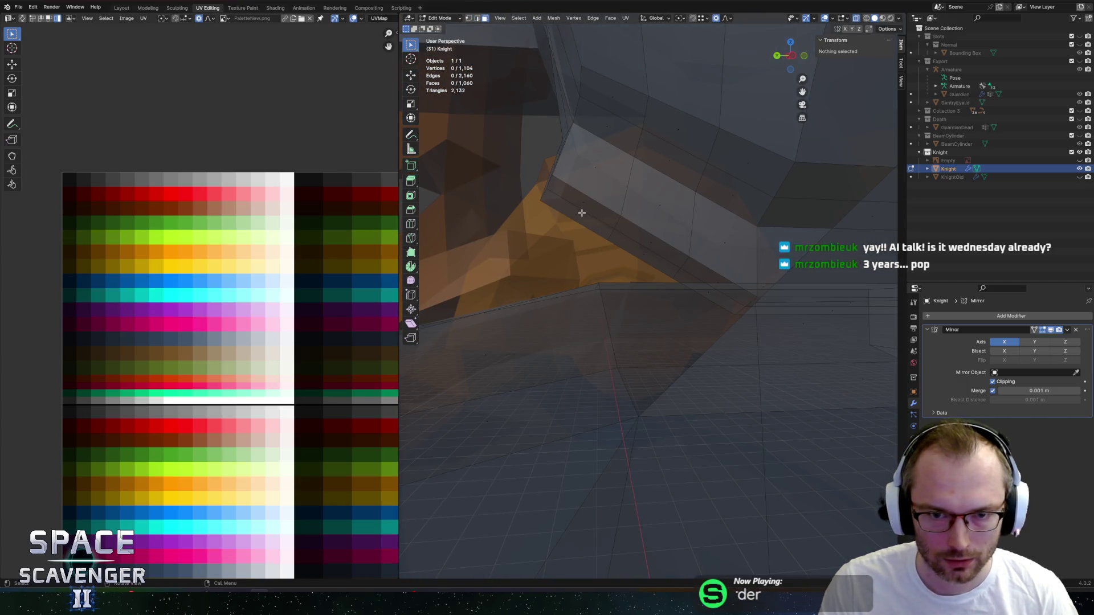
Select a thin shortest-path strip of faces across the torso.
left_click(583, 212)
mouse_move(583, 213)
middle_mouse_down()
mouse_move(715, 256)
mouse_move(627, 251)
middle_mouse_up()
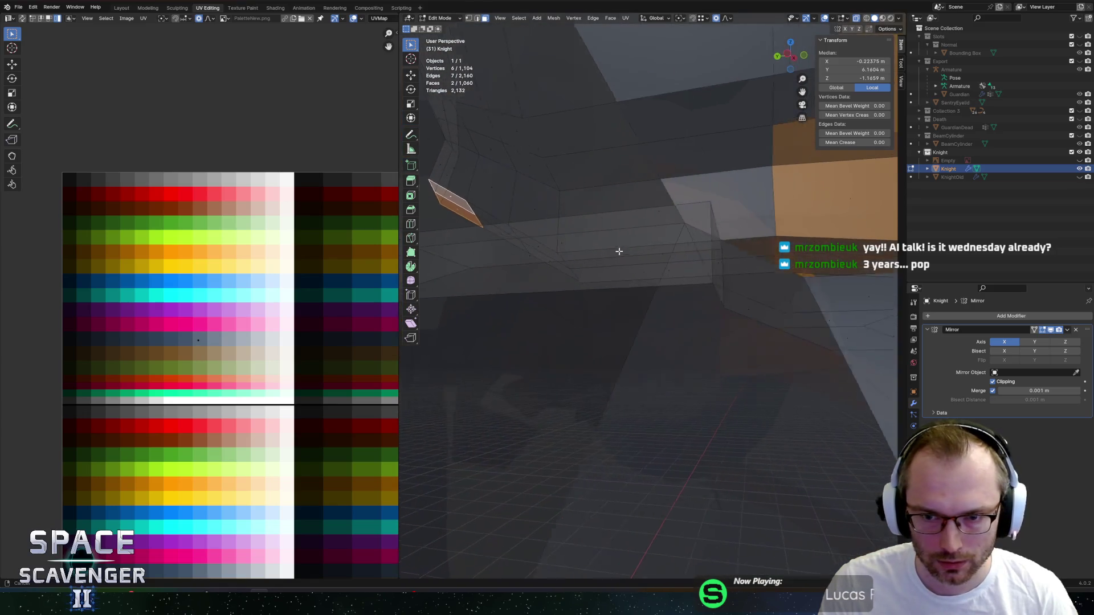
key("alt+z")
left_click(728, 256, "ctrl")
key("alt+z")
mouse_move(736, 268)
middle_mouse_down()
mouse_move(598, 261)
mouse_move(729, 160)
mouse_move(708, 196)
mouse_move(618, 227)
mouse_move(679, 232)
middle_mouse_up()
left_click(728, 159, "ctrl")
With a bounding box centre pivot, flatten the face strip by scaling Z to 0.
key("period")
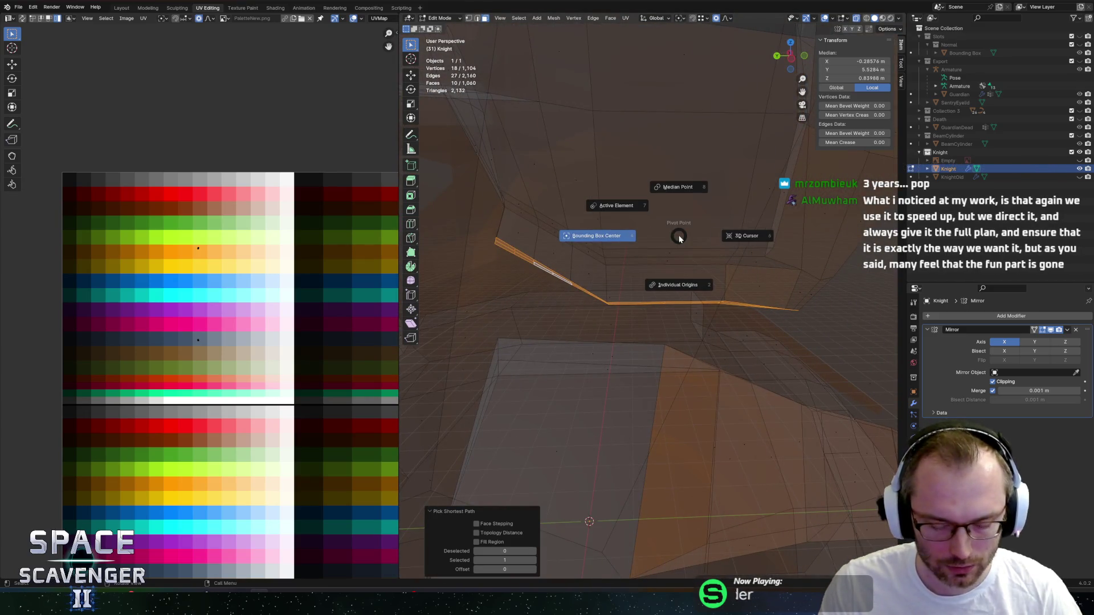
left_click(605, 234)
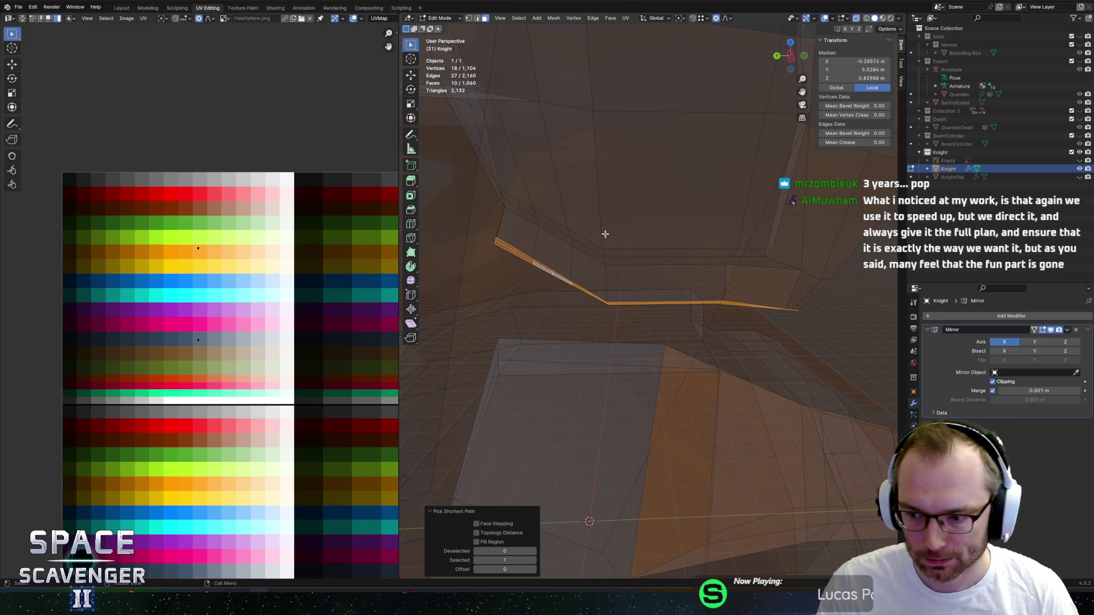
key("s")
key("z")
key("0")
key("Return")
Lower the flattened strip about 0.92 m along Z and turn off X-ray.
key("g")
key("z")
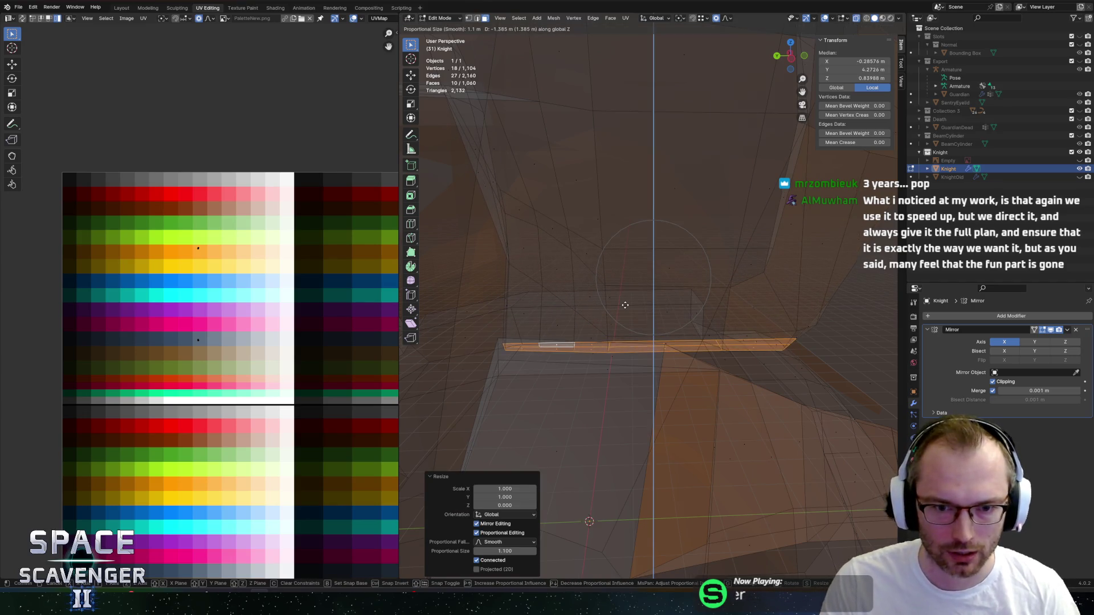
key("Escape")
key("alt+z")
key("alt+z")
mouse_move(678, 279)
middle_mouse_down()
mouse_move(750, 288)
mouse_move(741, 302)
middle_mouse_up()
key("g")
key("z")
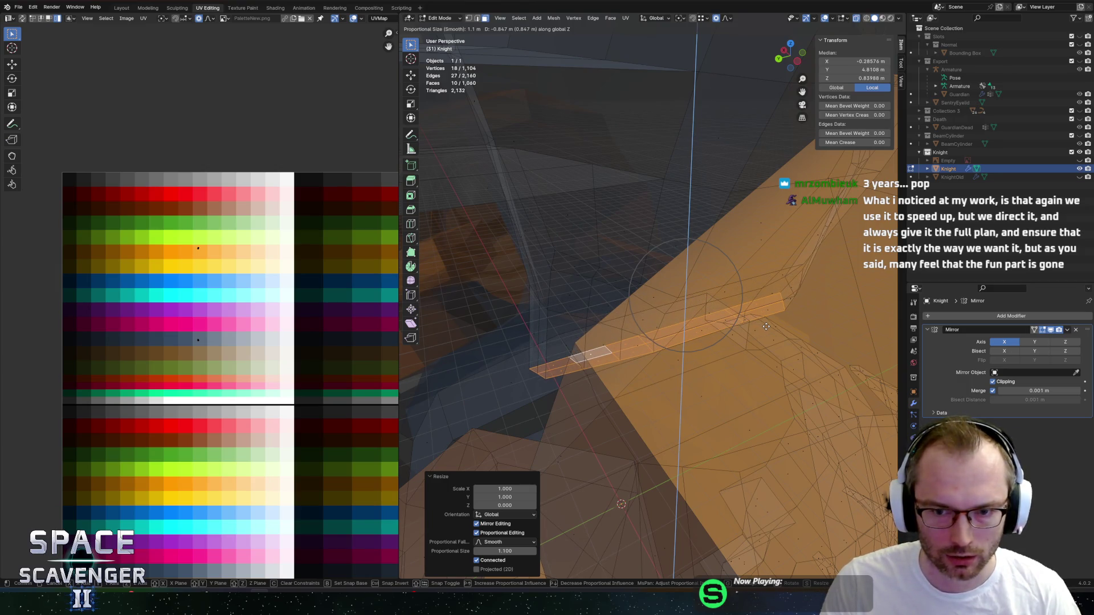
left_click(770, 330)
mouse_move(770, 329)
middle_mouse_down()
mouse_move(750, 266)
mouse_move(642, 264)
mouse_move(696, 272)
mouse_move(641, 280)
mouse_move(697, 277)
middle_mouse_up()
key("alt+z")
key("alt+z")
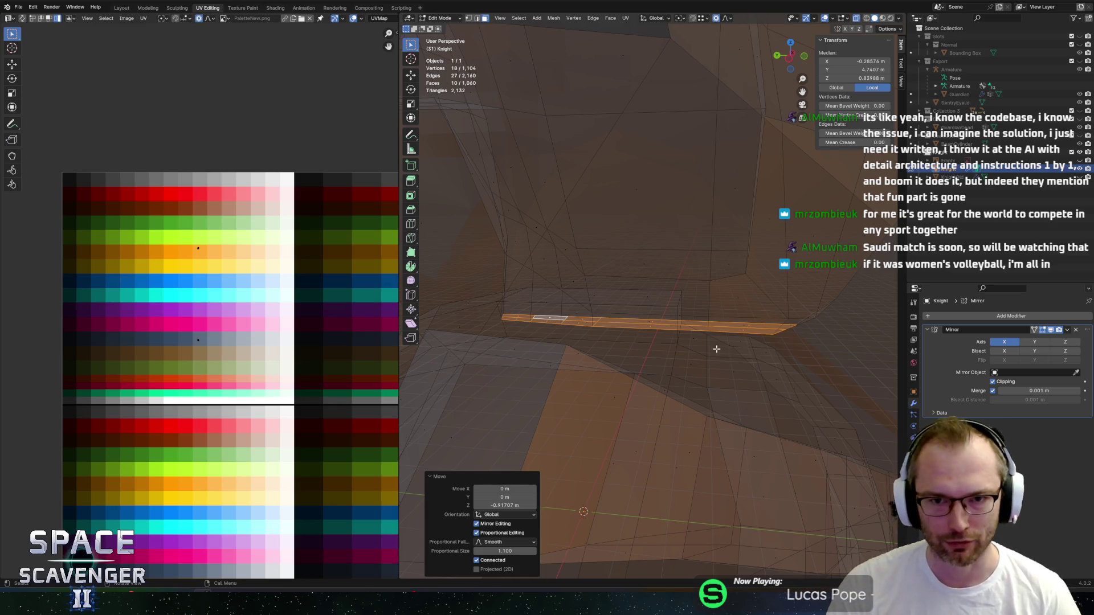
mouse_move(669, 72)
middle_mouse_down()
mouse_move(643, 196)
mouse_move(576, 224)
mouse_move(674, 144)
mouse_move(692, 270)
mouse_move(733, 299)
mouse_move(719, 286)
mouse_move(727, 281)
middle_mouse_up()
In X-ray, select a second strip of torso faces by shortest path.
key("alt+z")
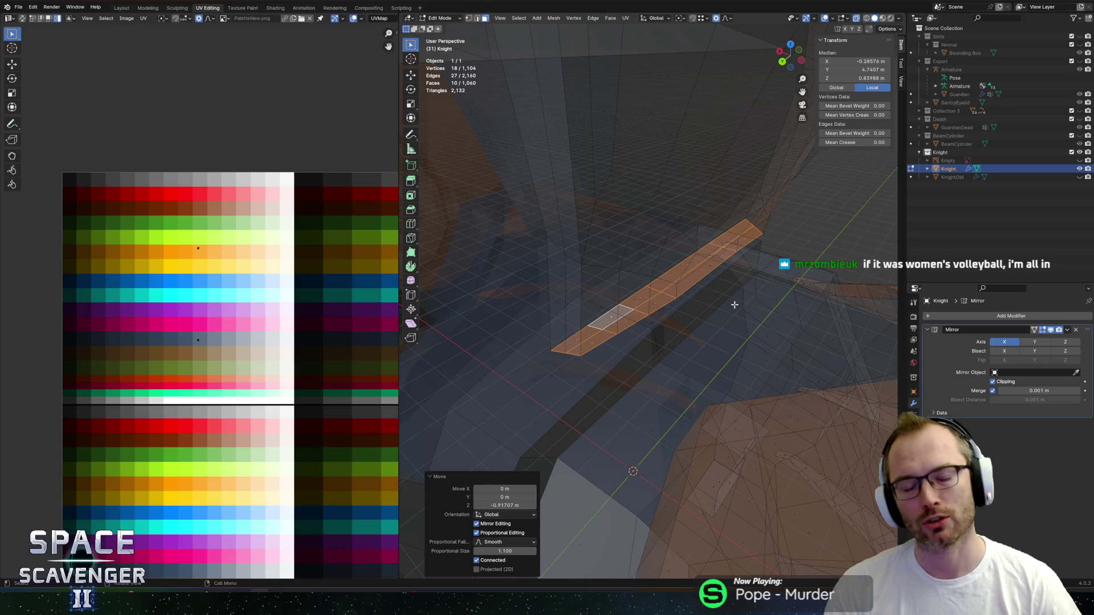
mouse_move(689, 357)
middle_mouse_down()
mouse_move(559, 349)
mouse_move(630, 386)
mouse_move(613, 367)
mouse_move(620, 356)
middle_mouse_up()
left_click(599, 347)
left_click(616, 360, "shift")
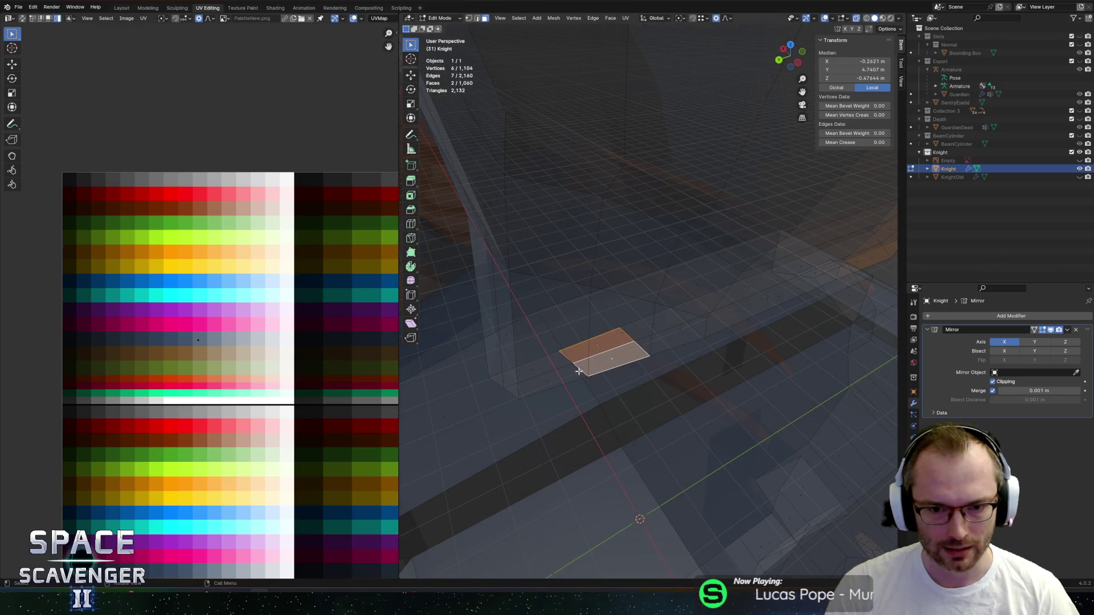
mouse_move(540, 371)
middle_mouse_down()
mouse_move(725, 391)
mouse_move(708, 362)
mouse_move(648, 334)
mouse_move(674, 337)
mouse_move(649, 369)
mouse_move(682, 371)
mouse_move(724, 349)
mouse_move(686, 359)
mouse_move(630, 342)
mouse_move(705, 373)
mouse_move(660, 361)
mouse_move(690, 395)
mouse_move(711, 378)
mouse_move(689, 369)
mouse_move(708, 361)
mouse_move(720, 378)
mouse_move(627, 362)
mouse_move(715, 356)
middle_mouse_up()
left_click(683, 371, "shift")
left_click(761, 344, "ctrl")
left_click(597, 361, "shift")
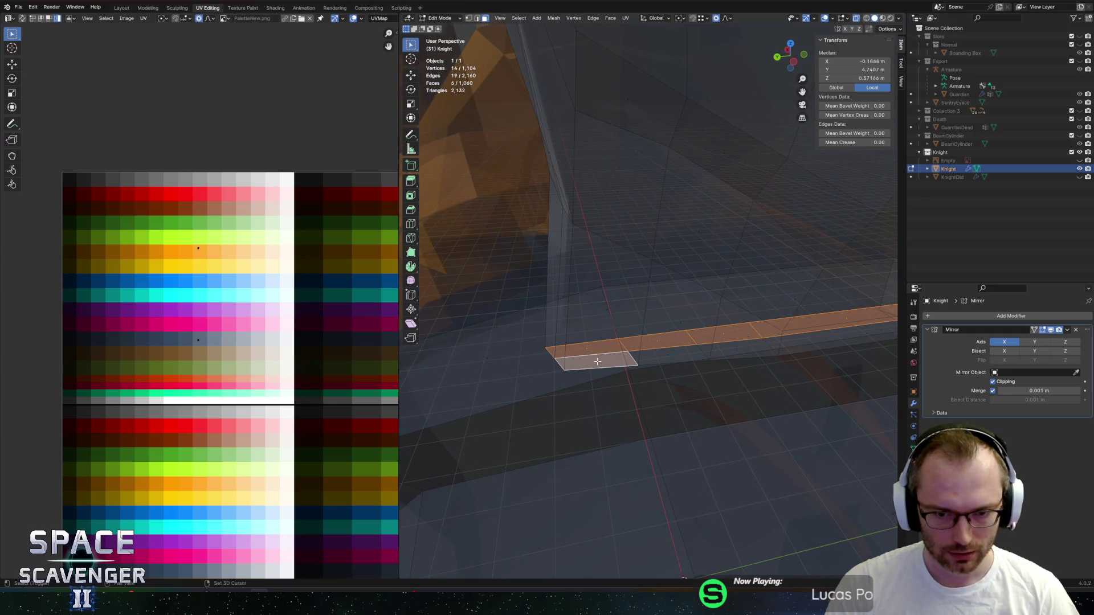
mouse_move(843, 361)
middle_mouse_down()
mouse_move(658, 361)
mouse_move(655, 374)
mouse_move(696, 383)
mouse_move(642, 359)
middle_mouse_up()
left_click(658, 361, "ctrl")
Lower the selected strip about 0.28 m along Z.
key("alt+z")
key("alt+z")
key("g")
key("z")
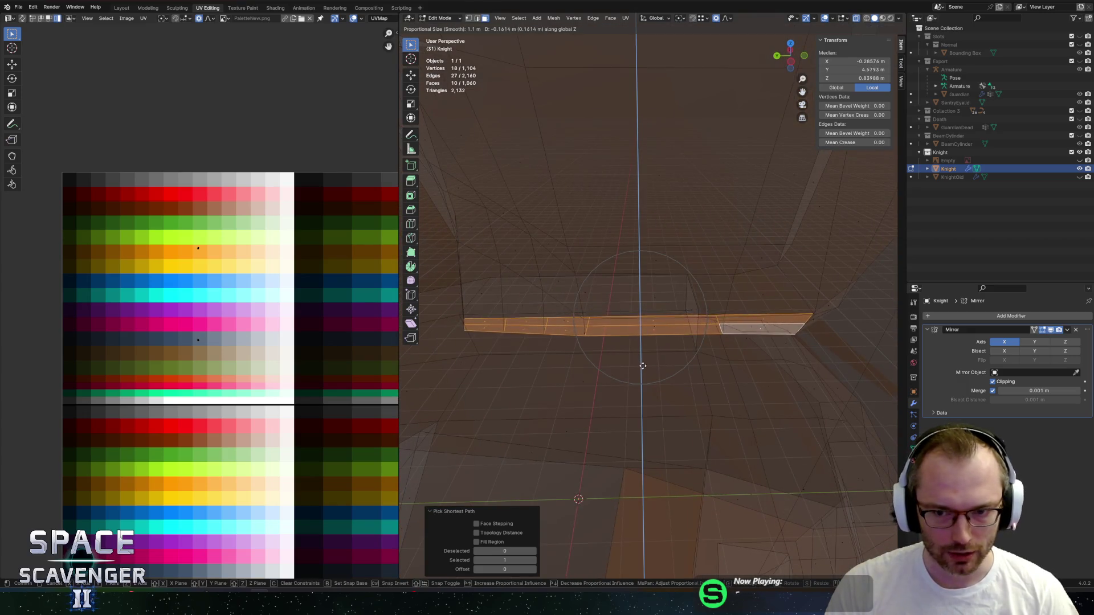
left_click(660, 373)
Shift the two end faces vertically, turn off X-ray, and select the edge loop beside the pillar.
left_click(565, 337)
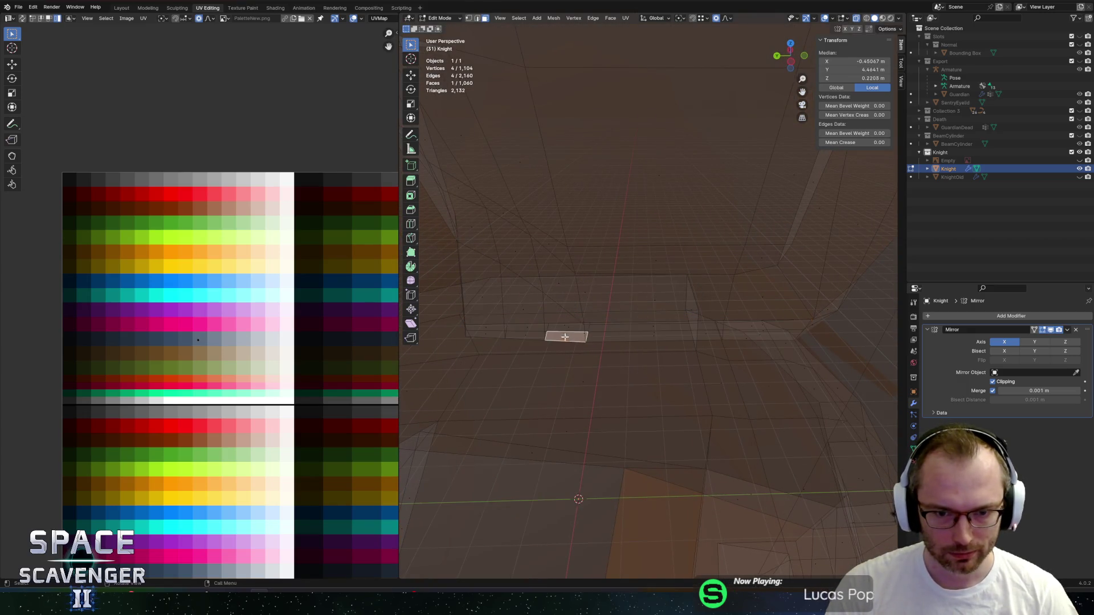
key("g")
key("z")
left_click(595, 350)
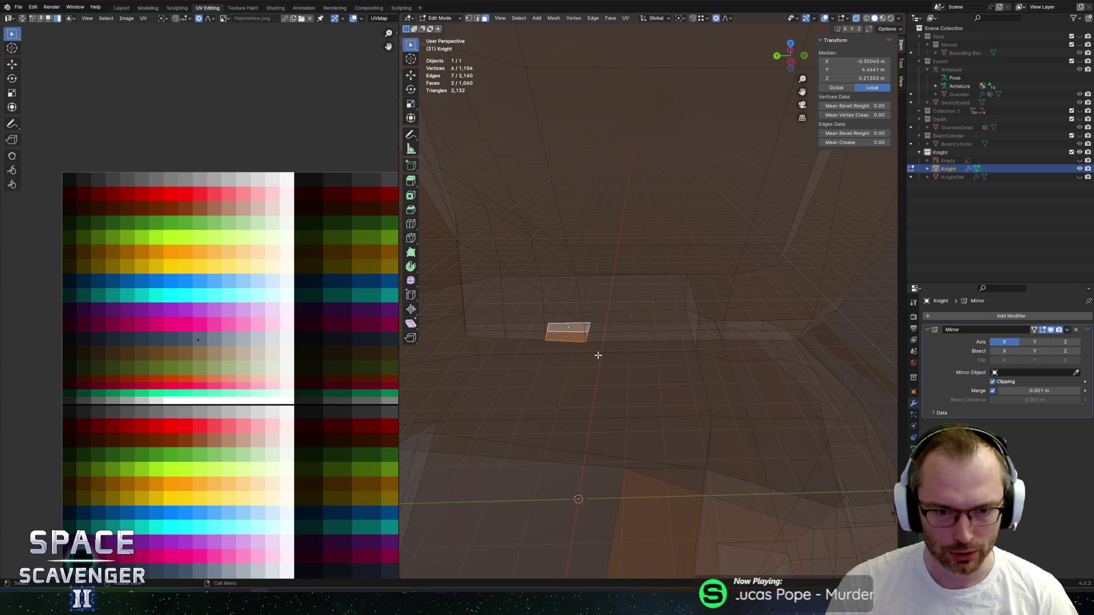
key("alt+z")
mouse_move(640, 354)
middle_mouse_down()
mouse_move(721, 354)
mouse_move(655, 366)
mouse_move(625, 359)
mouse_move(673, 353)
mouse_move(635, 349)
mouse_move(640, 330)
middle_mouse_up()
left_click(648, 256, "alt")
Select the edge loop beside the knight's pillar and edge-slide it twice to new positions.
left_click(618, 238, "alt+shift")
mouse_move(618, 238)
middle_mouse_down()
mouse_move(676, 299)
mouse_move(665, 308)
middle_mouse_up()
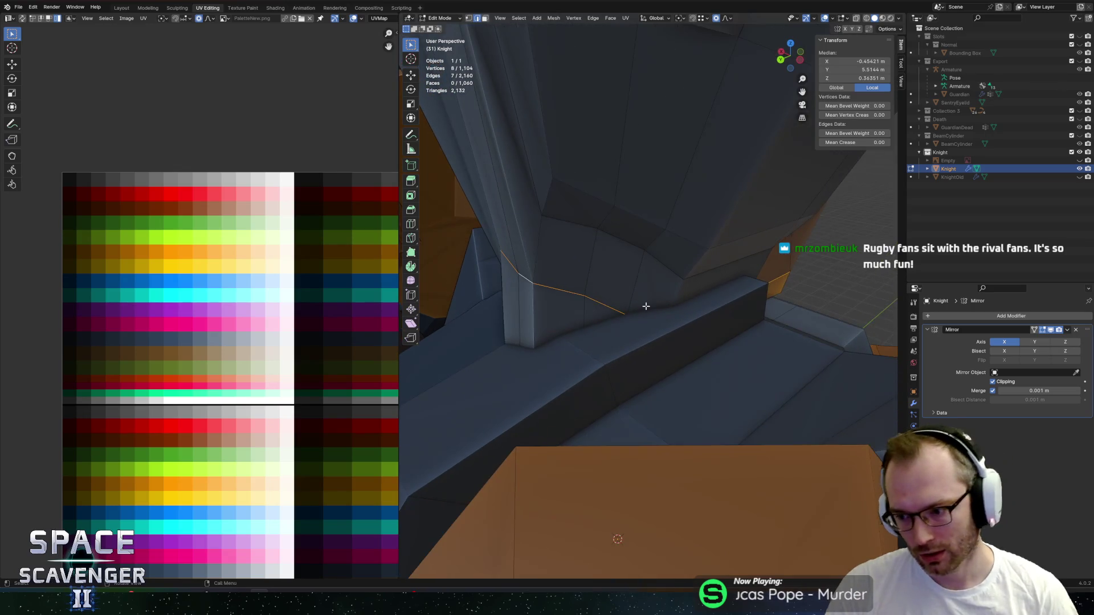
mouse_move(691, 362)
middle_mouse_down()
mouse_move(648, 379)
mouse_move(707, 361)
mouse_move(635, 371)
mouse_move(686, 361)
middle_mouse_up()
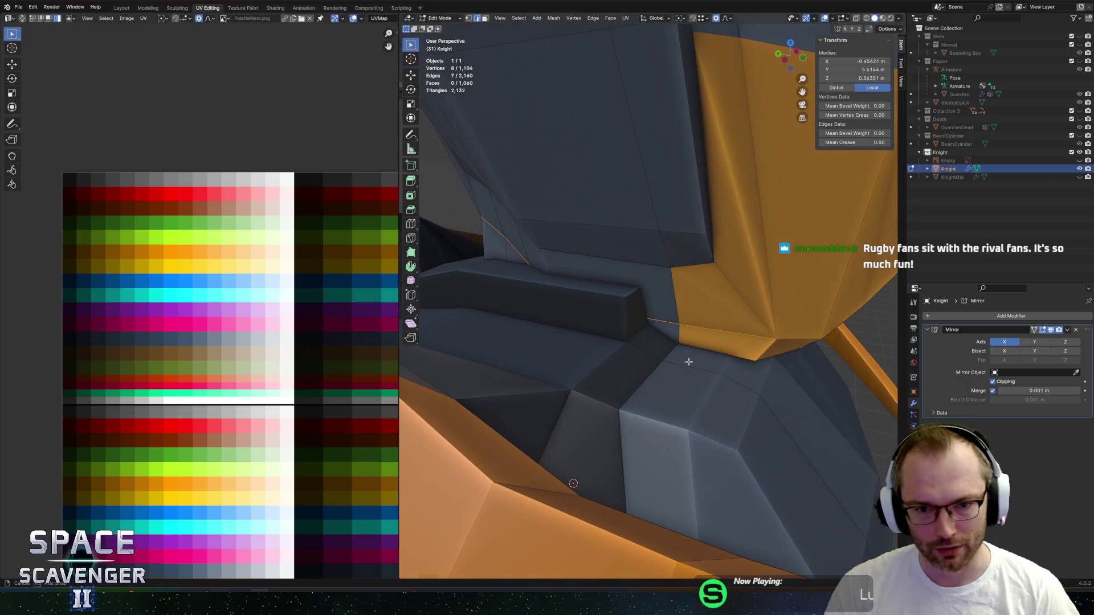
key("g")
key("g")
left_click(653, 342)
key("g")
key("g")
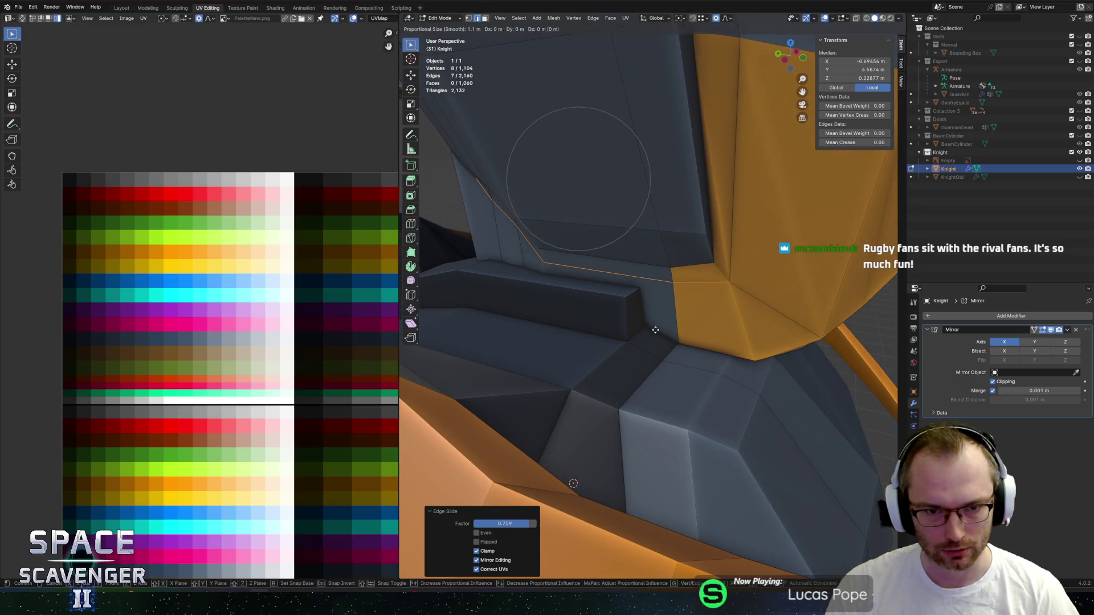
left_click(645, 362)
Select two faces beside the pillar and check the mesh outside Edit Mode before returning.
mouse_move(646, 362)
middle_mouse_down()
mouse_move(688, 348)
mouse_move(666, 299)
mouse_move(721, 278)
mouse_move(647, 317)
mouse_move(639, 301)
mouse_move(650, 295)
mouse_move(756, 356)
mouse_move(758, 331)
mouse_move(731, 335)
middle_mouse_up()
left_click(666, 299)
left_click(721, 277)
key("Tab")
scroll(647, 318, "down", 10)
key("Tab")
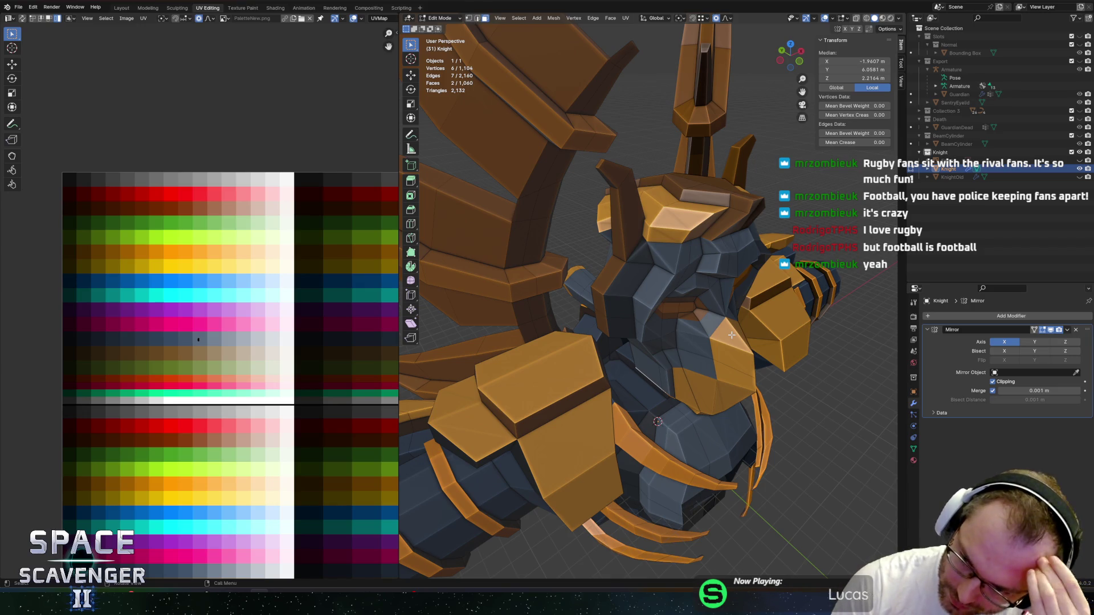
From a front view, select the knight's whole linked head piece in Edit Mode.
mouse_move(732, 335)
middle_mouse_down()
mouse_move(562, 272)
mouse_move(741, 282)
mouse_move(665, 260)
mouse_move(687, 339)
middle_mouse_up()
scroll(655, 308, "down", 4)
scroll(562, 272, "up", 3)
key("Tab")
scroll(665, 285, "up", 4)
key("Tab")
left_click(738, 284)
scroll(738, 284, "down", 3)
key("ctrl+l")
scroll(687, 339, "up", 3)
Select an edge on the helmet and check the vertex context menu without applying anything.
key("2")
left_click(687, 311)
key("1")
right_click(691, 312)
key("Escape")
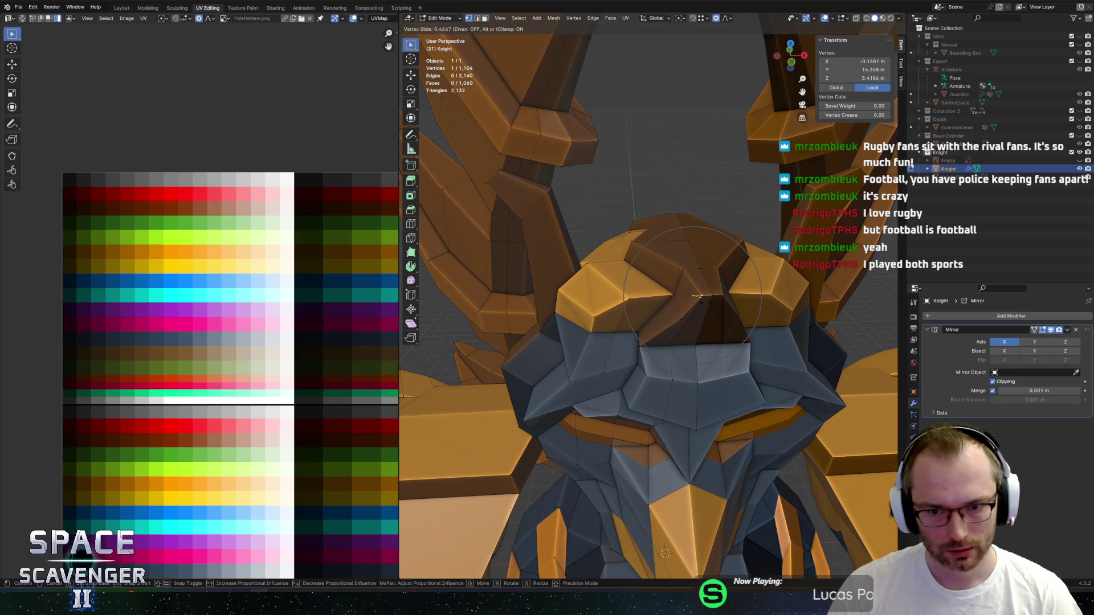
key("Tab")
key("Tab")
Edge-slide a faceplate edge twice to reshape the grey faceplate.
left_click(679, 360)
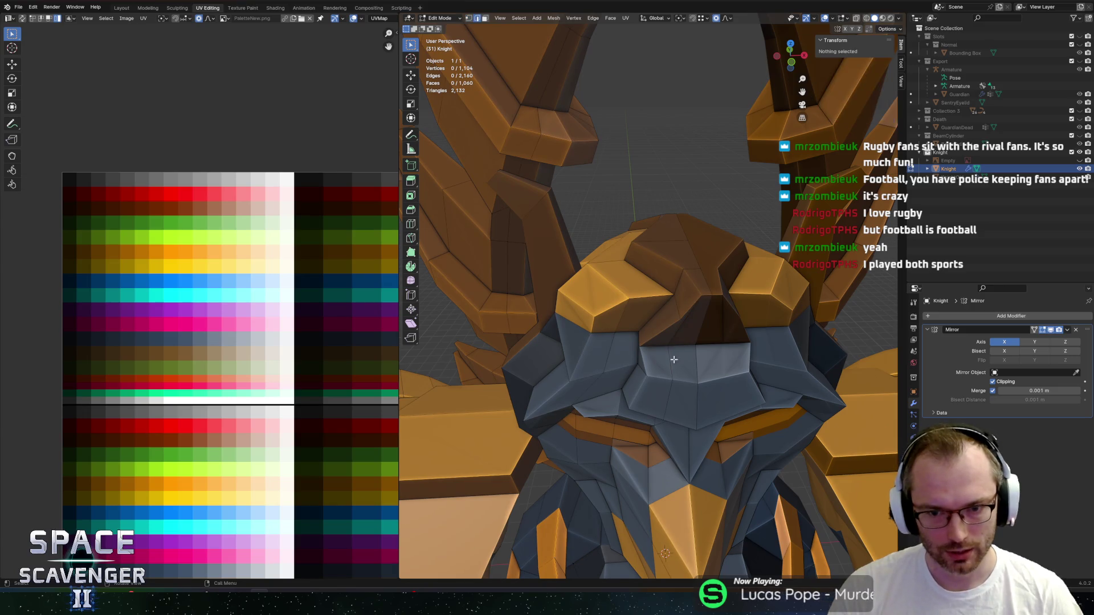
key("g")
key("g")
left_click(678, 360)
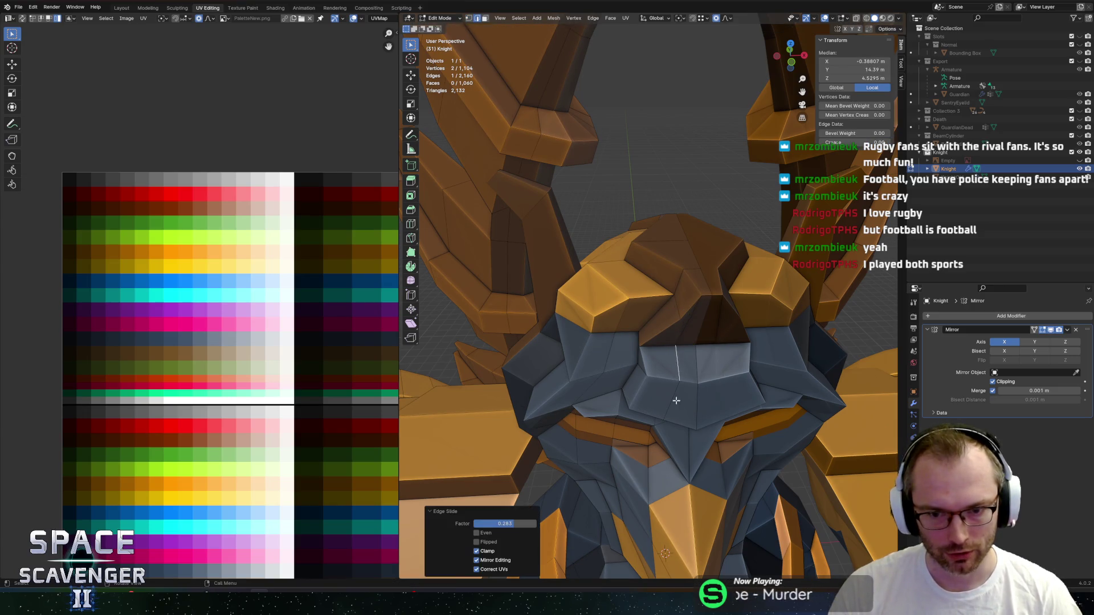
middle_click_drag(678, 360, 698, 251)
middle_click_drag(700, 249, 660, 322)
key("g")
key("g")
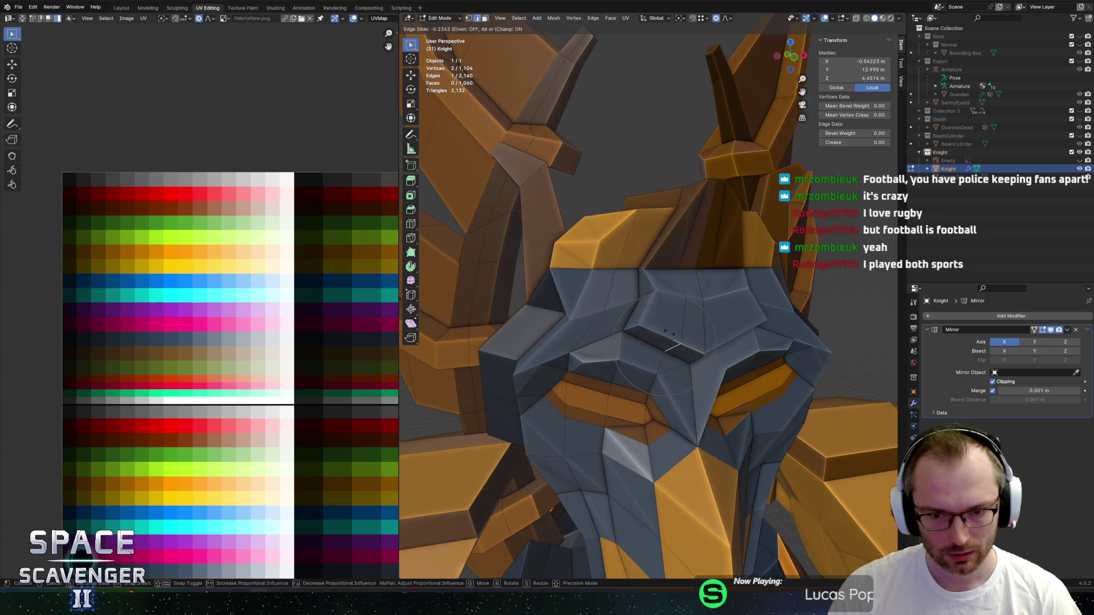
left_click(668, 332)
Vertex-slide one faceplate vertex to the end of its edge, then frame the whole knight.
middle_click_drag(650, 289, 624, 383)
key("g")
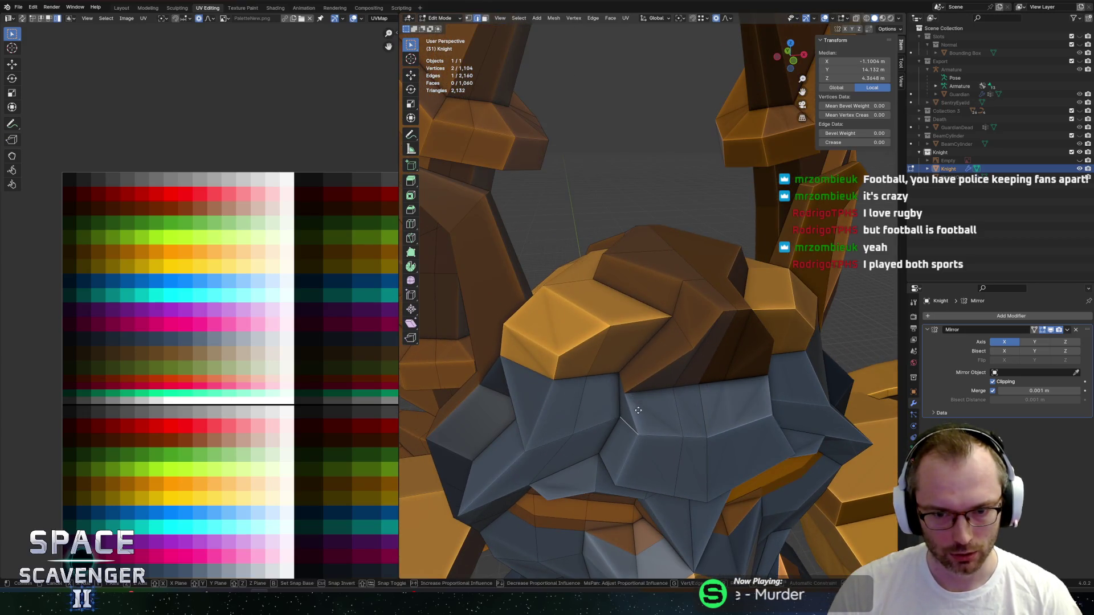
key("x")
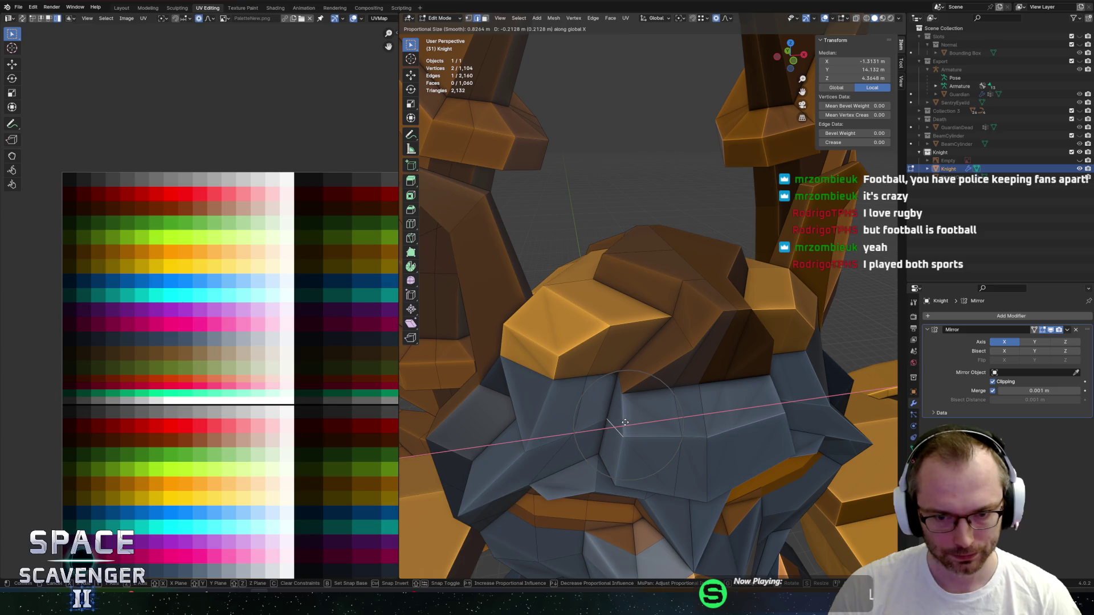
right_click(625, 422)
left_click(623, 393)
key("shift+v")
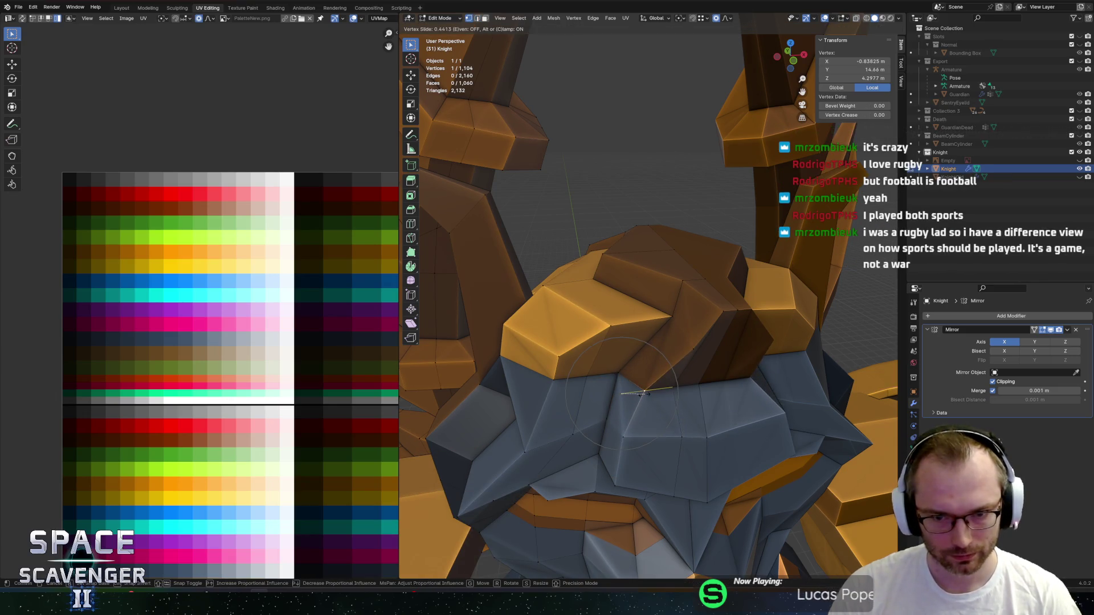
left_click(642, 395)
key("Tab")
key("KP_Decimal")
mouse_move(650, 342)
middle_mouse_down()
mouse_move(754, 323)
mouse_move(637, 377)
mouse_move(662, 377)
middle_mouse_up()
key("alt+Tab")
key("Tab")
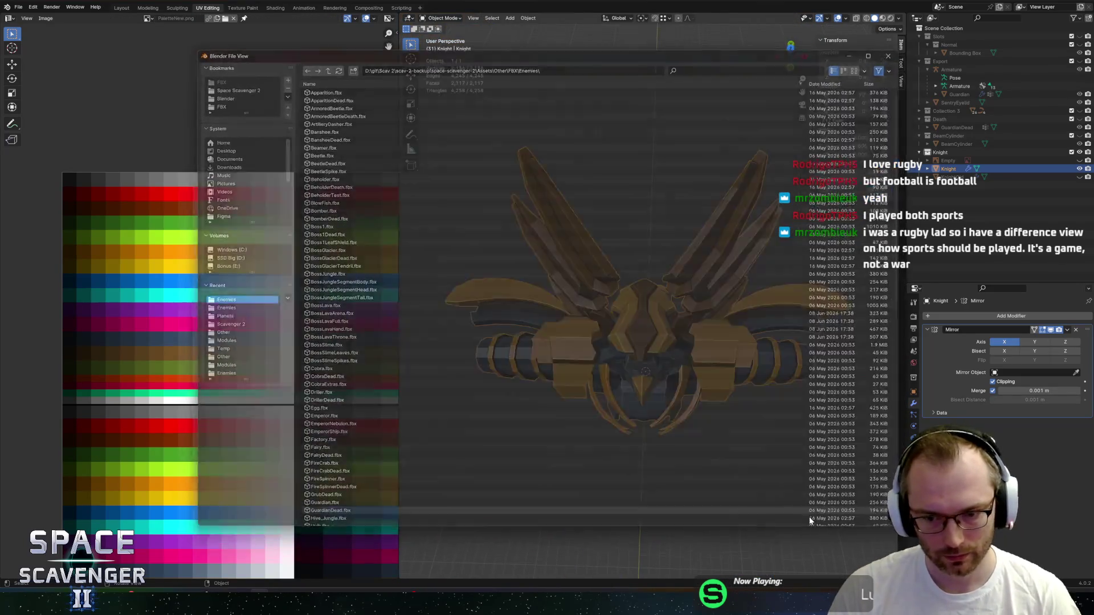
key("Tab")
key("Tab")
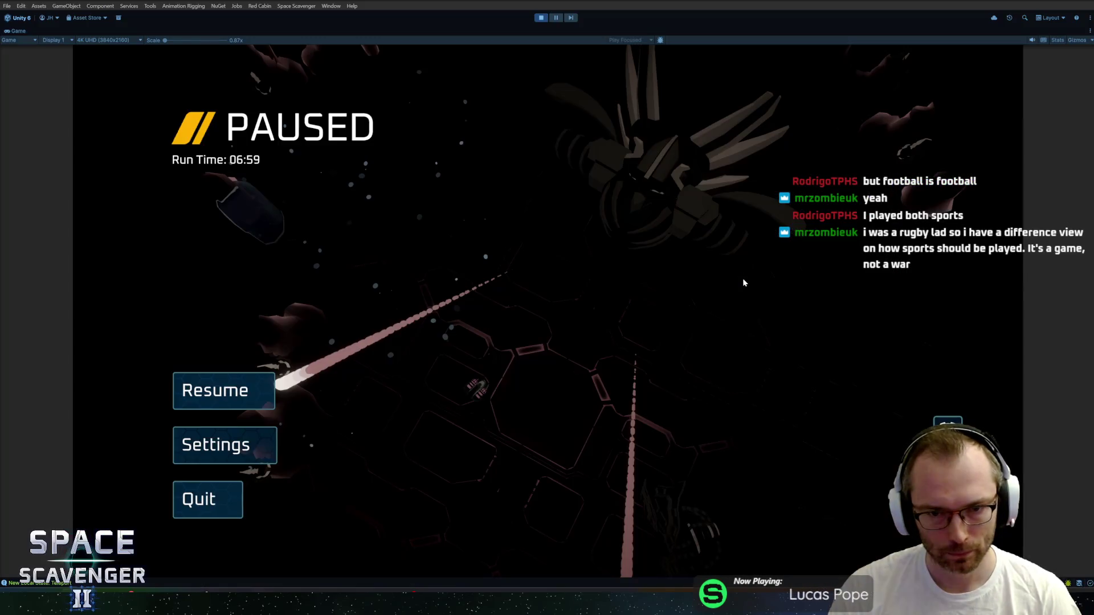
key("Escape")
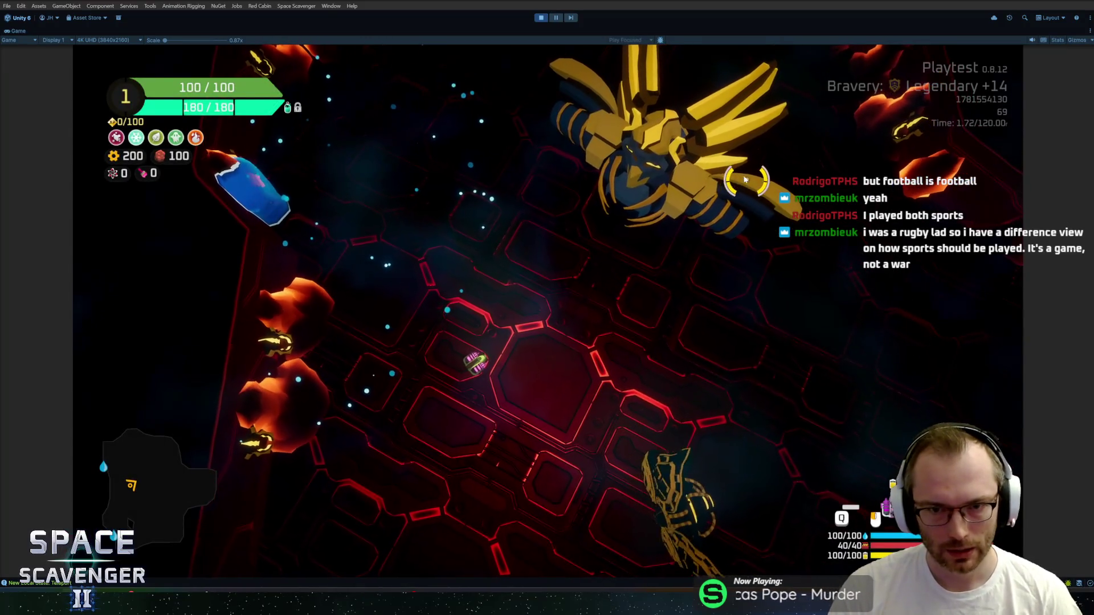
key("Escape")
key("alt+Tab")
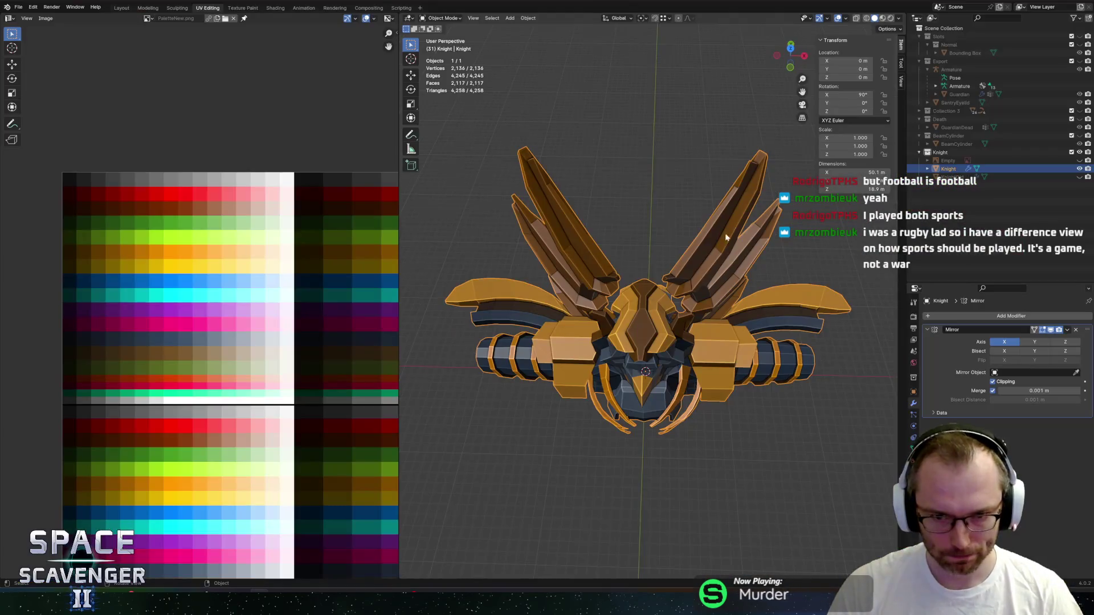
scroll(702, 266, "up", 5)
Select the faces around the knight's left eye, including the upper eyelid strip and triangle below.
mouse_move(641, 339)
middle_mouse_down()
mouse_move(606, 297)
mouse_move(731, 282)
mouse_move(707, 279)
middle_mouse_up()
key("Tab")
key("3")
key("l")
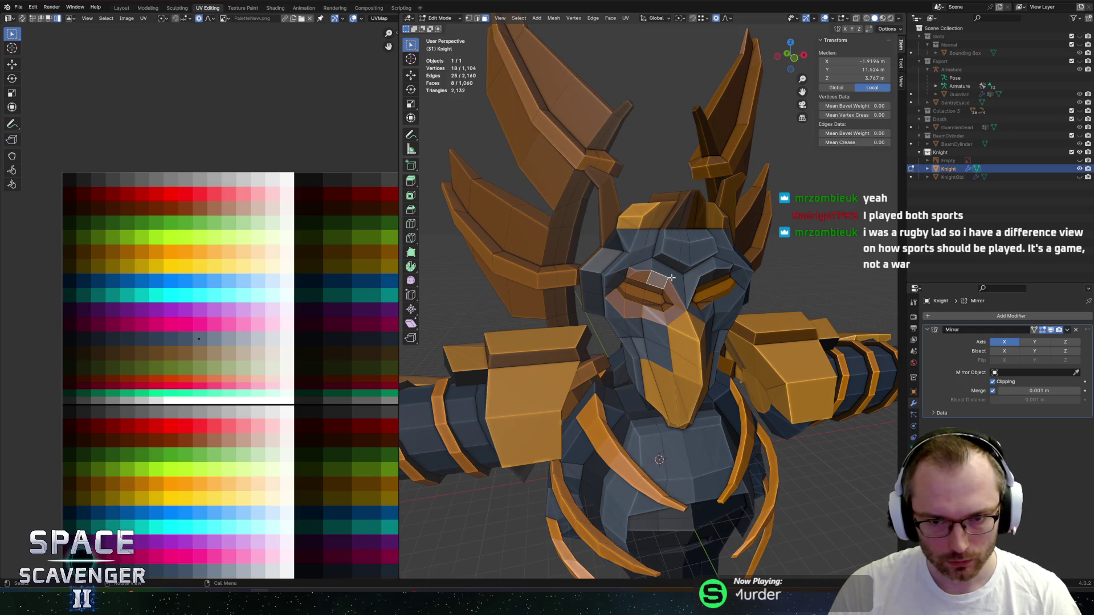
scroll(664, 268, "up", 4)
key("c")
mouse_move(652, 241)
left_mouse_down()
mouse_move(644, 237)
mouse_move(706, 273)
left_mouse_up()
right_click(706, 272)
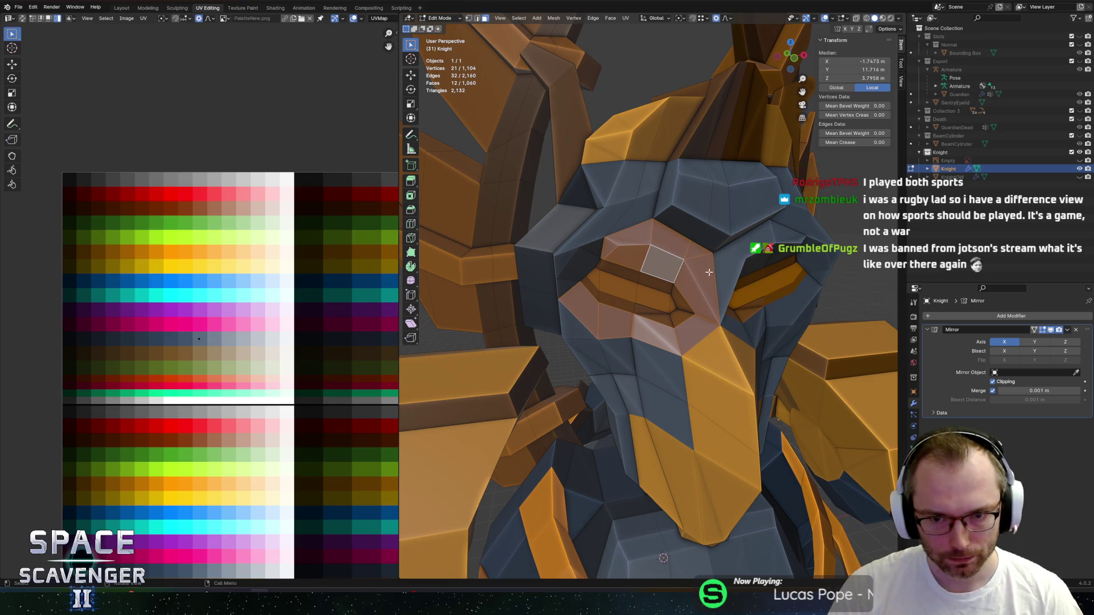
left_click(698, 256, "alt")
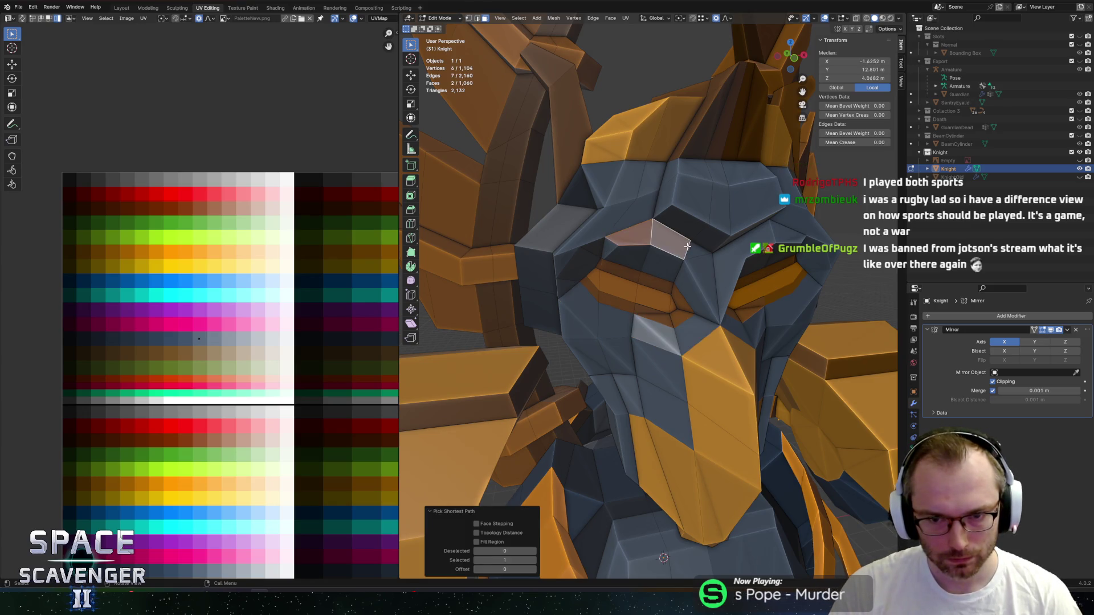
left_click(699, 269, "shift")
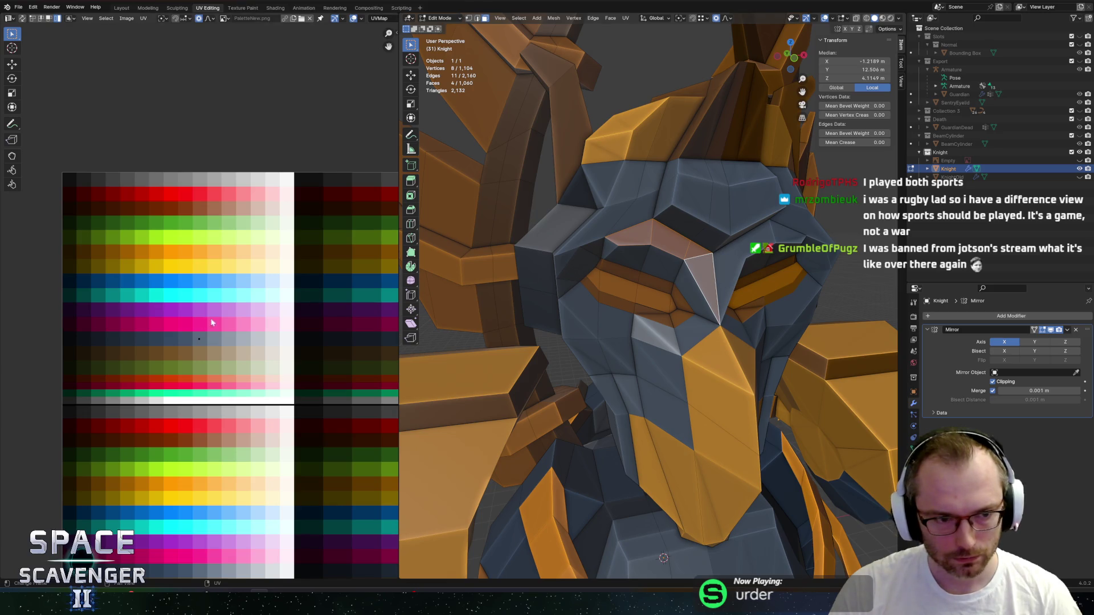
Shift the eye UVs along X onto a new palette colour and check the recoloured knight.
key("g")
key("x")
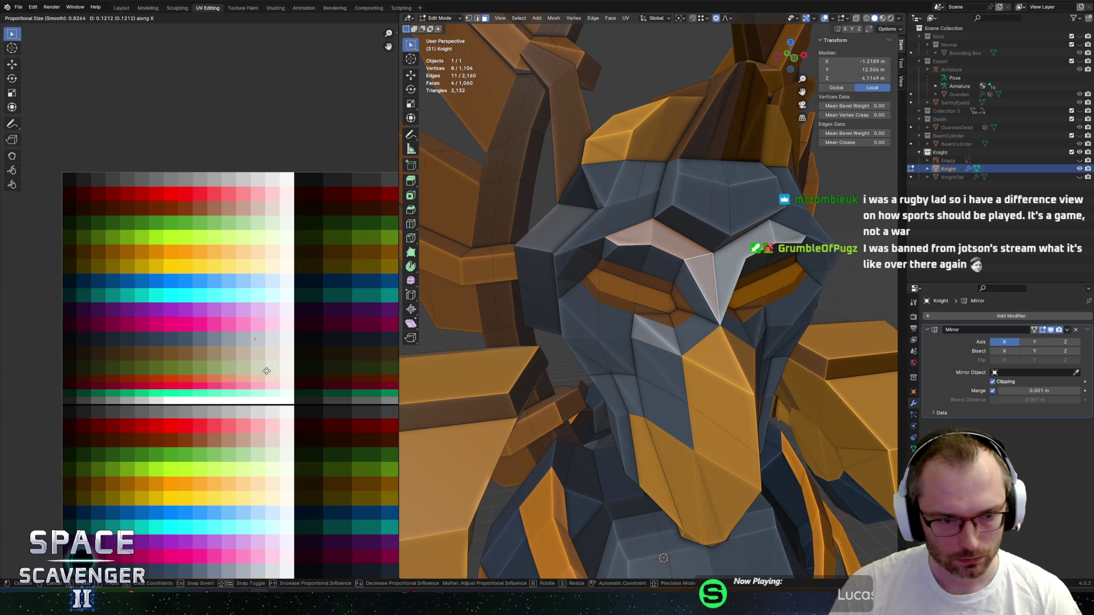
left_click(267, 371)
key("Tab")
scroll(719, 330, "down", 6)
mouse_move(720, 330)
middle_mouse_down()
mouse_move(707, 334)
mouse_move(719, 353)
mouse_move(758, 355)
middle_mouse_up()
key("Tab")
Extrude the selected eye faces outward by about 0.859 m.
key("KP_Decimal")
key("g")
key("z")
key("z")
left_click(720, 358)
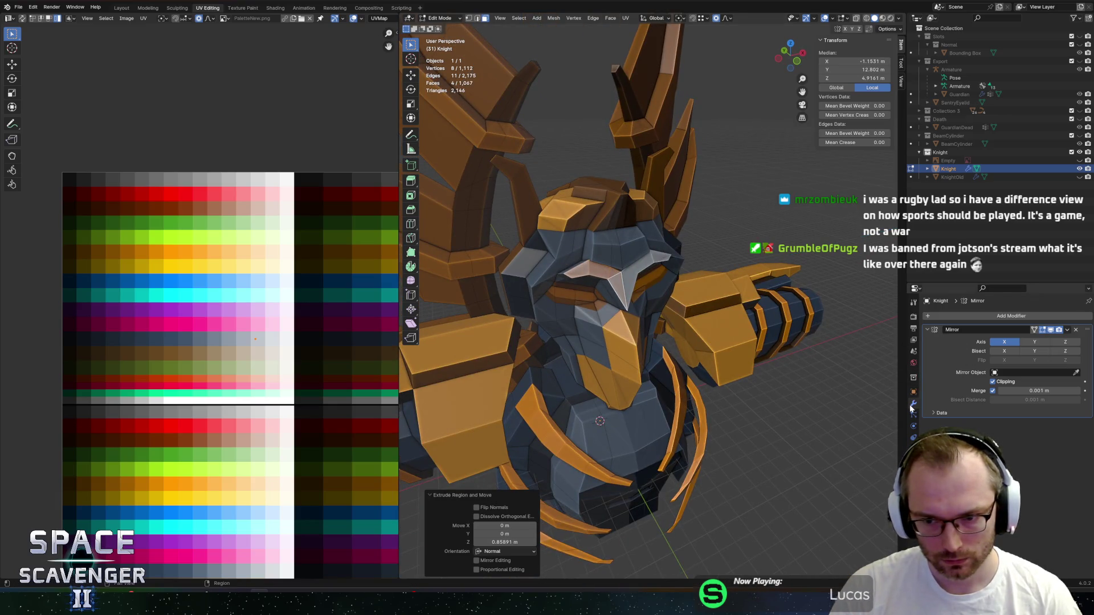
Turn off Mirror Clipping and move the extruded faces -0.50892 m along X.
left_click(993, 382)
key("g")
key("x")
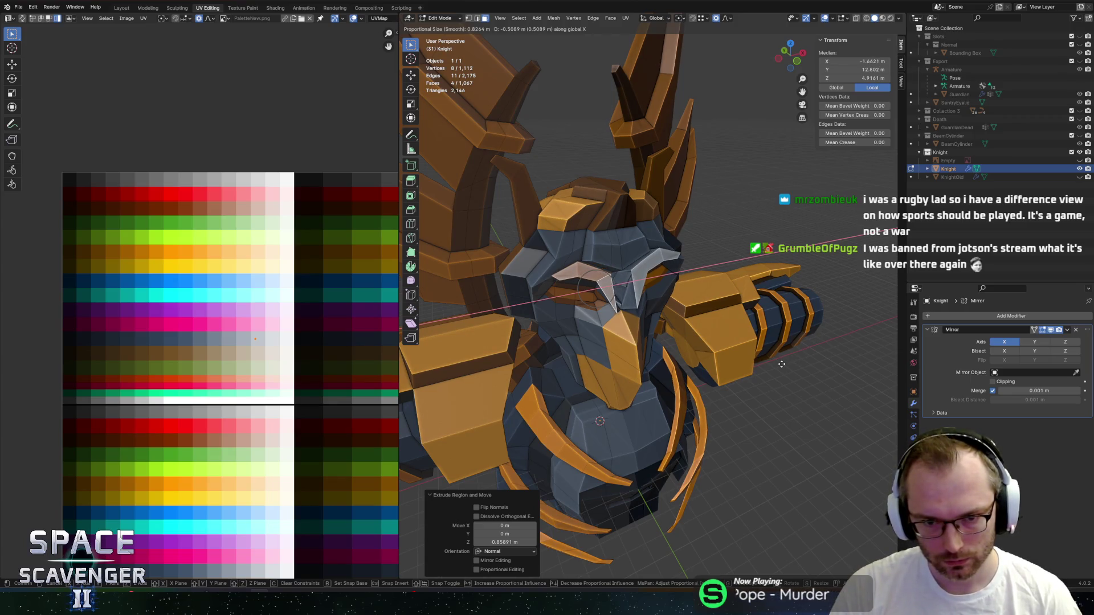
left_click(782, 365)
middle_click_drag(757, 321, 718, 313)
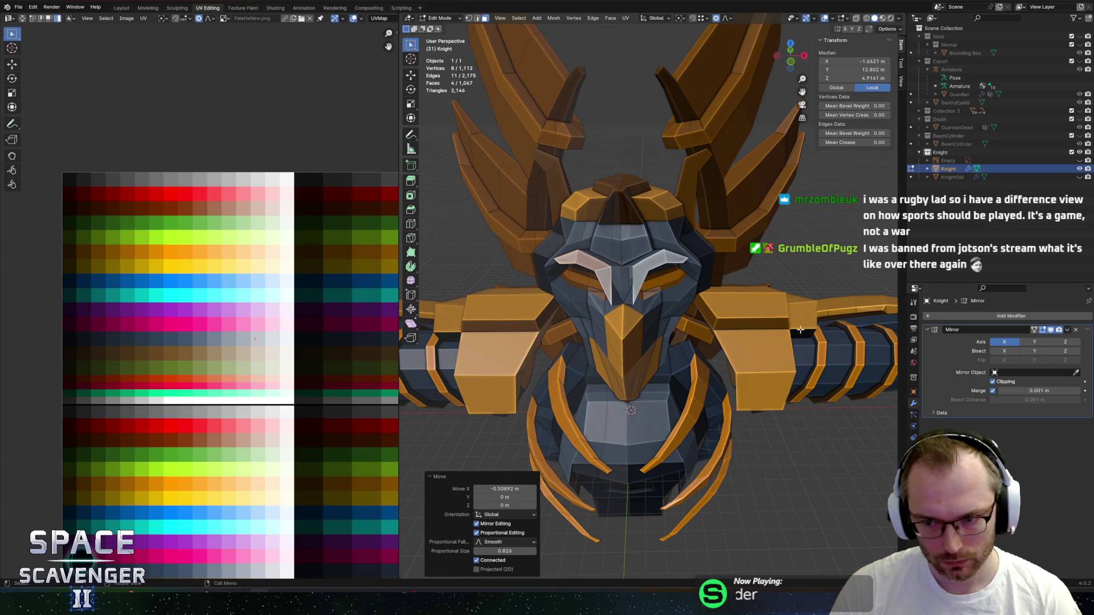
scroll(627, 342, "up", 5)
left_click(555, 212)
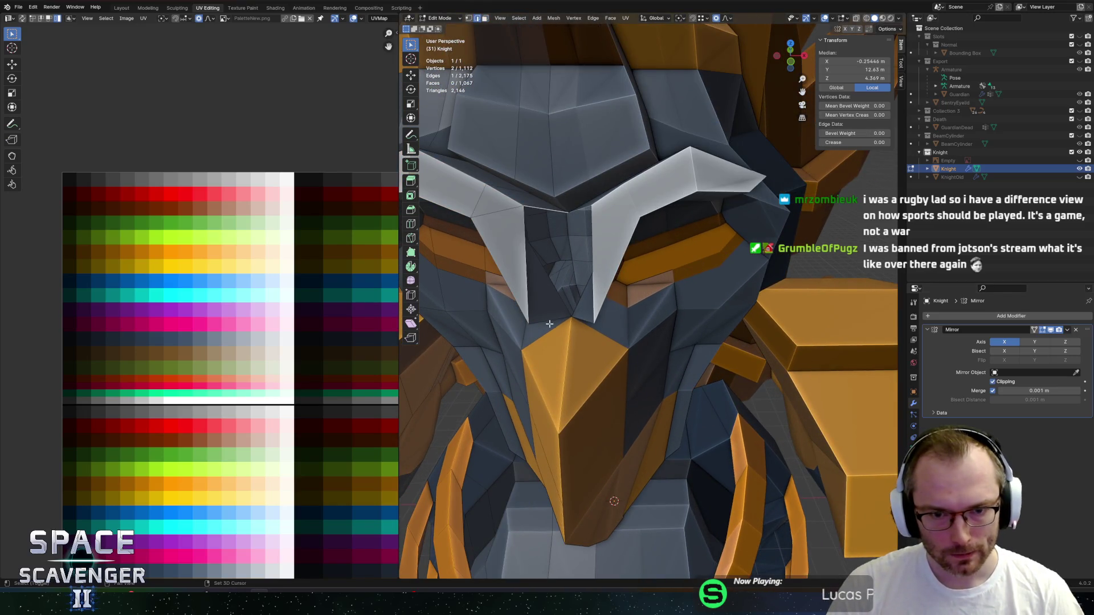
Fill a new brow face and collapse the brow loop's UV edge to a point for a dark colour.
key("f")
middle_click_drag(549, 323, 463, 298)
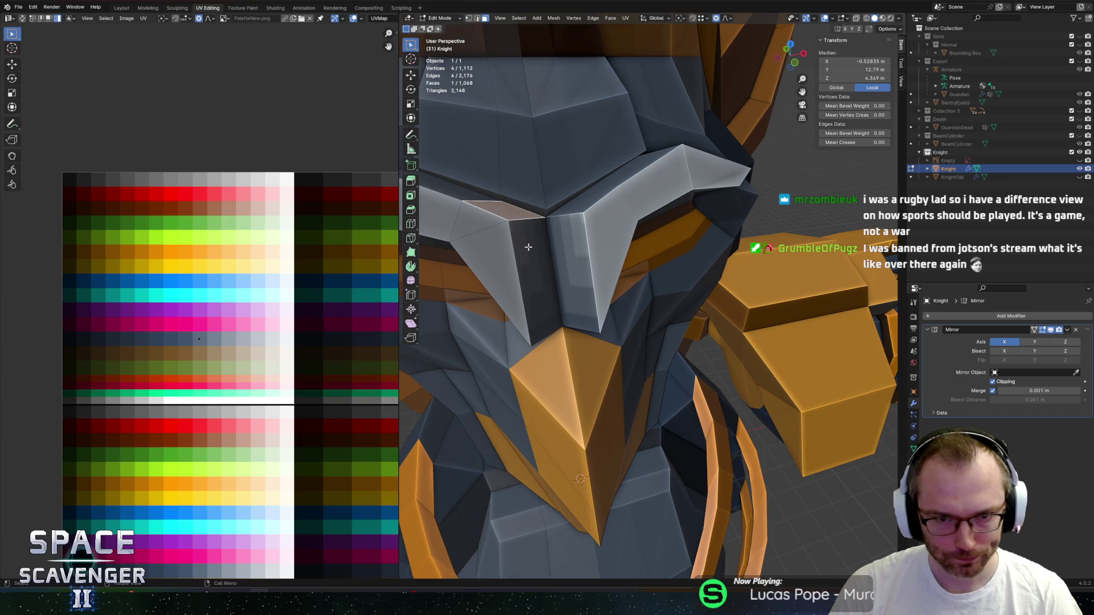
left_click(518, 221, "alt")
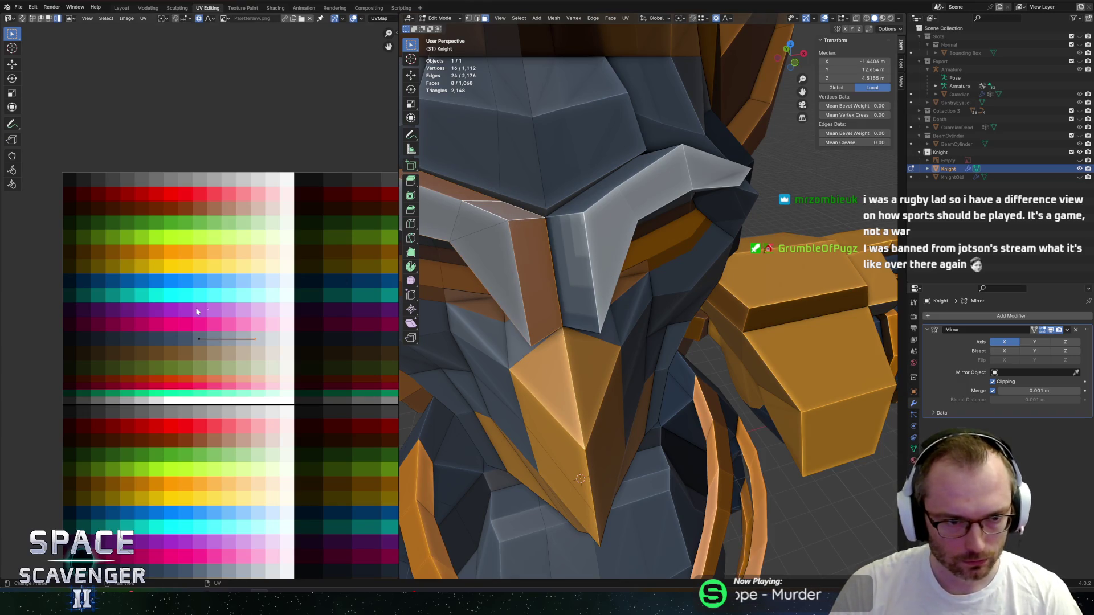
left_click_drag(275, 374, 275, 371)
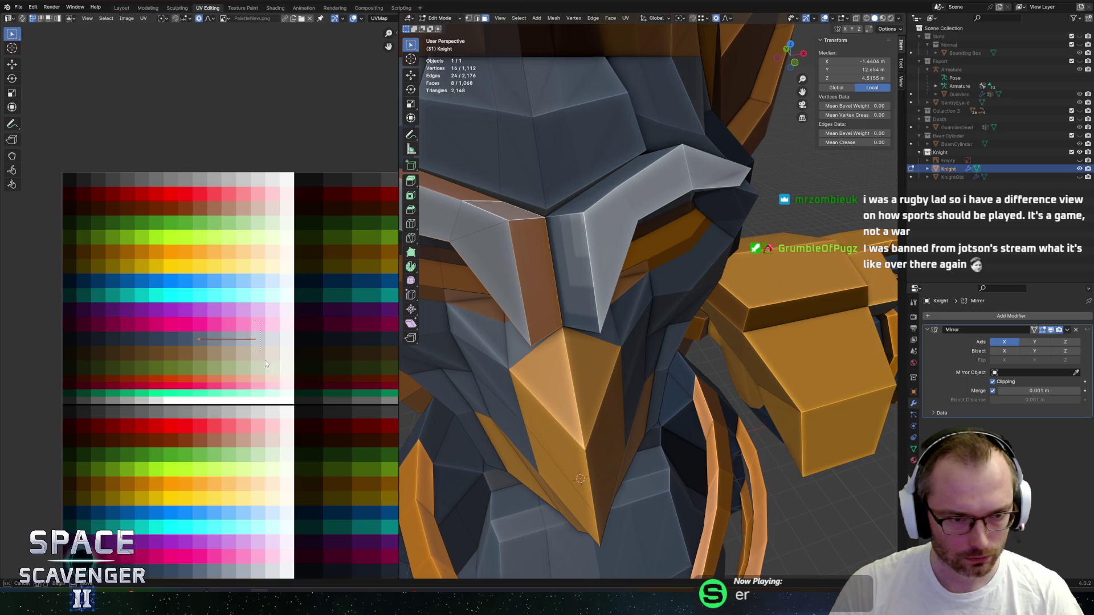
left_click(229, 340)
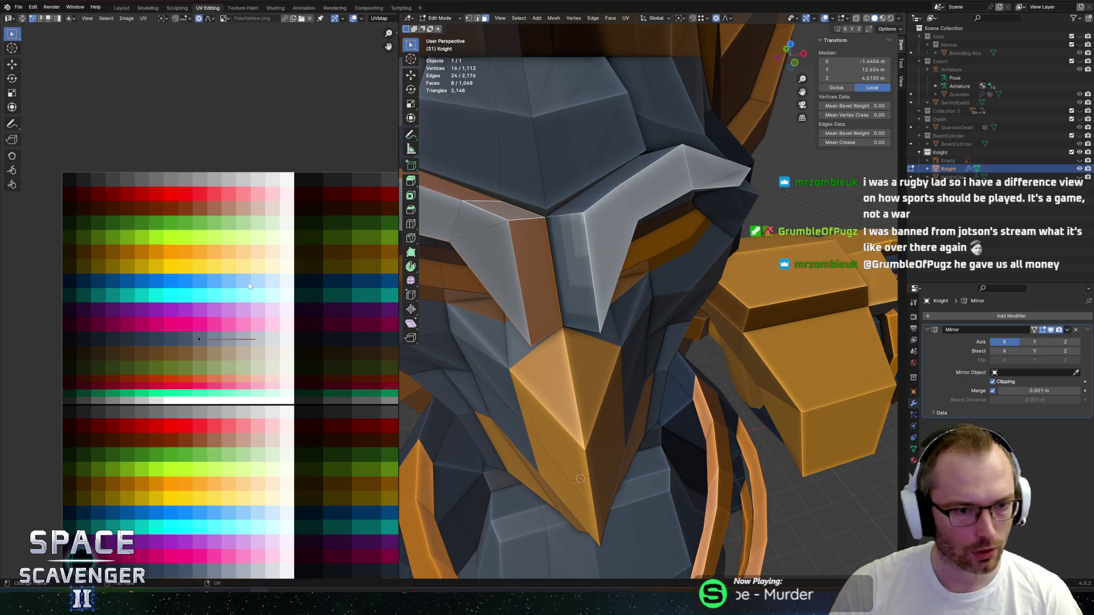
key("s")
key("0")
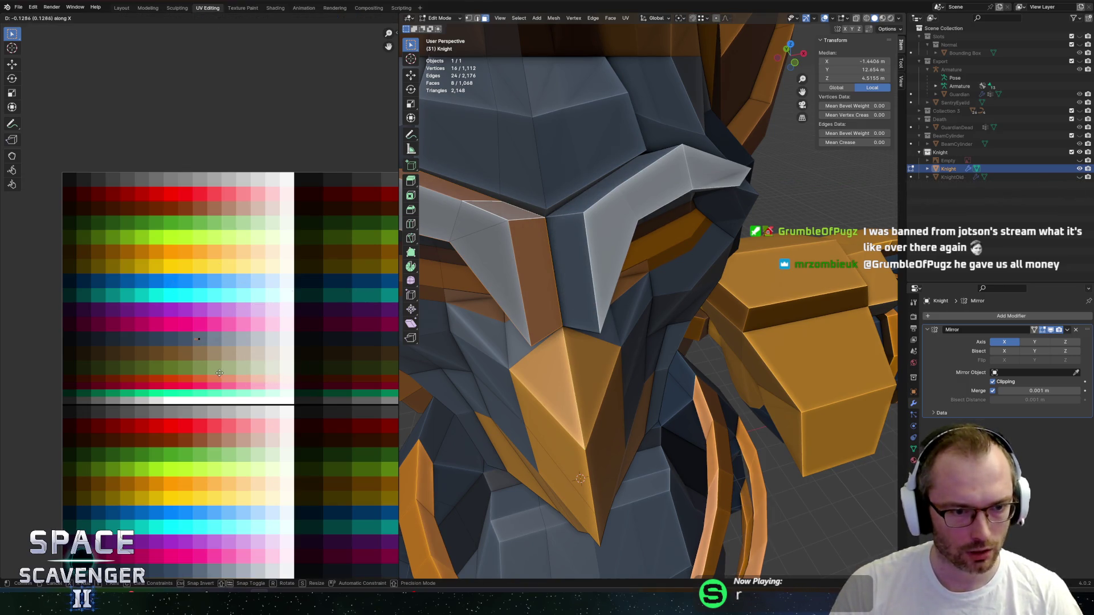
key("Return")
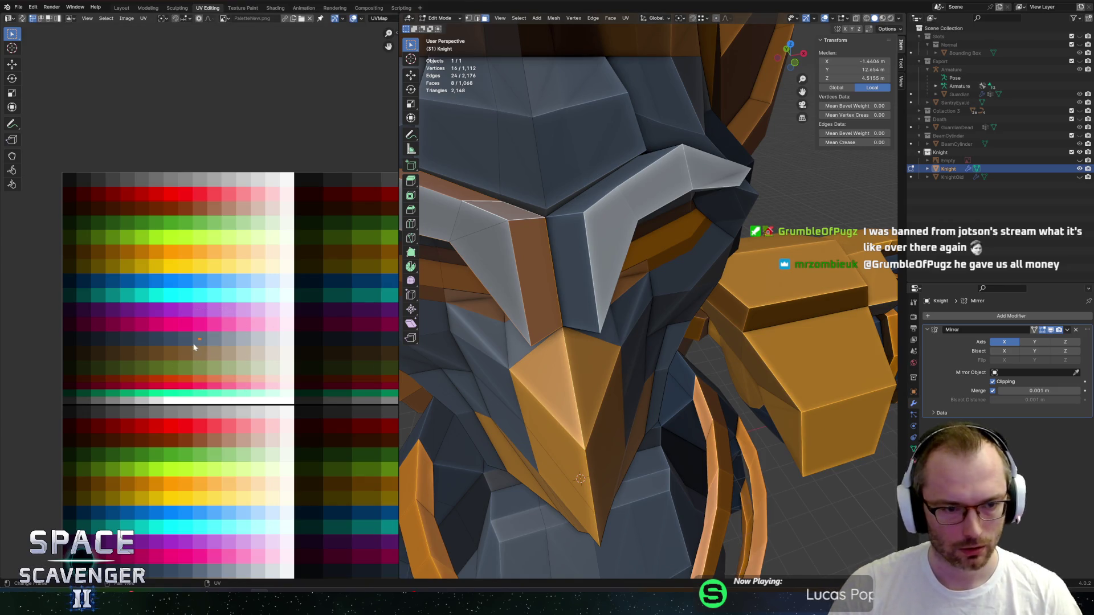
Re-export the knight as FBX and resume the Unity game to see the updated boss.
key("Tab")
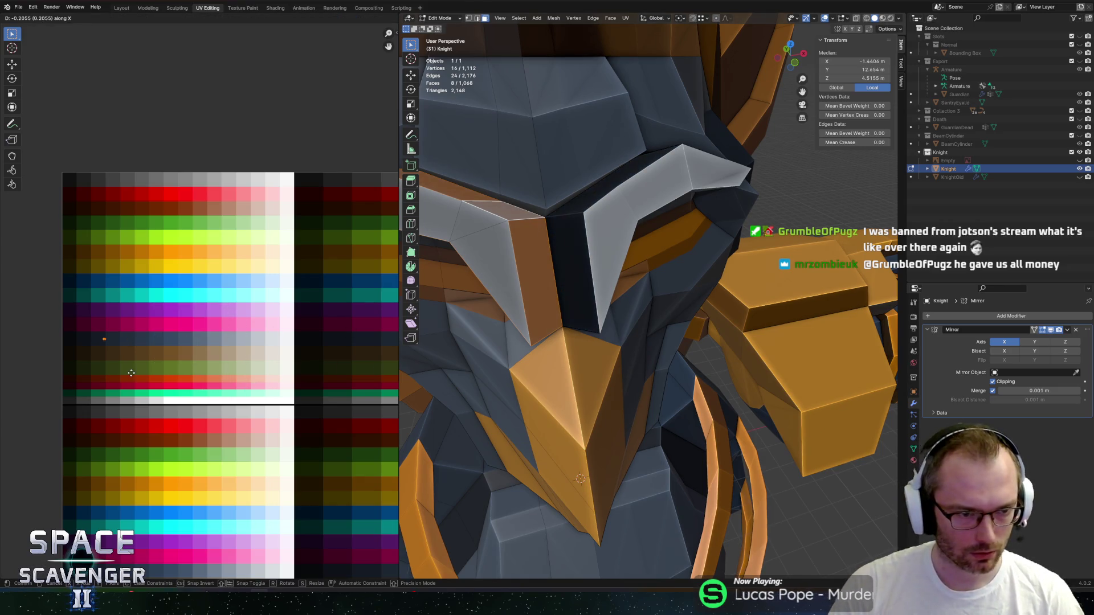
key("KP_Decimal")
mouse_move(615, 332)
middle_mouse_down()
mouse_move(672, 303)
mouse_move(653, 320)
mouse_move(588, 320)
middle_mouse_up()
key("ctrl+shift+e")
left_click(816, 516)
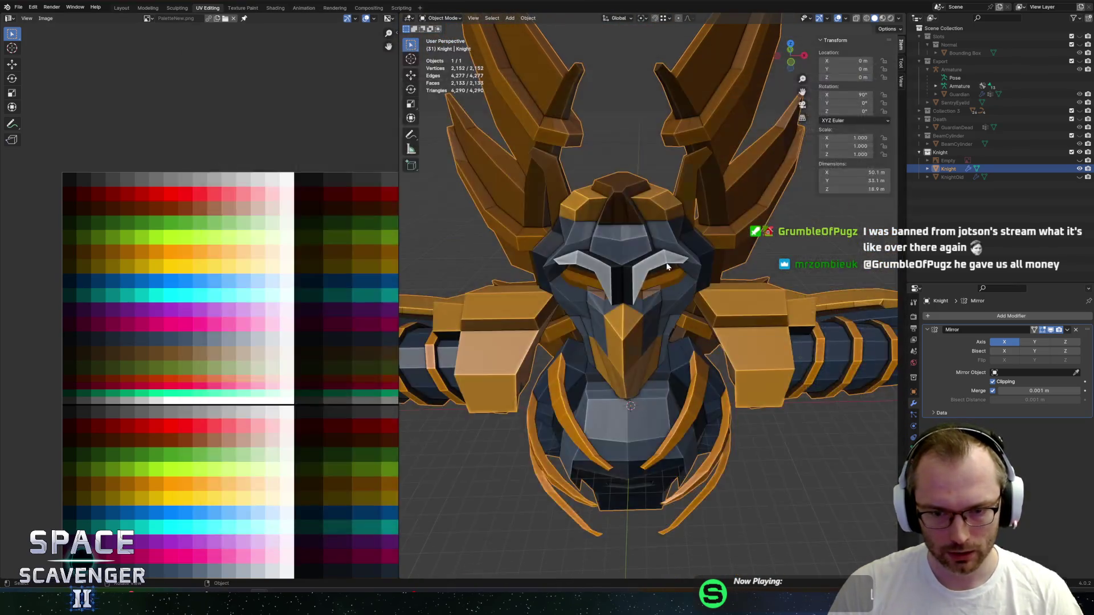
key("alt+Tab")
left_click(245, 382)
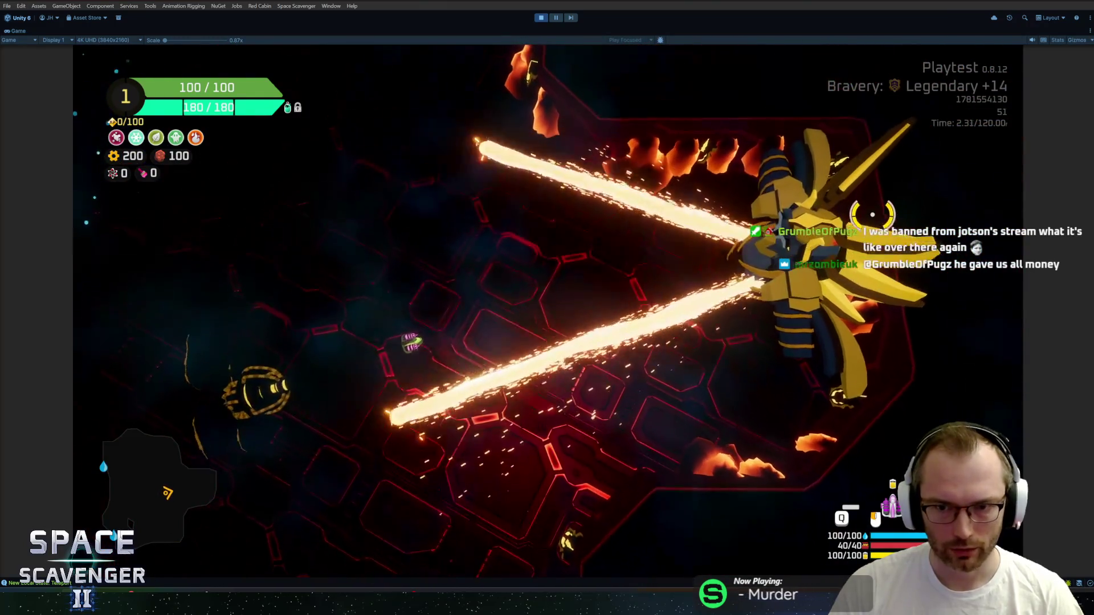
Pause the game, undo the last edit in Blender, and re-export the knight FBX.
key("Escape")
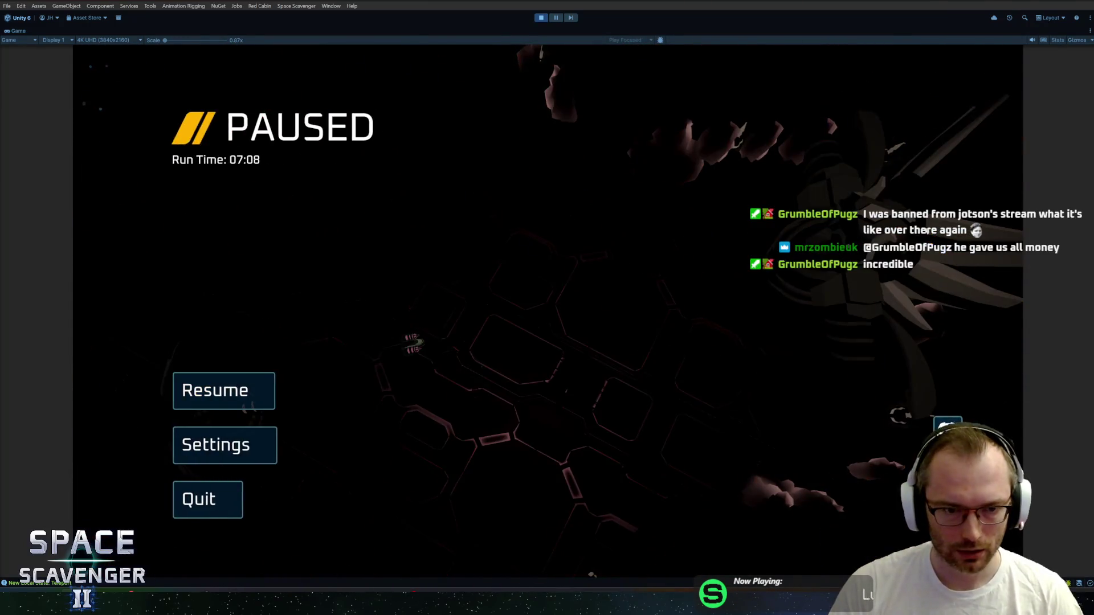
key("alt+Tab")
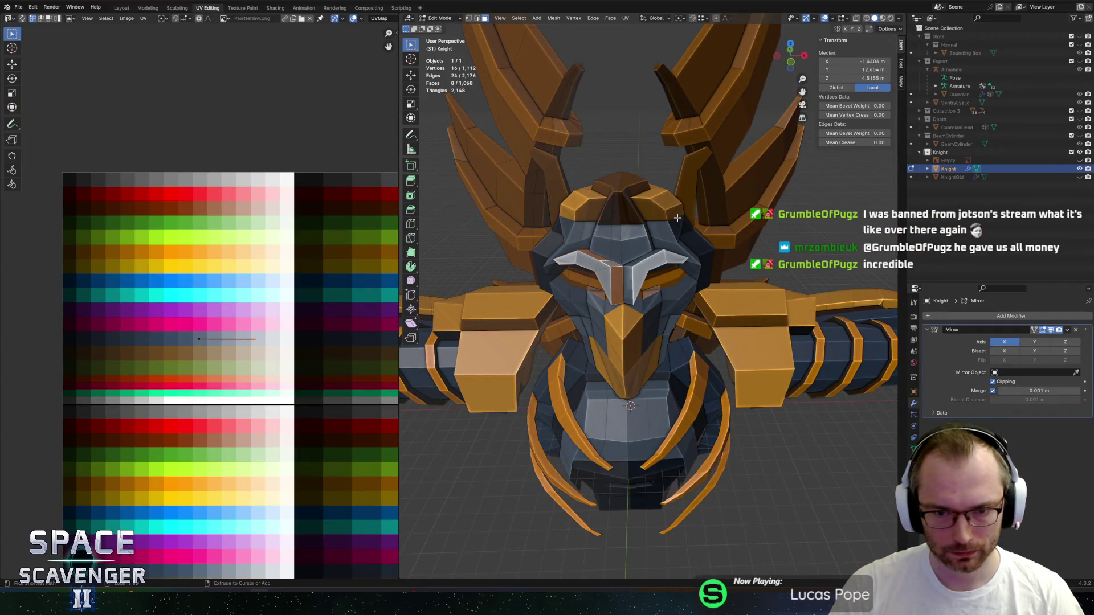
key("ctrl+z")
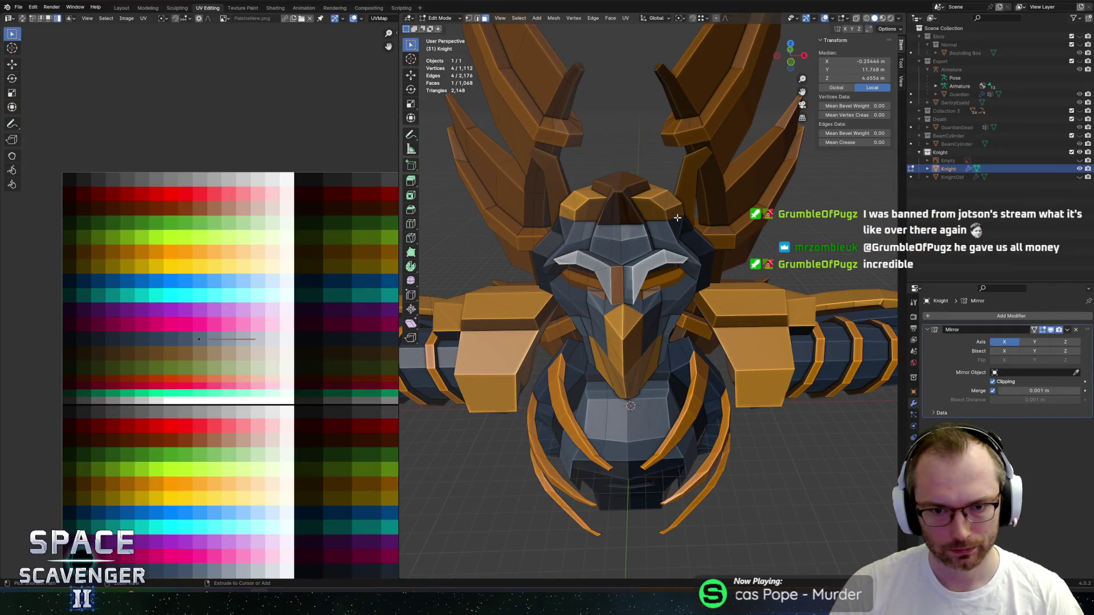
key("Tab")
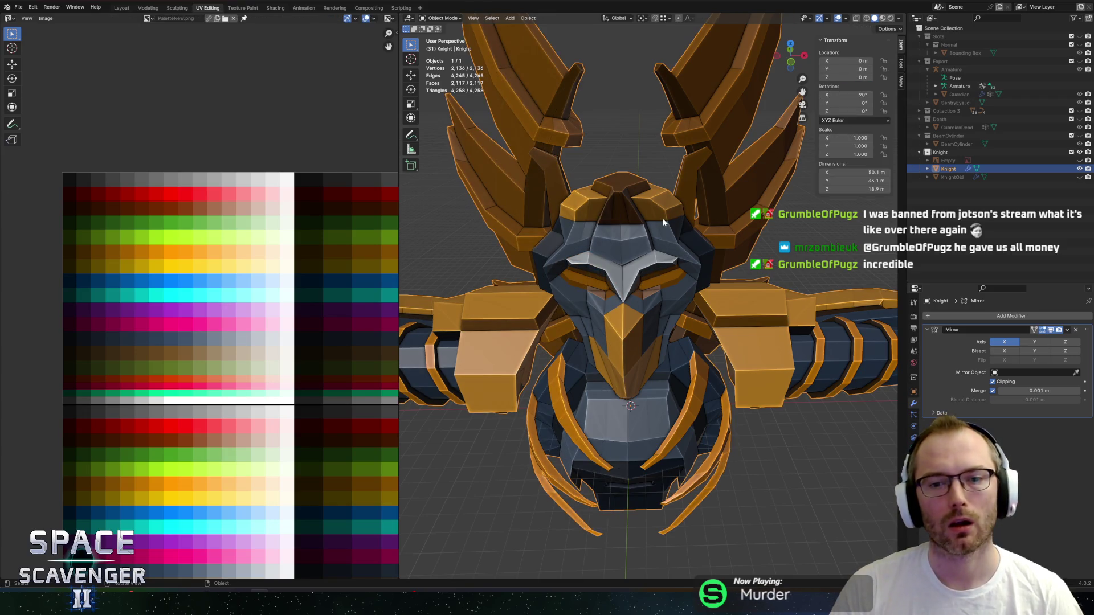
key("ctrl+shift+s")
left_click(815, 519)
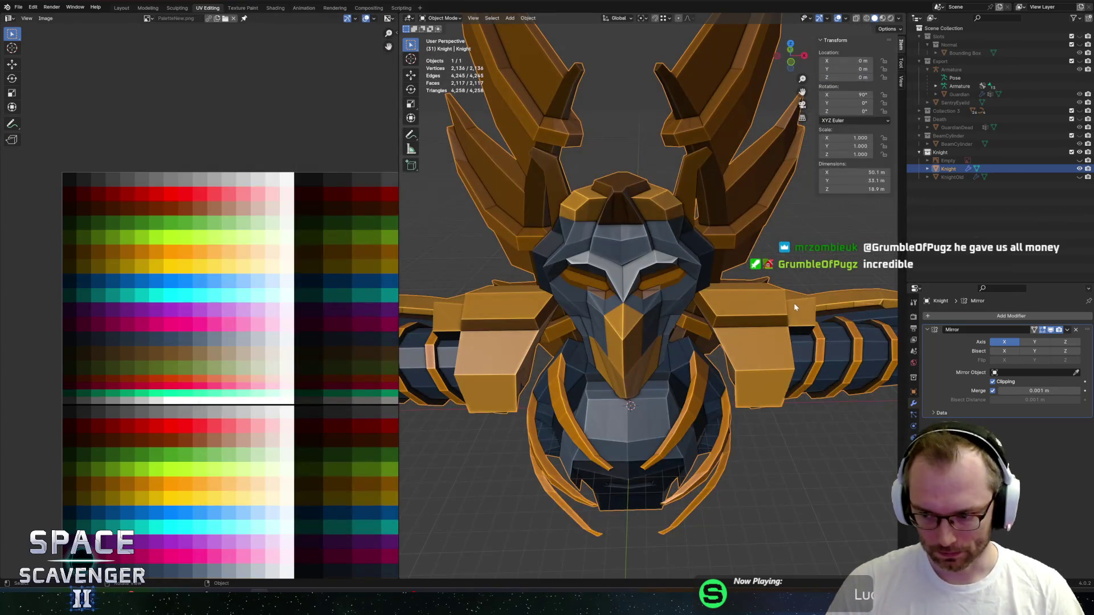
Resume the Unity playtest to view the updated knight, then pause and return to Blender.
key("alt+Tab")
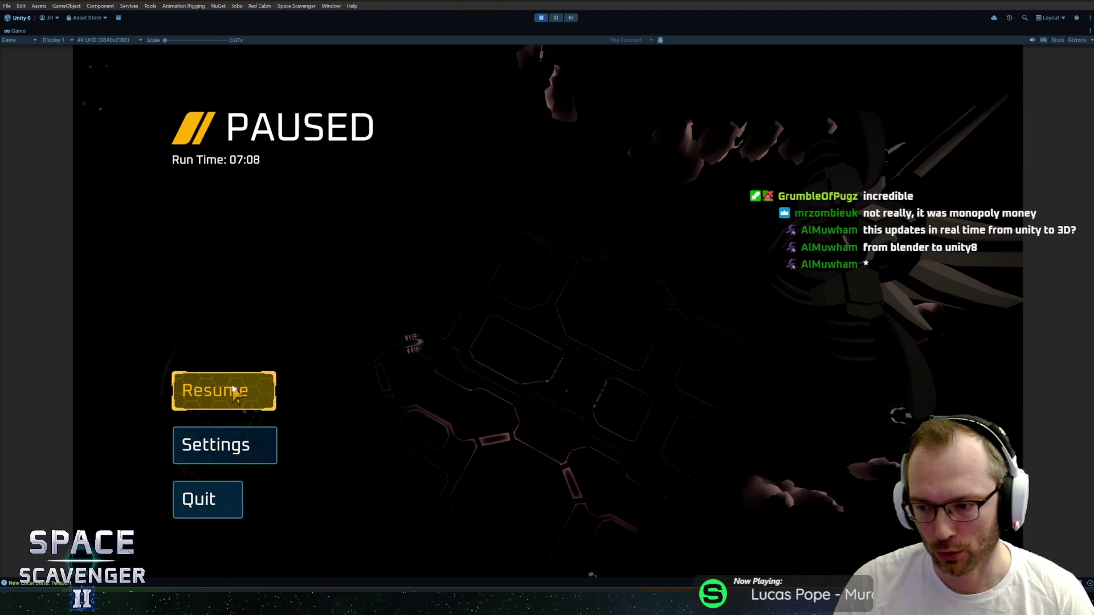
left_click(233, 392)
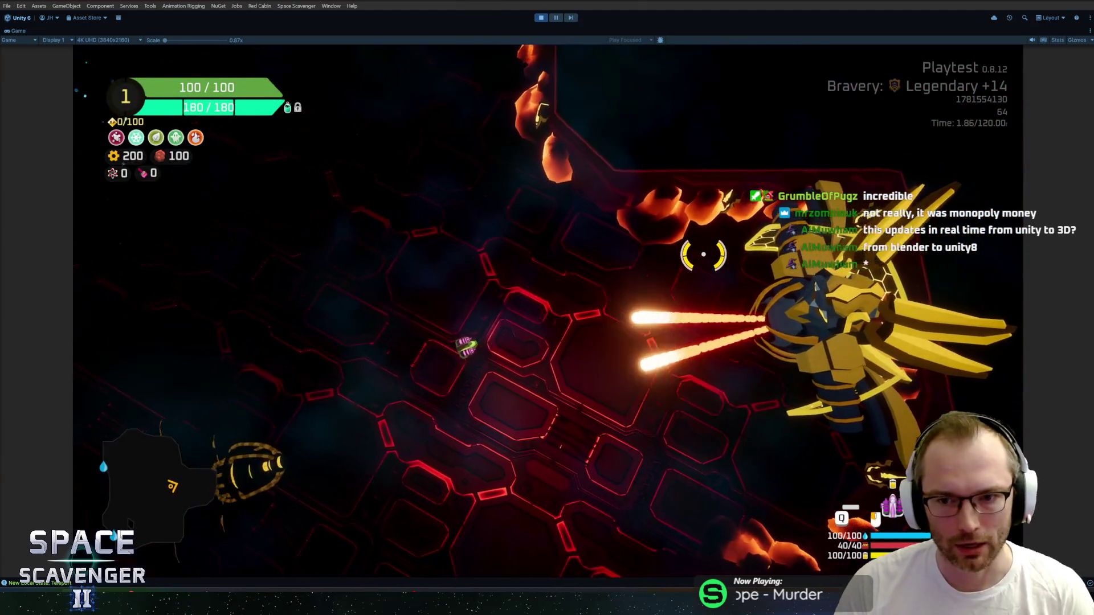
key("Escape")
key("alt+Tab")
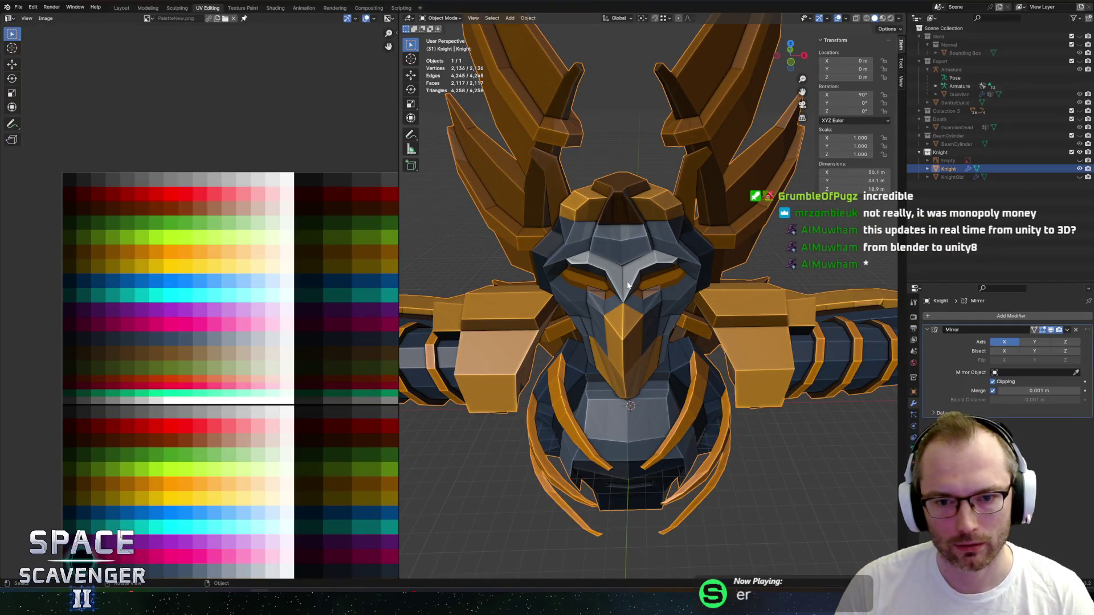
Re-export Knight.fbx into the Enemies folder and check the boss in the running Unity game.
key("Tab")
scroll(692, 265, "down", 3)
middle_click_drag(692, 265, 695, 272)
key("ctrl+shift+e")
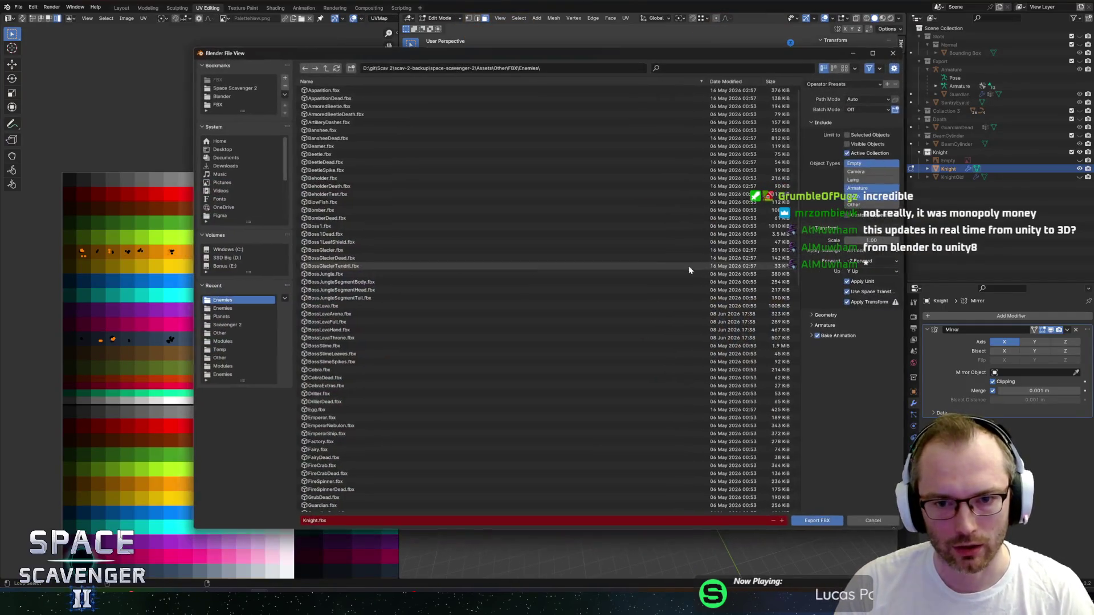
left_click(832, 523)
key("alt+Tab")
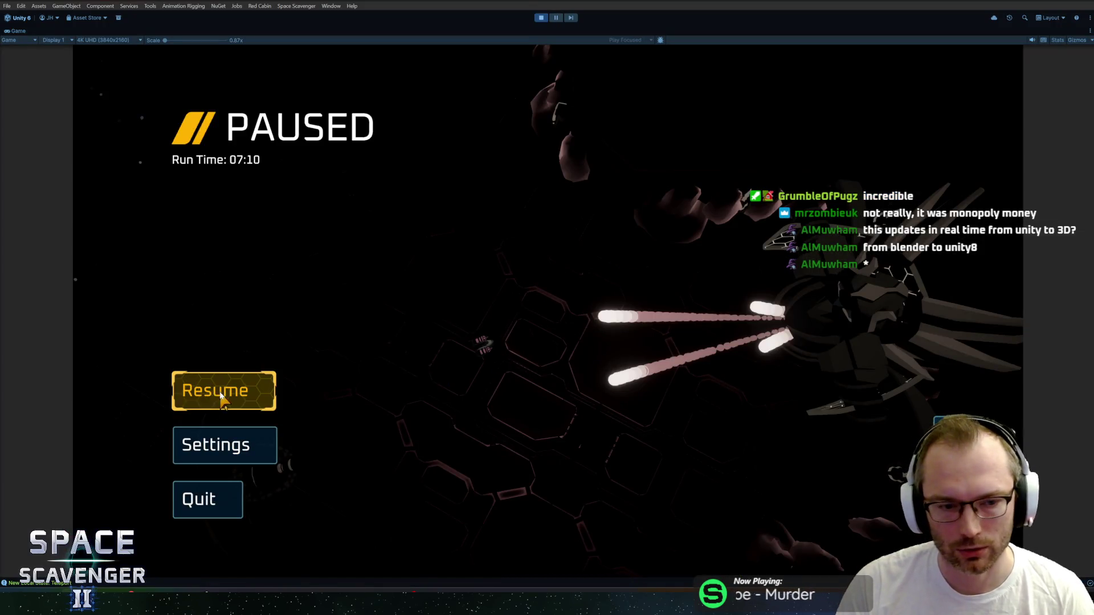
left_click(217, 392)
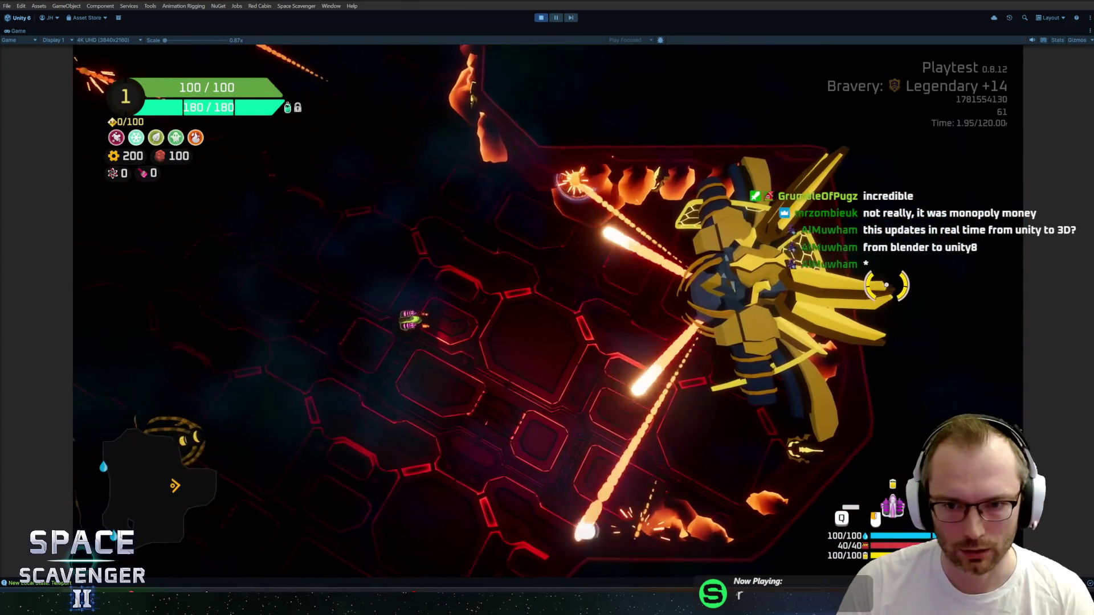
key("alt+Tab")
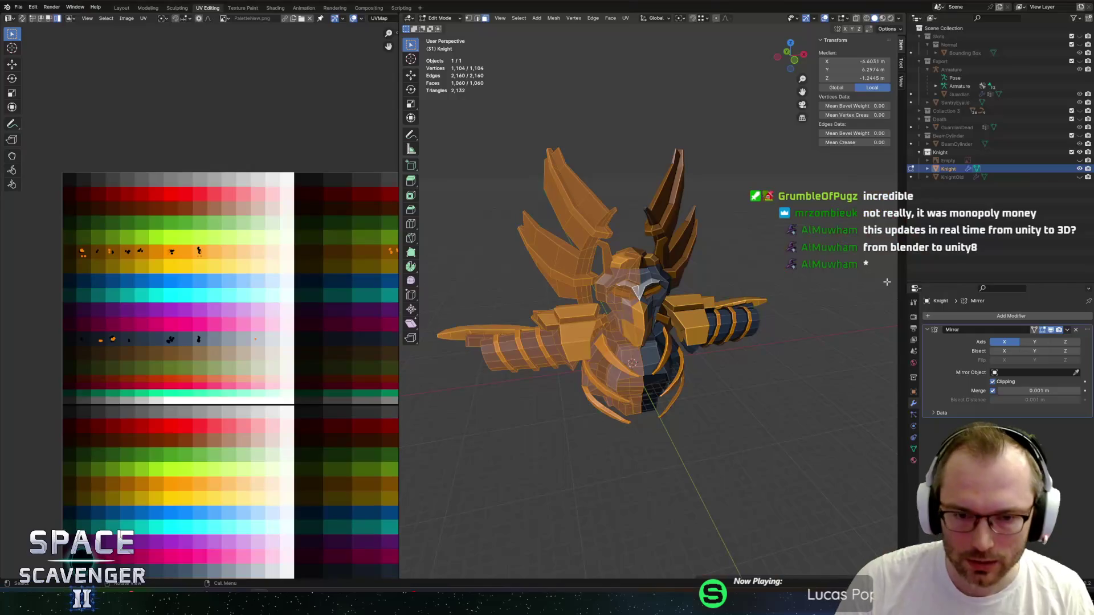
Move a small face on the side of the knight's head back along Y.
scroll(698, 281, "up", 8)
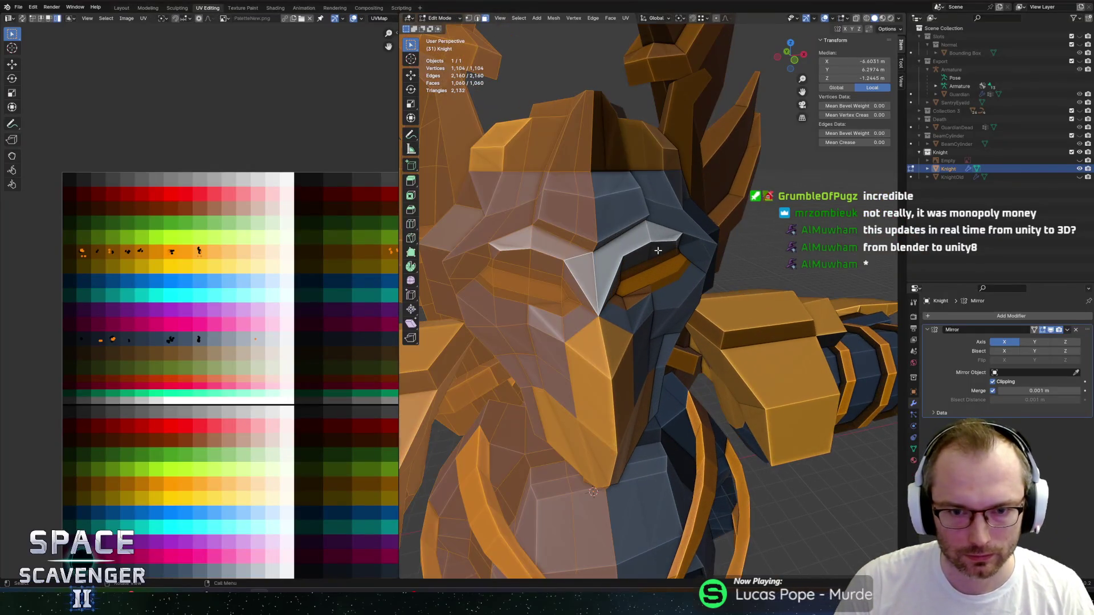
middle_click_drag(752, 263, 709, 244)
left_click(593, 236)
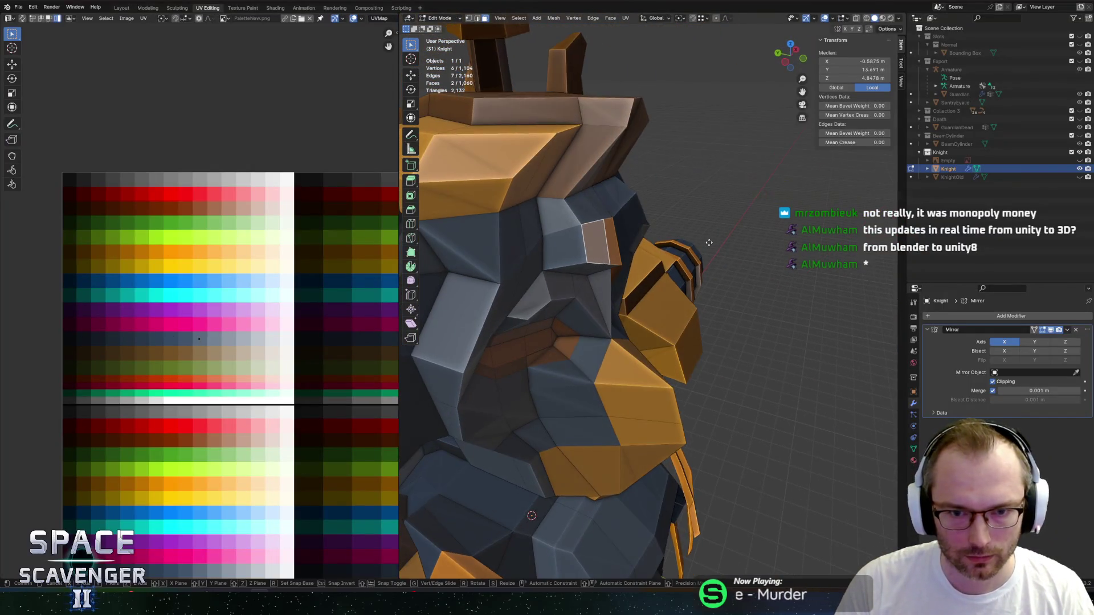
key("g")
key("y")
left_click(677, 250)
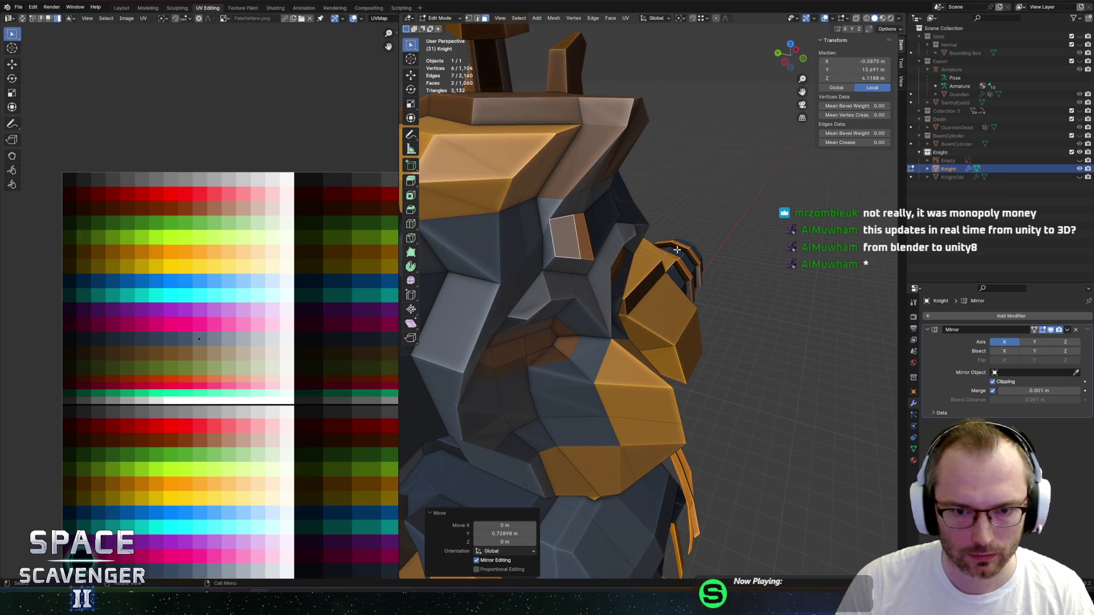
Pull three more helmet faces back about 1.13 m along Y.
left_click(564, 285)
left_click(573, 299, "shift")
left_click(533, 296, "shift")
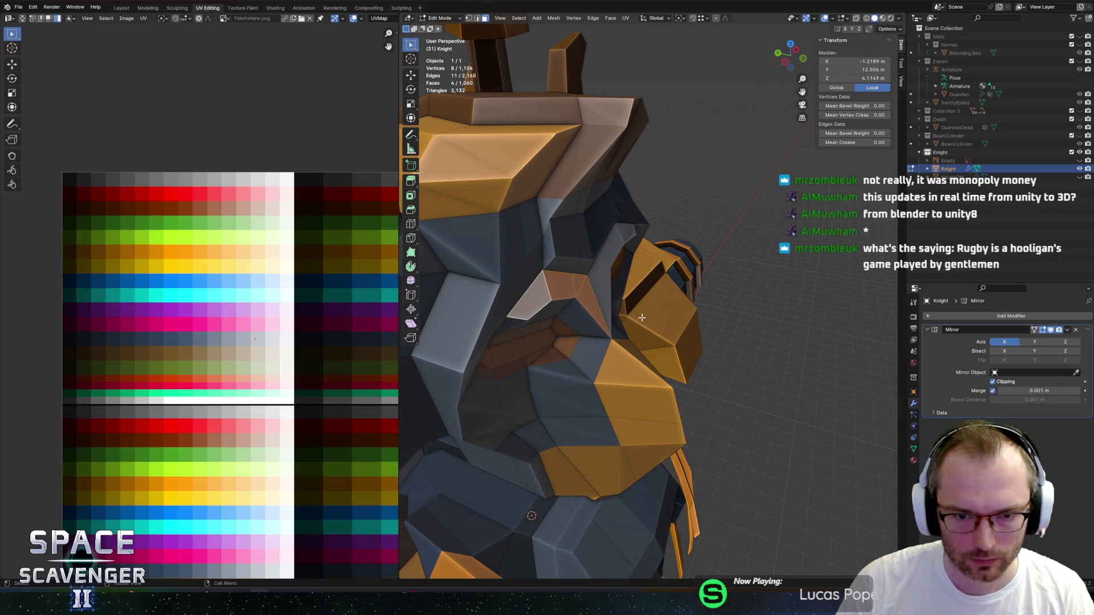
key("g")
key("y")
left_click(688, 327)
middle_click_drag(688, 326, 552, 248)
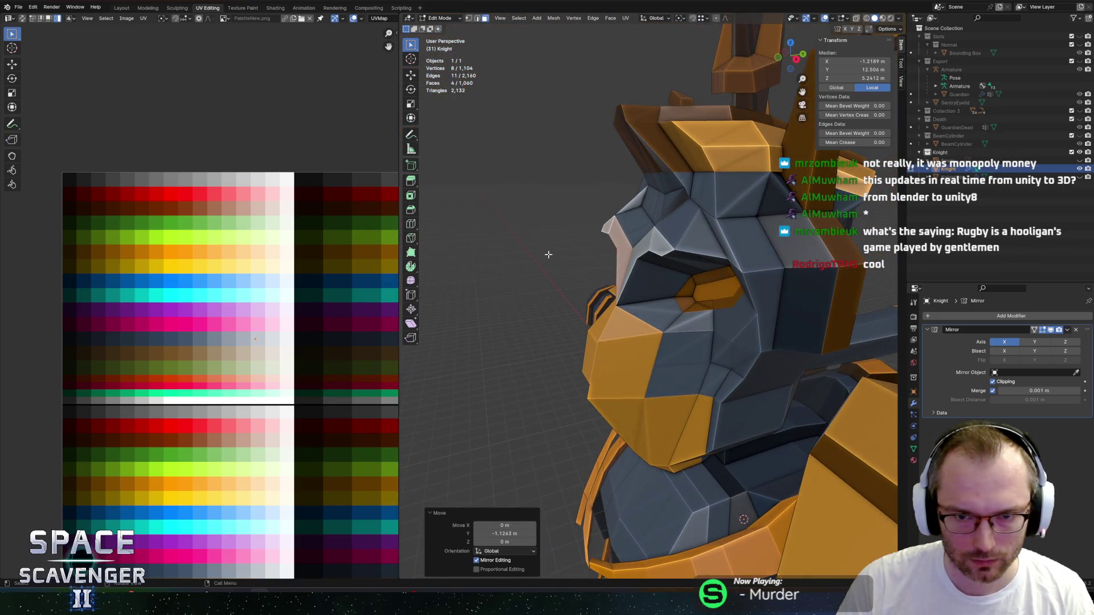
Briefly check the running game in Unity and return to Blender.
key("ctrl+o")
key("Escape")
key("alt+Tab")
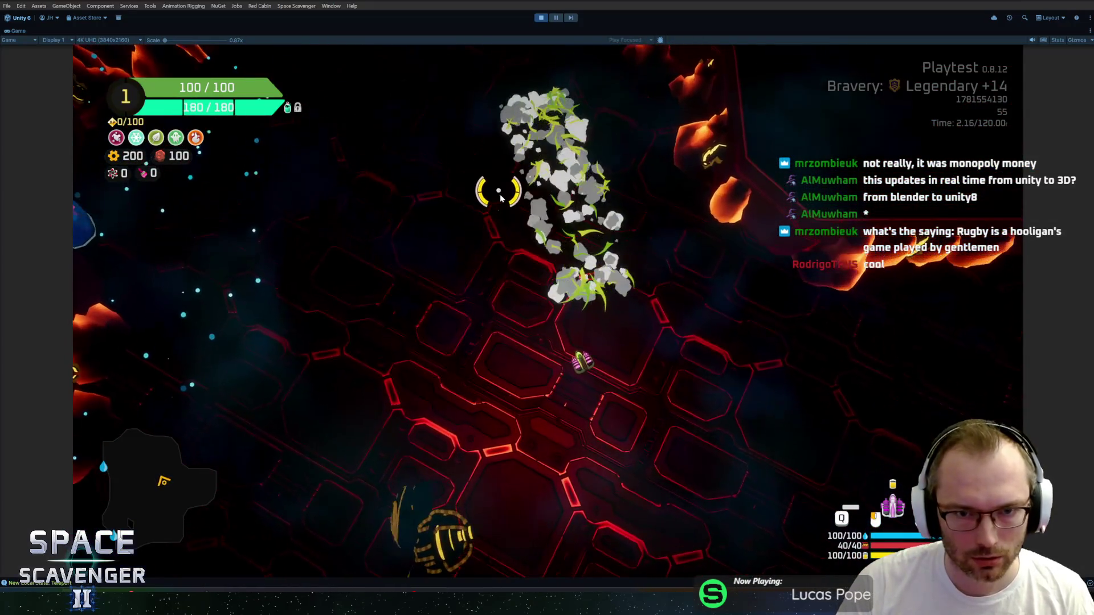
key("alt+Tab")
Select five faces across the knight's helmet.
left_click(507, 234)
left_click(561, 239, "shift")
left_click(581, 240, "shift")
left_click(590, 274, "shift")
middle_click_drag(589, 274, 491, 283)
left_click(491, 284, "shift")
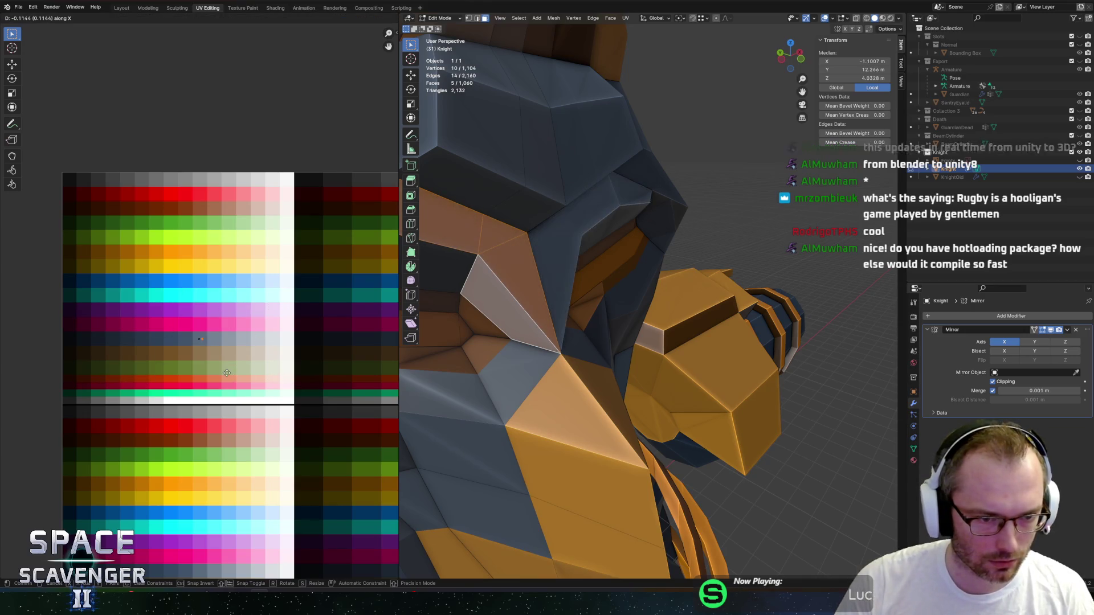
scroll(267, 365, "up", 2)
Inspect the knight from the front, then add a loop cut across the orange faceplate.
key("Tab")
mouse_move(456, 337)
middle_mouse_down()
mouse_move(584, 333)
mouse_move(569, 282)
mouse_move(628, 276)
mouse_move(661, 335)
mouse_move(622, 339)
mouse_move(769, 358)
mouse_move(747, 362)
middle_mouse_up()
scroll(584, 332, "up", 3)
scroll(583, 332, "down", 3)
scroll(655, 319, "up", 3)
key("Tab")
key("ctrl+r")
Try a loop cut across the knight, shift it along X, then undo it.
left_click(622, 339)
right_click(621, 339)
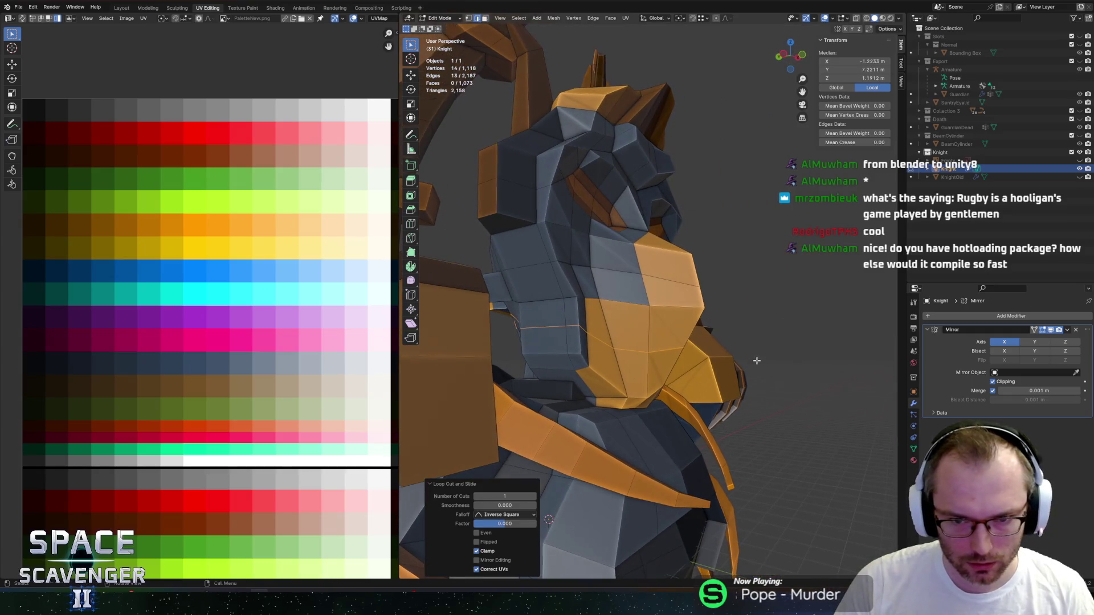
key("g")
key("x")
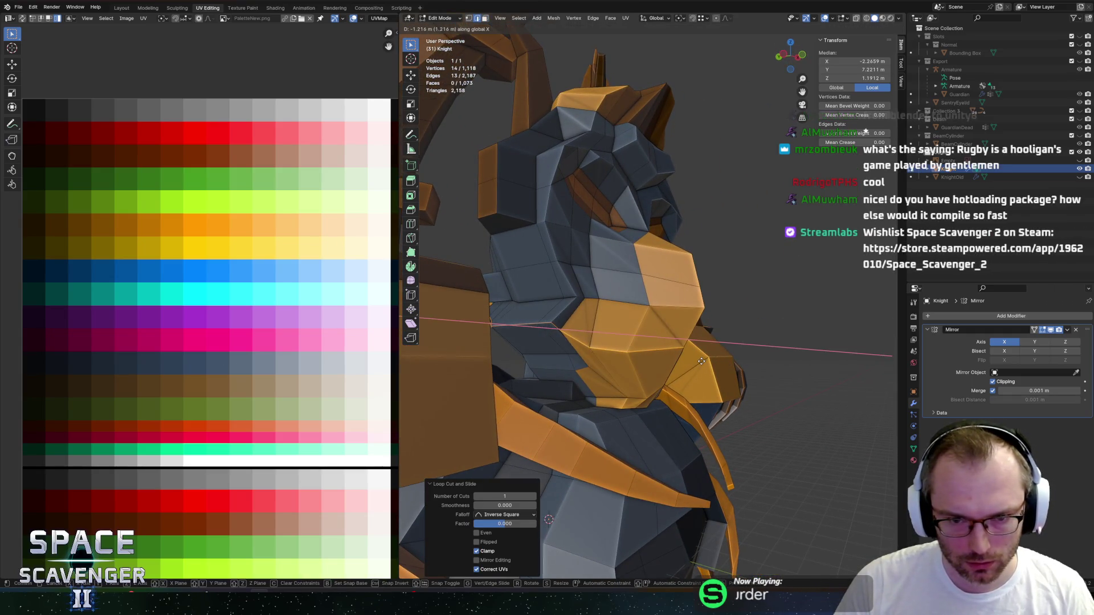
left_click(712, 359)
mouse_move(712, 359)
middle_mouse_down()
mouse_move(605, 349)
mouse_move(651, 349)
middle_mouse_up()
key("ctrl+z")
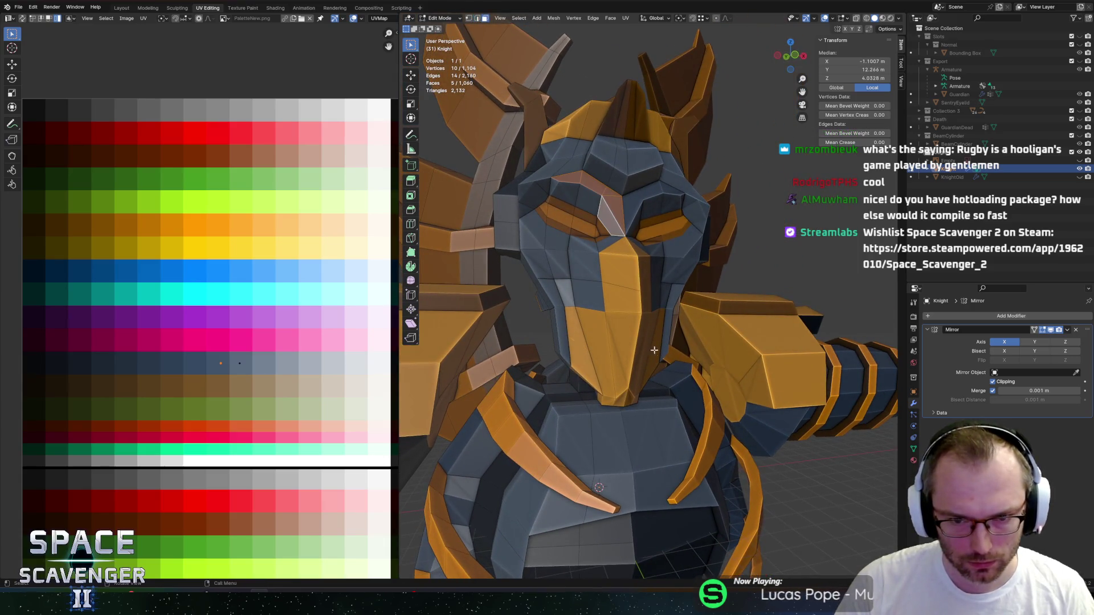
Select a face on the front of the mask and lower it along Z in X-ray.
left_click(631, 353)
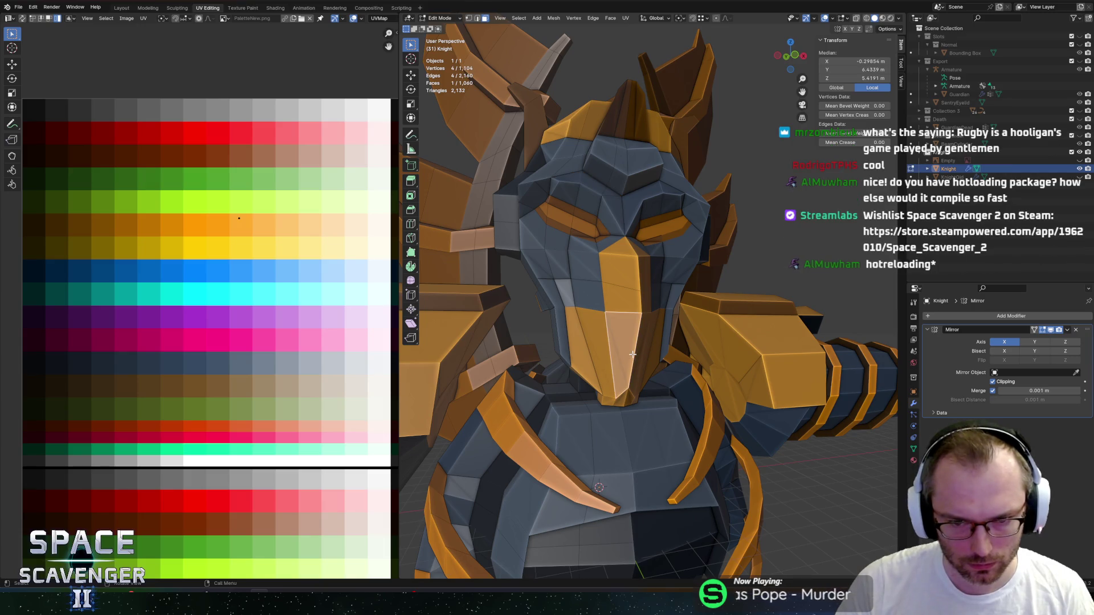
left_click(586, 352)
key("2")
key("KP_8")
key("KP_8")
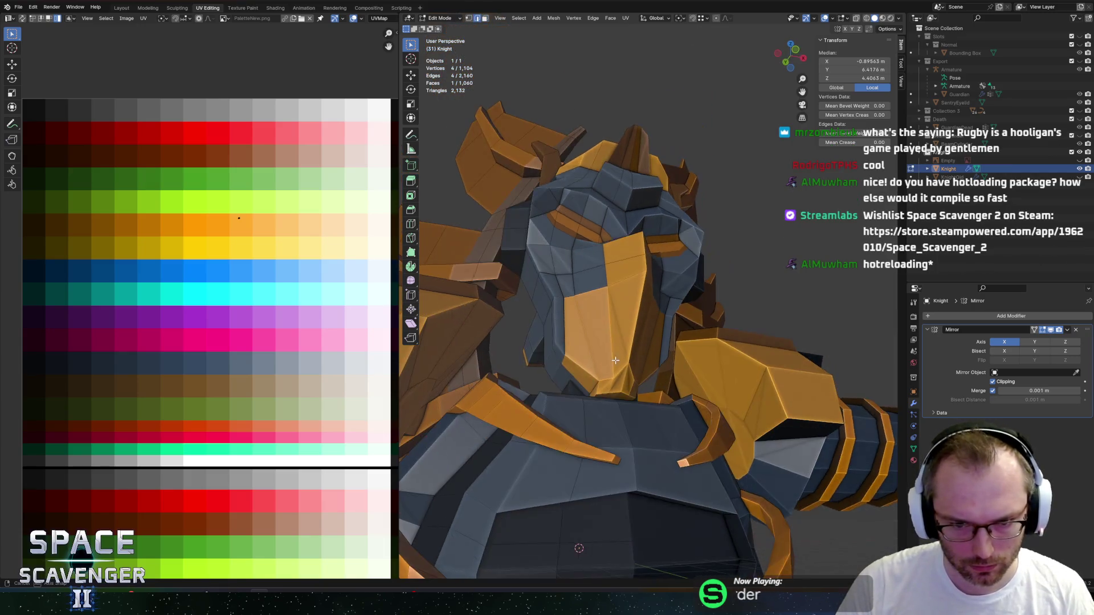
key("3")
left_click(603, 388)
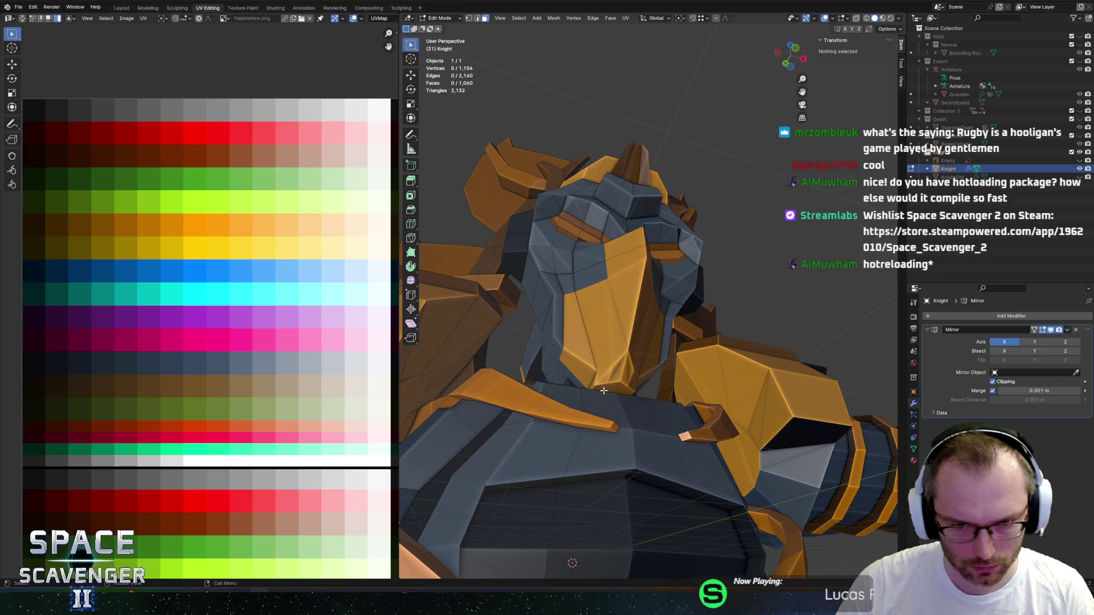
key("alt+z")
key("g")
key("z")
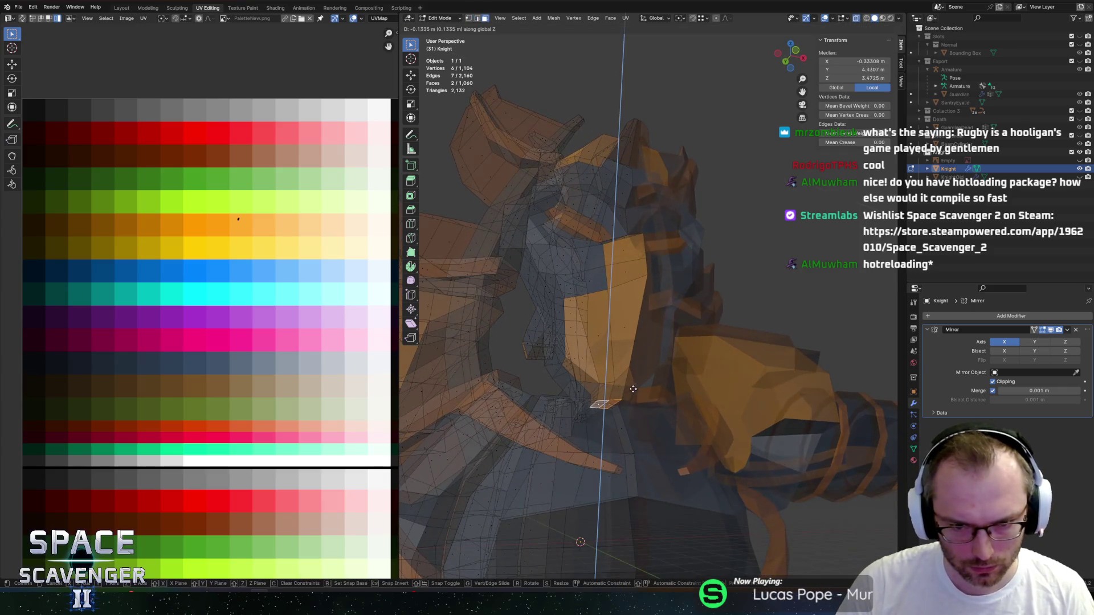
left_click(639, 428)
Cancel a stray extrusion and drop the mask face further down along Z.
key("e")
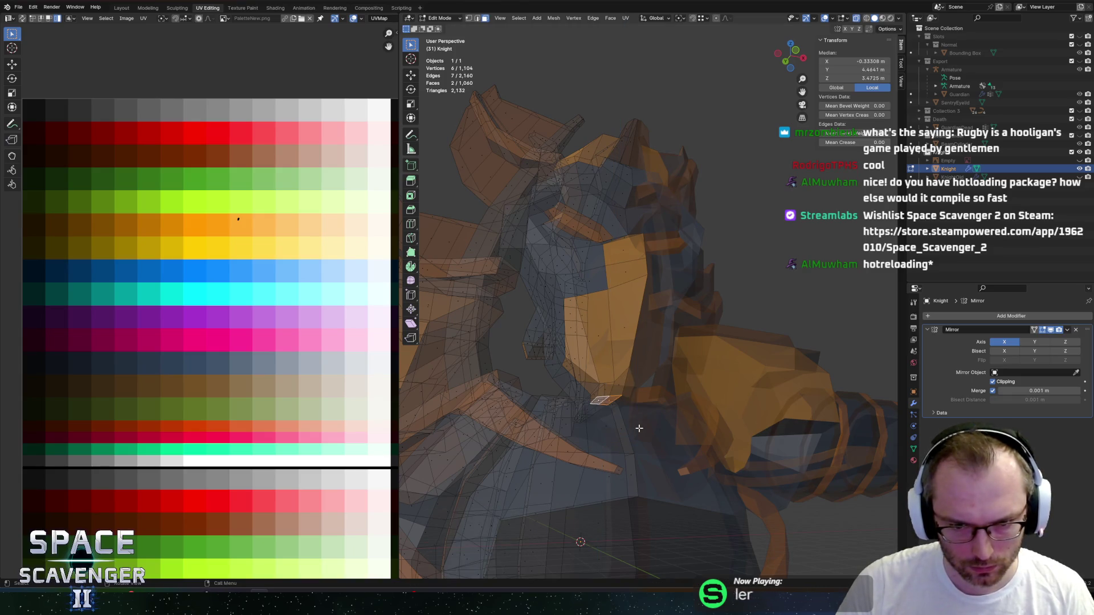
right_click(643, 471)
key("ctrl+z")
key("g")
key("z")
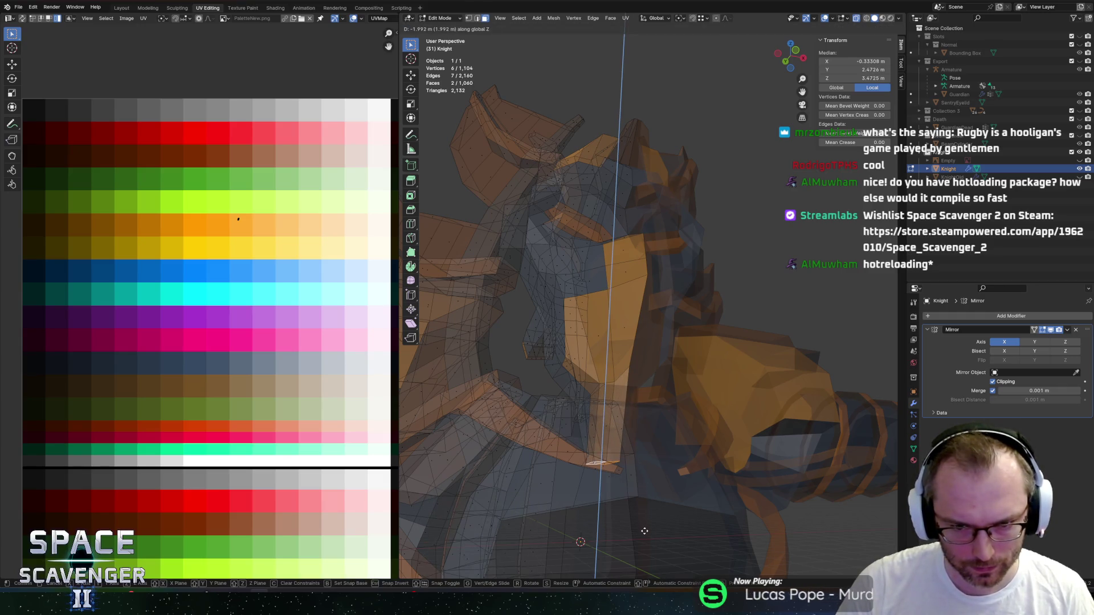
left_click(644, 531)
middle_click_drag(644, 531, 679, 384)
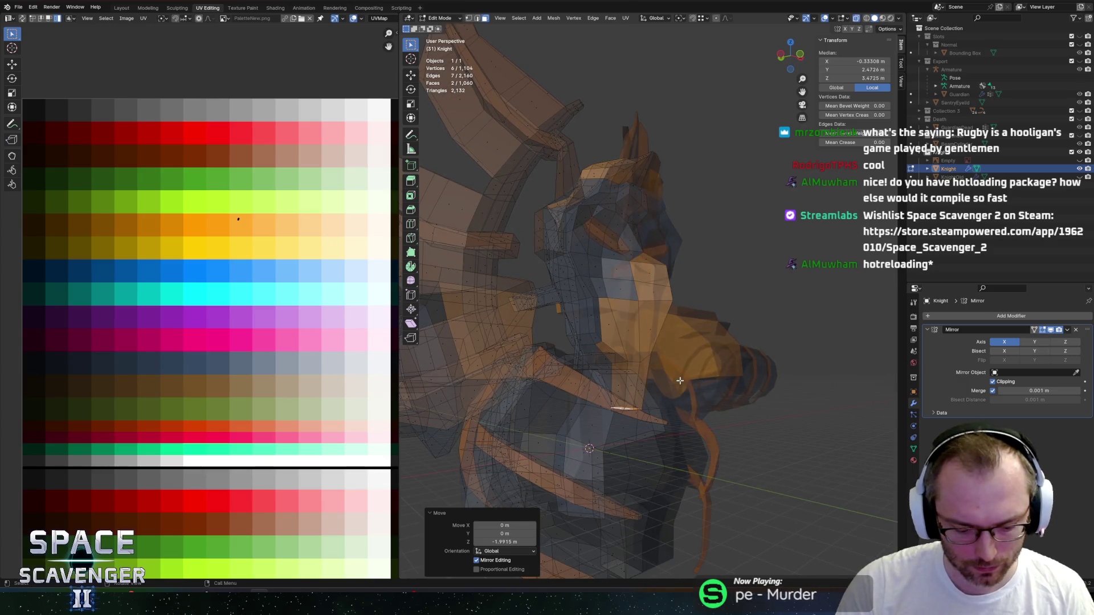
Turn X-ray off and raise the selected head upward along Z.
key("alt+z")
mouse_move(629, 281)
middle_mouse_down()
mouse_move(407, 323)
mouse_move(622, 333)
mouse_move(678, 319)
middle_mouse_up()
key("g")
key("z")
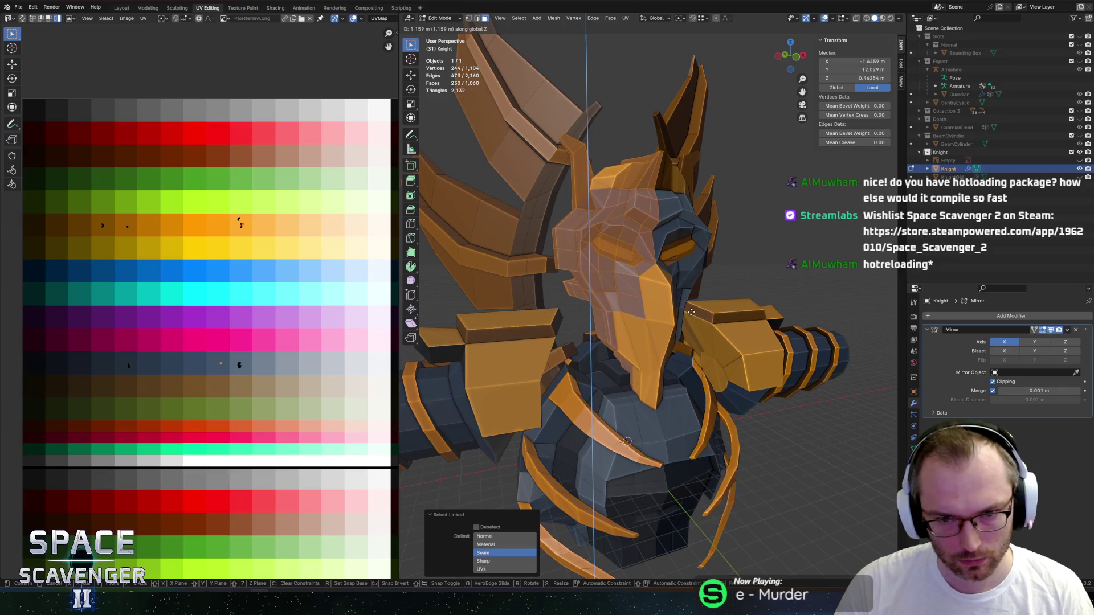
left_click(692, 308)
key("ctrl+s")
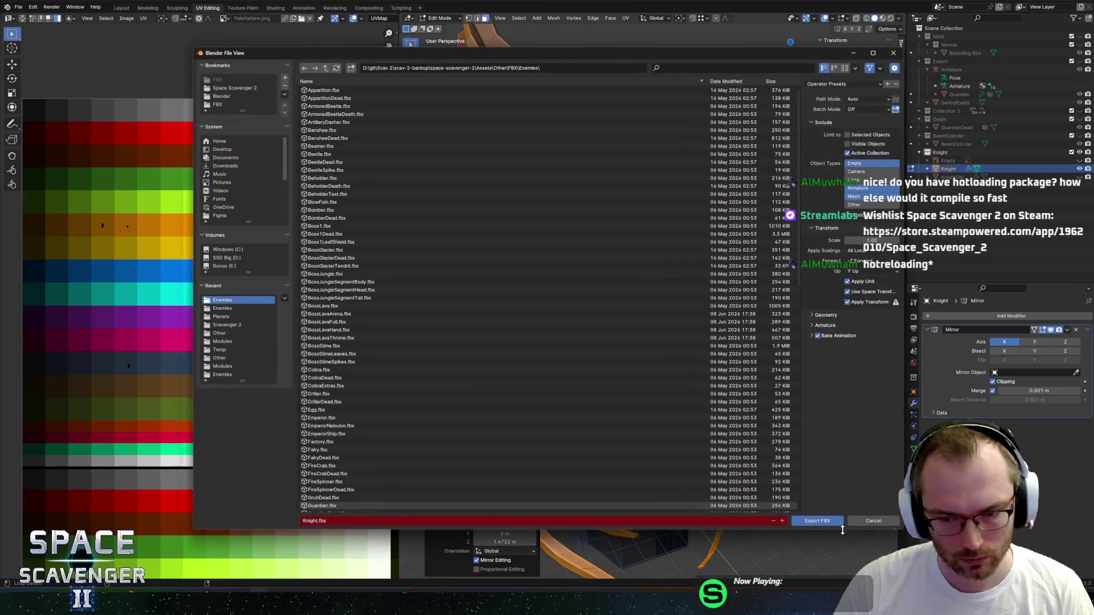
Switch to the Unity editor and resume the paused playtest.
key("alt+Tab")
left_click(277, 381)
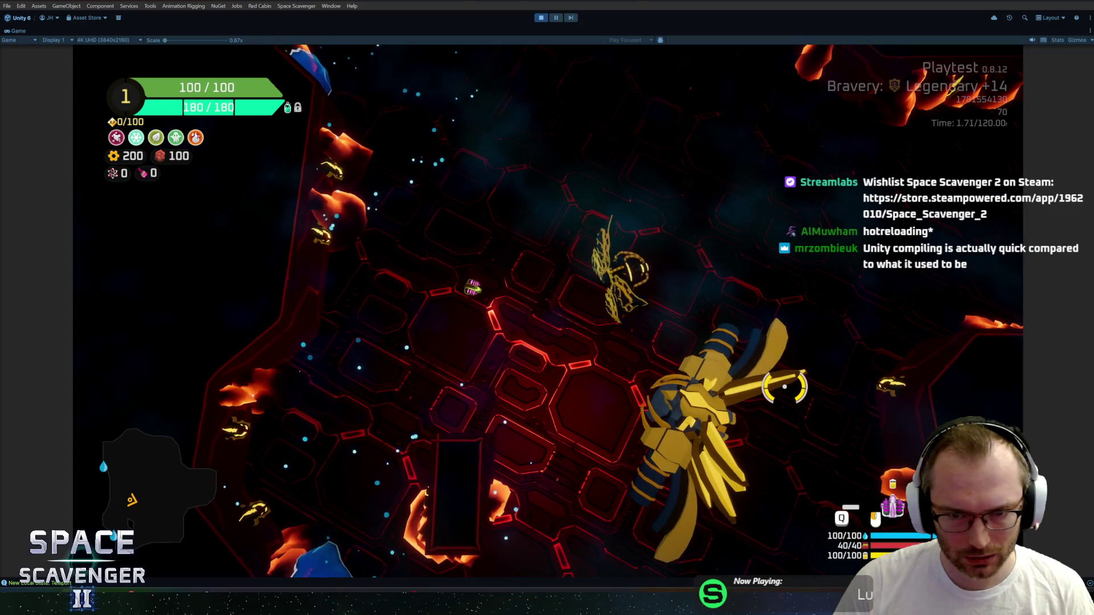
Fly the ship, then run 'ship load' in the debug console to load the test ship.
key("d")
key("w")
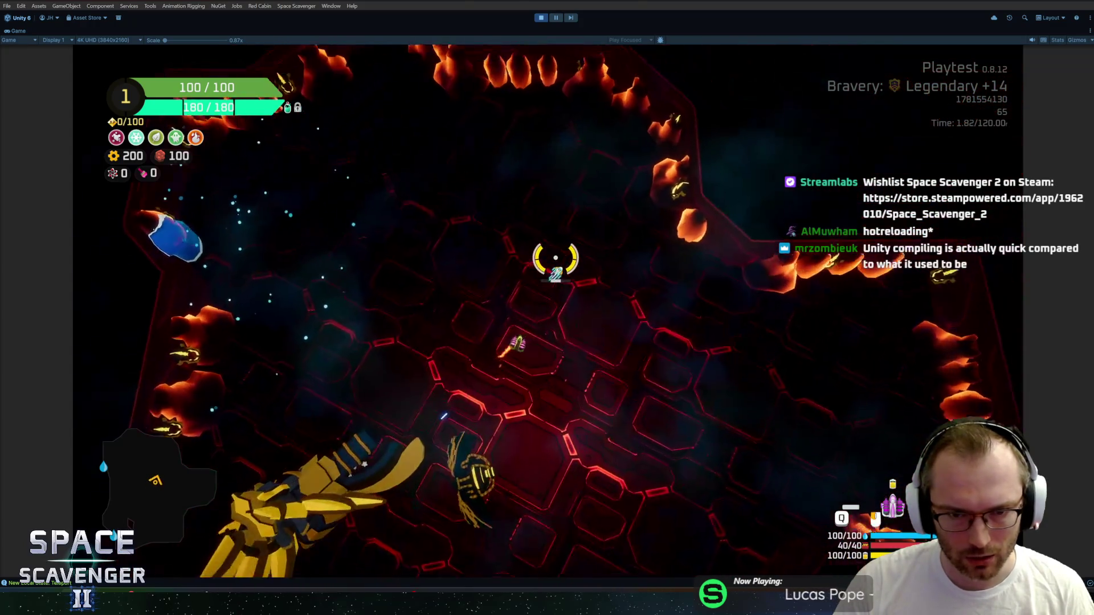
key("grave")
type("ship load t")
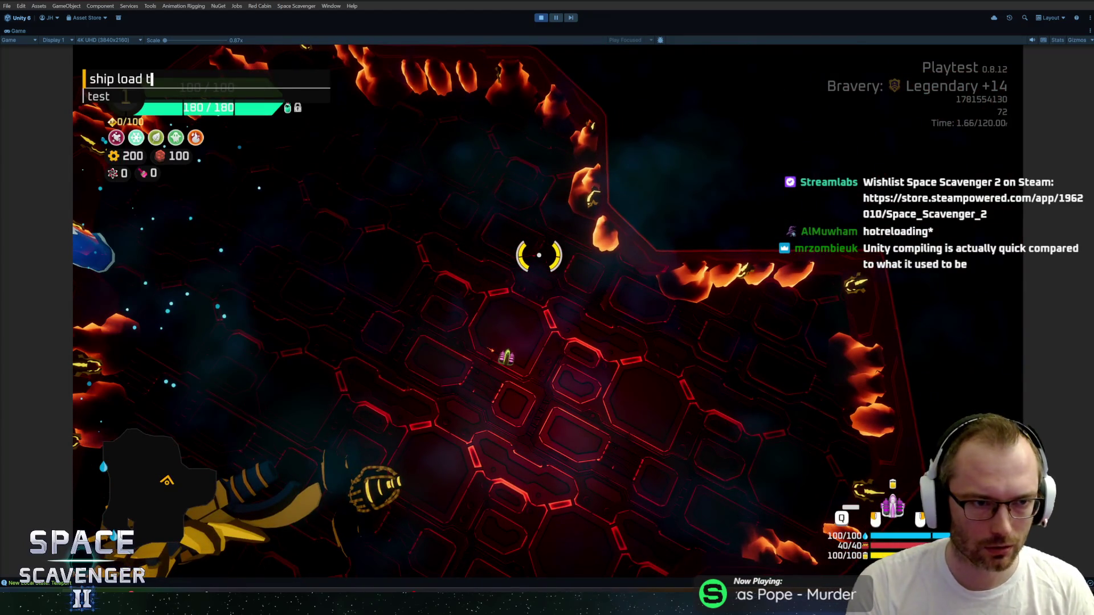
key("Return")
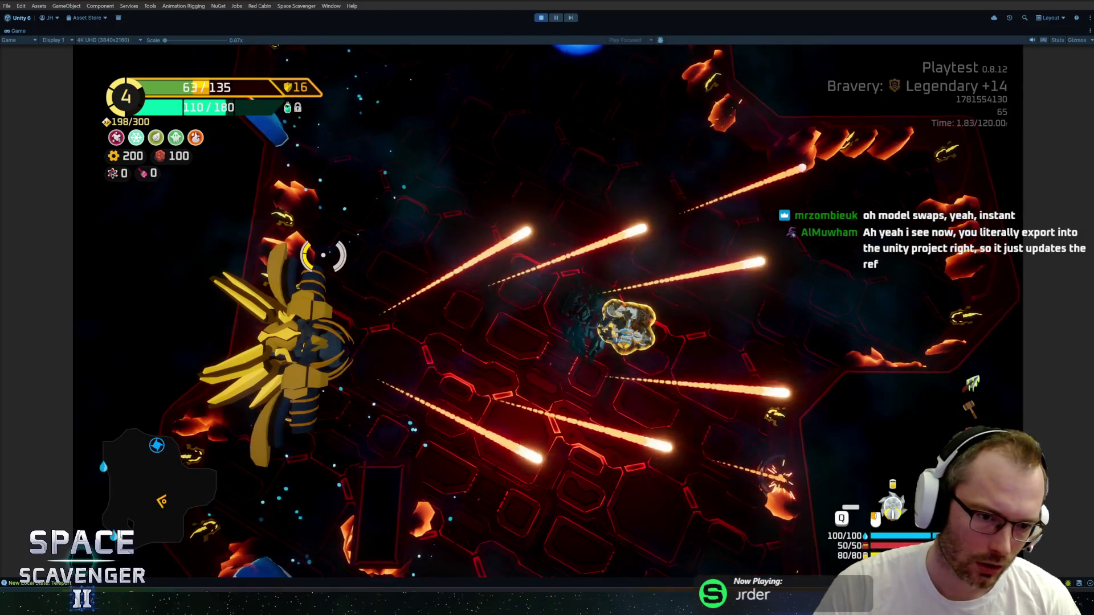
Pause the game, return to Blender, and select two faces on the shoulder pad.
key("Escape")
key("alt+Tab")
key("a")
scroll(682, 340, "down", 5)
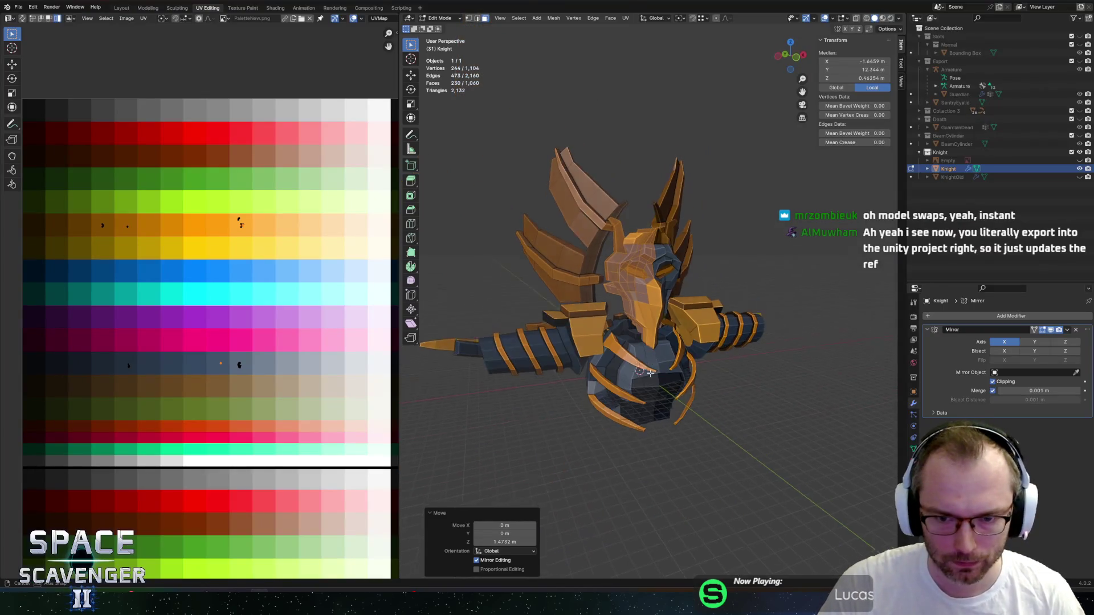
middle_click_drag(682, 340, 627, 386)
scroll(667, 347, "up", 5)
mouse_move(666, 347)
middle_mouse_down()
mouse_move(641, 258)
mouse_move(627, 279)
middle_mouse_up()
left_click(626, 279)
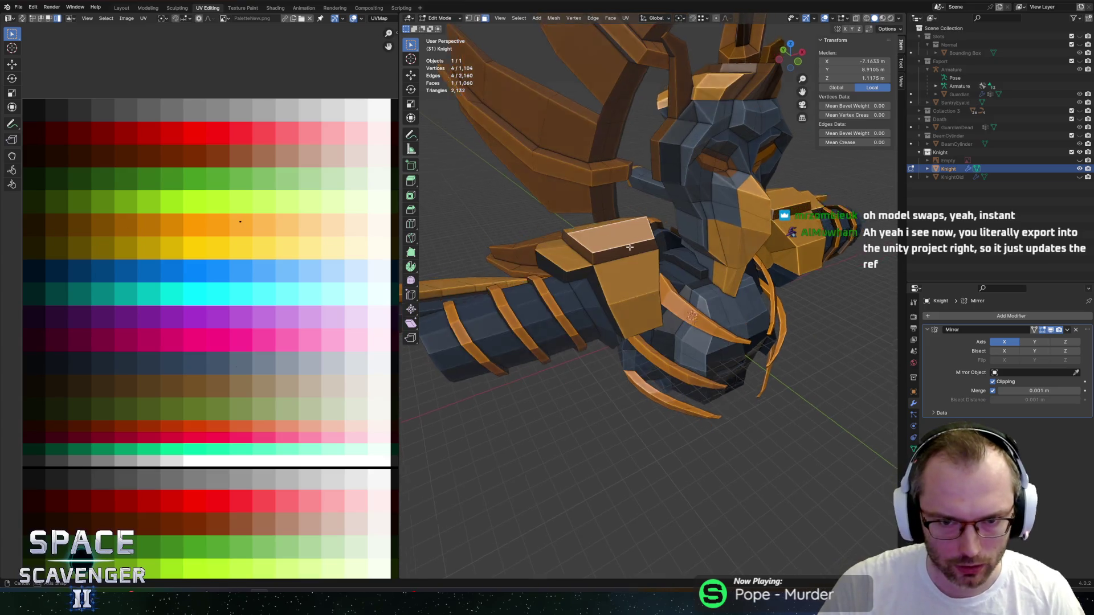
scroll(598, 302, "up", 4)
left_click(569, 322, "shift")
middle_click_drag(569, 322, 584, 296)
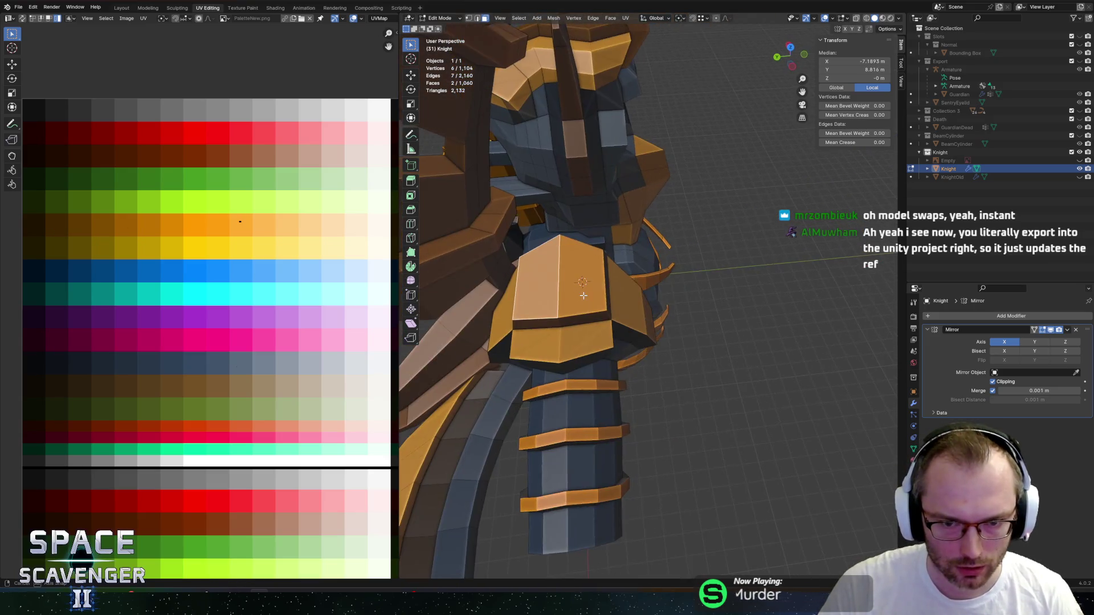
Inset and extrude the shoulder faces into a raised block.
key("i")
left_click(684, 291)
key("e")
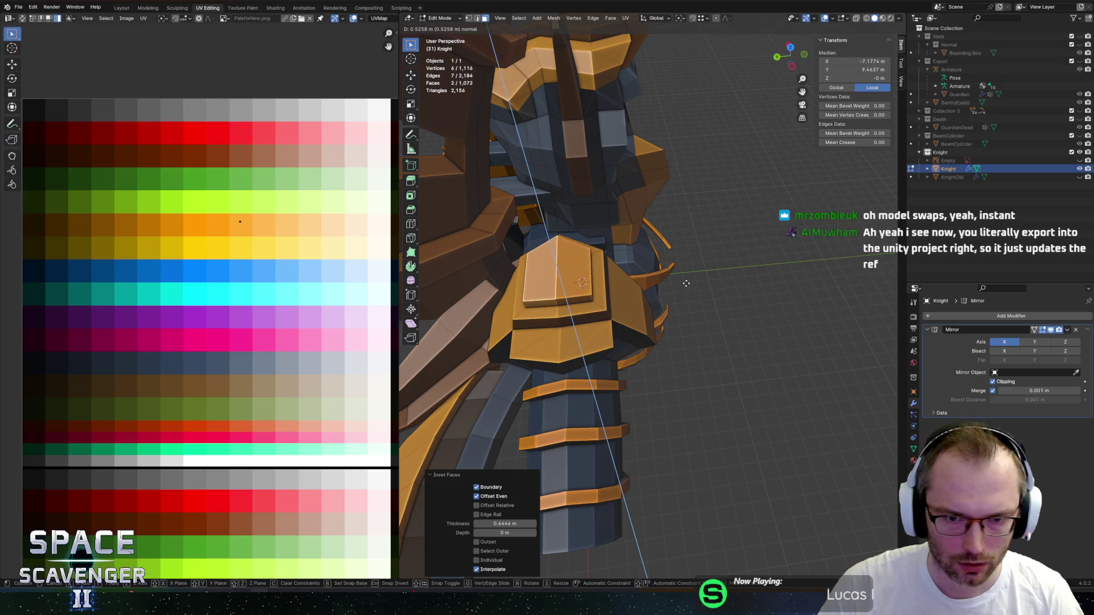
left_click(685, 279)
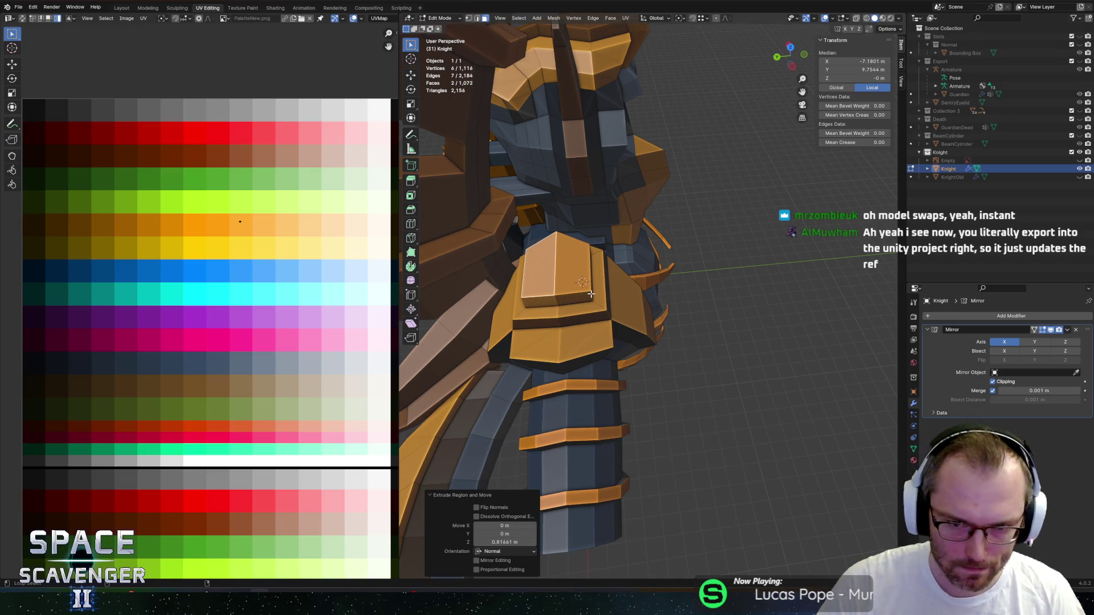
key("ctrl+KP_Add")
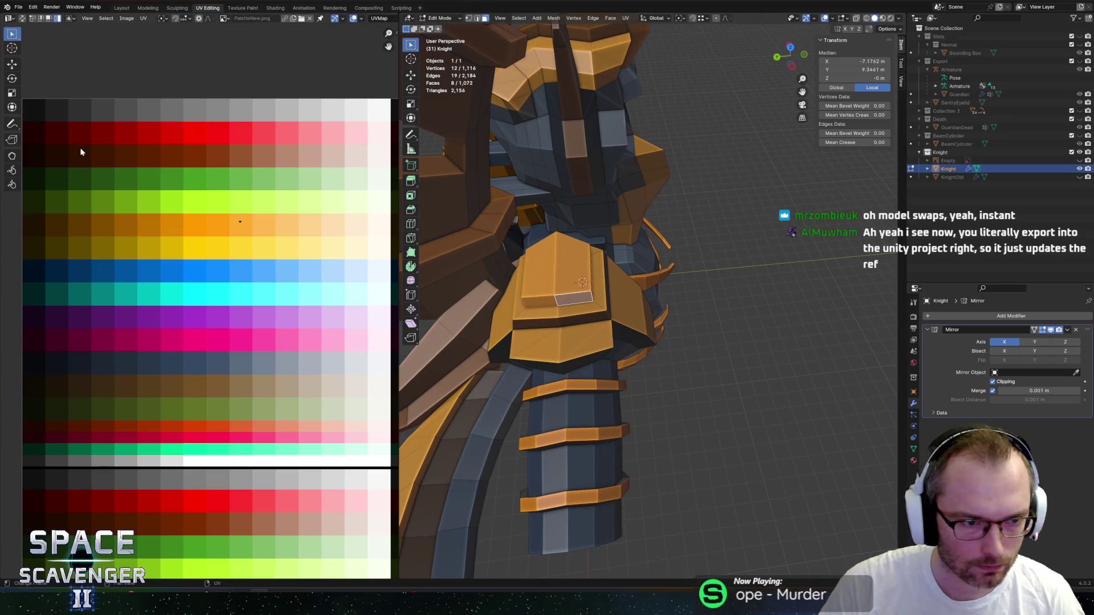
Shift the block's top-face UVs onto the blue-grey palette swatch, discarding a pink trial.
key("g")
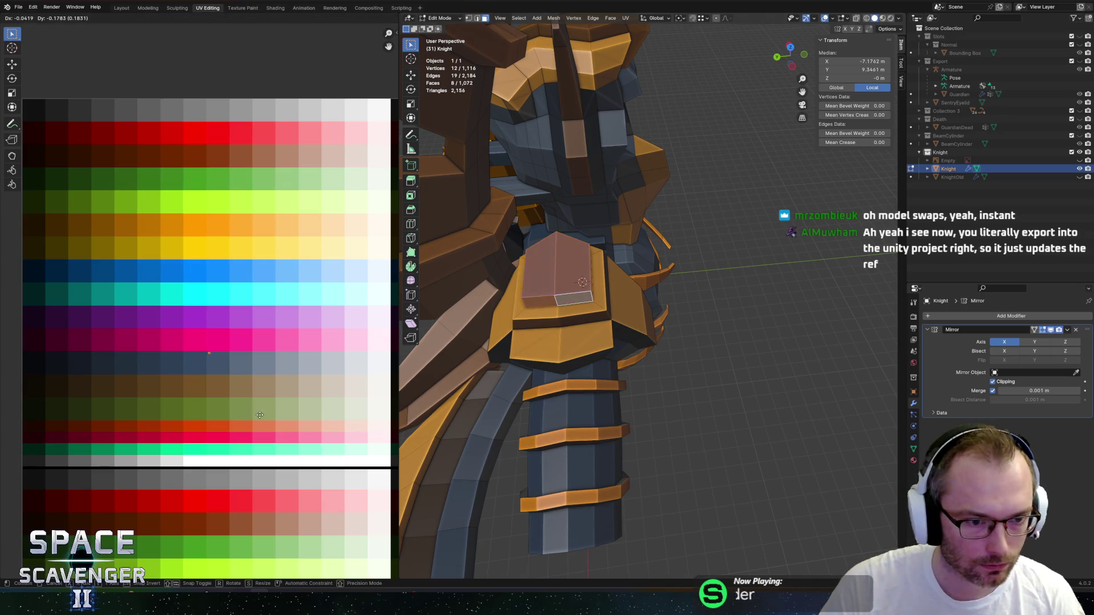
left_click(242, 424)
key("ctrl+z")
key("ctrl+z")
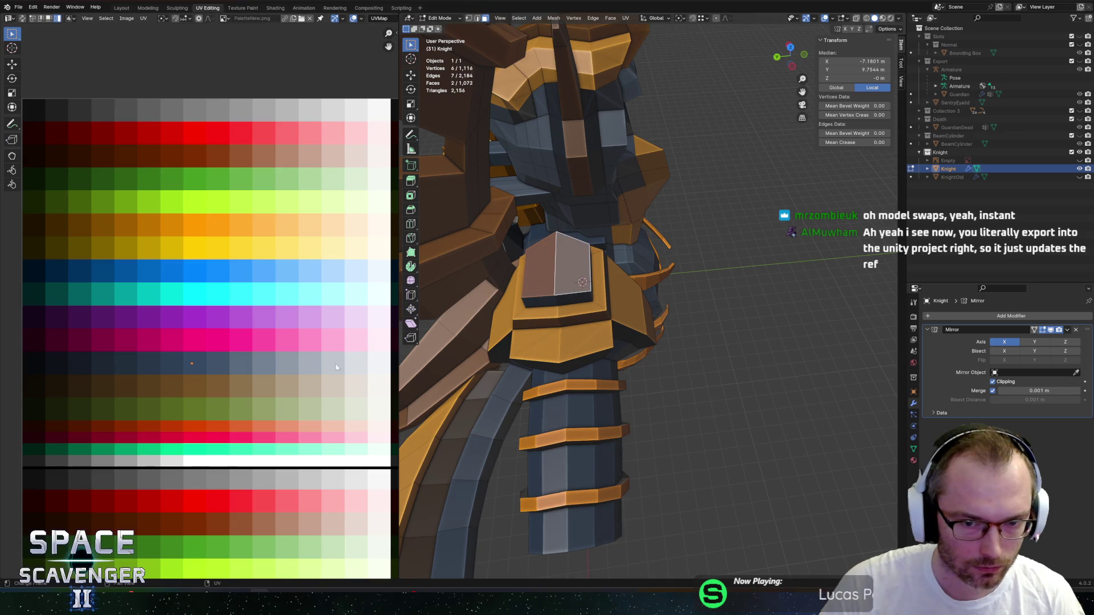
key("g")
key("x")
left_click(273, 404)
Return to Object Mode, export over Knight.fbx, and switch to Unity.
key("a")
key("Tab")
middle_click_drag(592, 293, 677, 242)
key("shift+r")
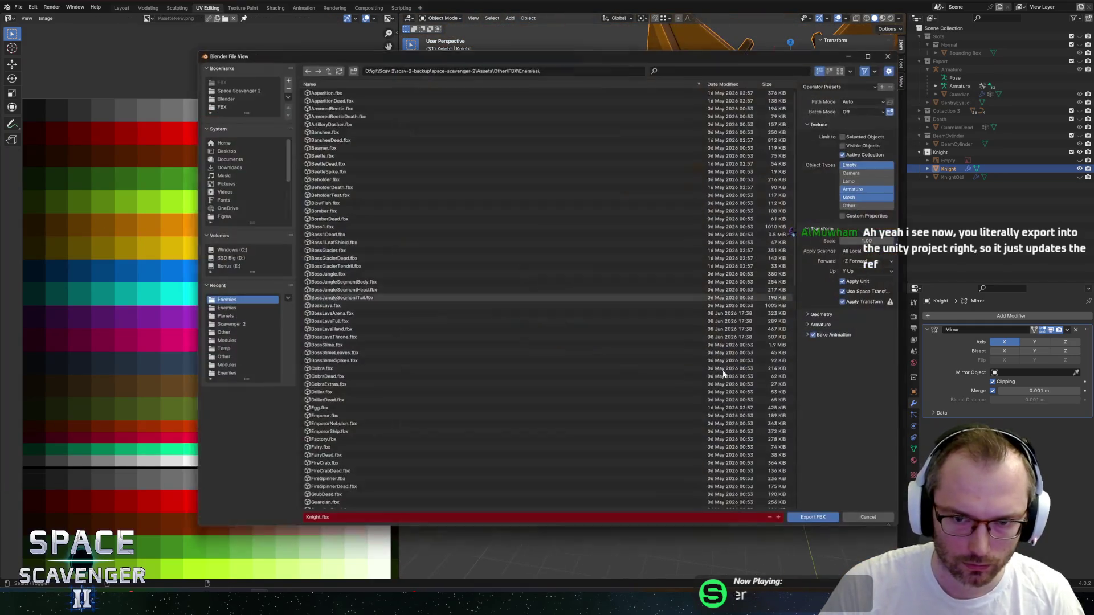
left_click(810, 519)
key("alt+Tab")
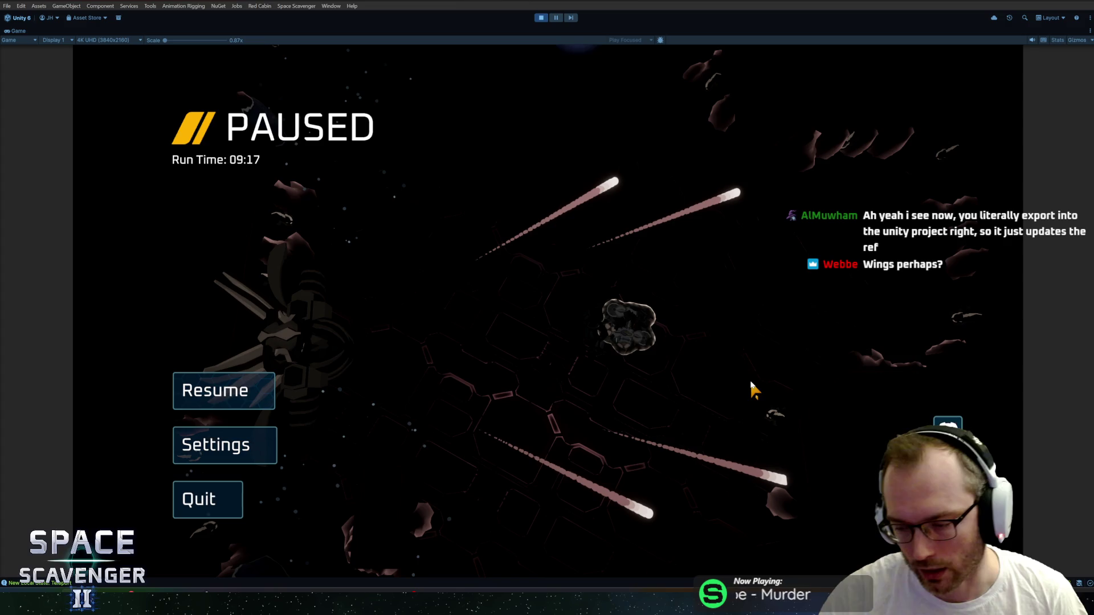
Leave the playtest for Blender, open and close the FBX export window, and face the knight.
key("Escape")
key("alt+Tab")
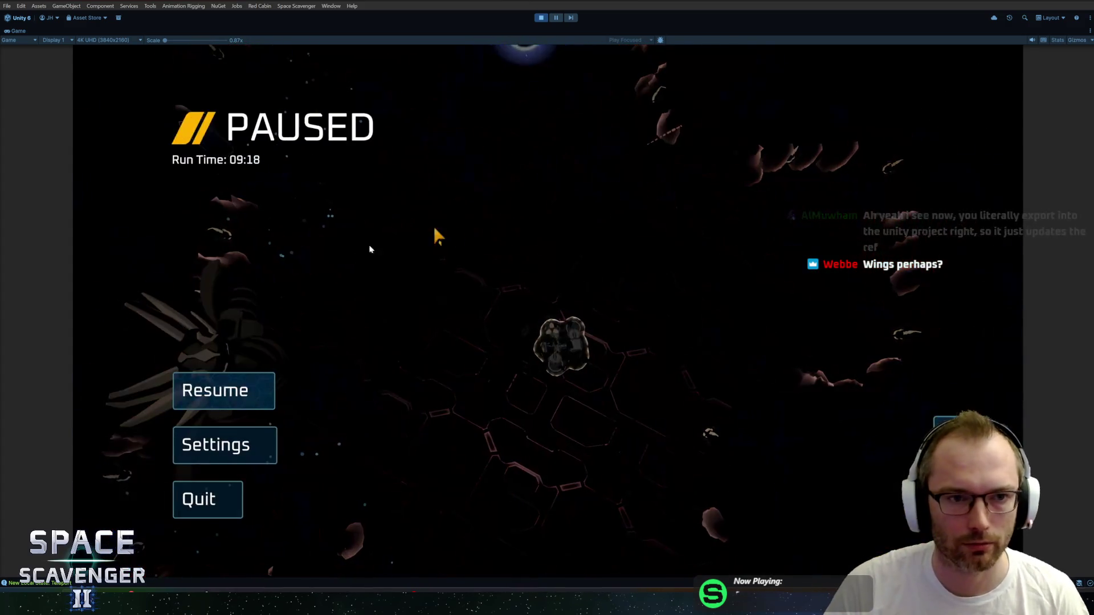
key("ctrl+e")
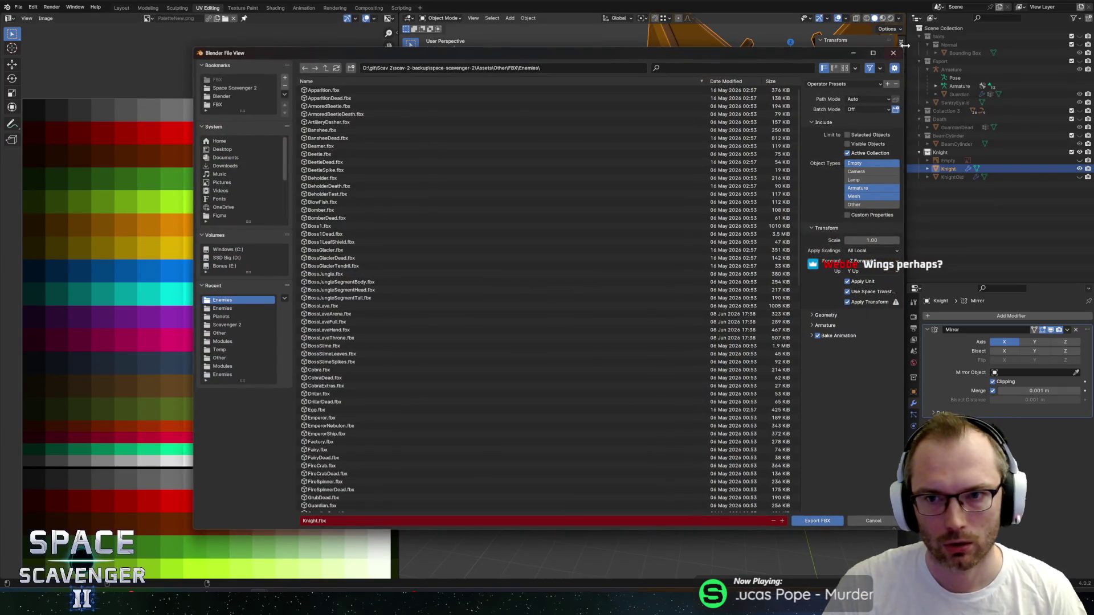
key("Return")
mouse_move(641, 278)
middle_mouse_down()
mouse_move(654, 299)
mouse_move(639, 312)
mouse_move(626, 274)
middle_mouse_up()
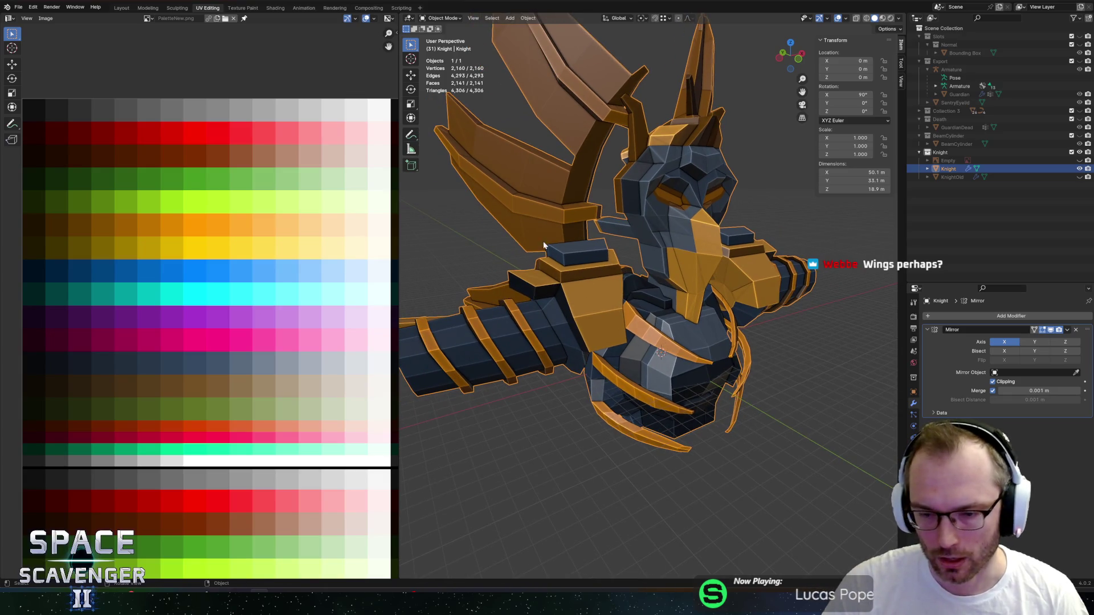
Enter Edit Mode, select a wing's linked faces, then undo that selection.
mouse_move(553, 219)
middle_mouse_down()
mouse_move(710, 260)
mouse_move(707, 244)
mouse_move(761, 240)
mouse_move(505, 276)
mouse_move(656, 245)
mouse_move(627, 251)
mouse_move(594, 281)
middle_mouse_up()
key("Tab")
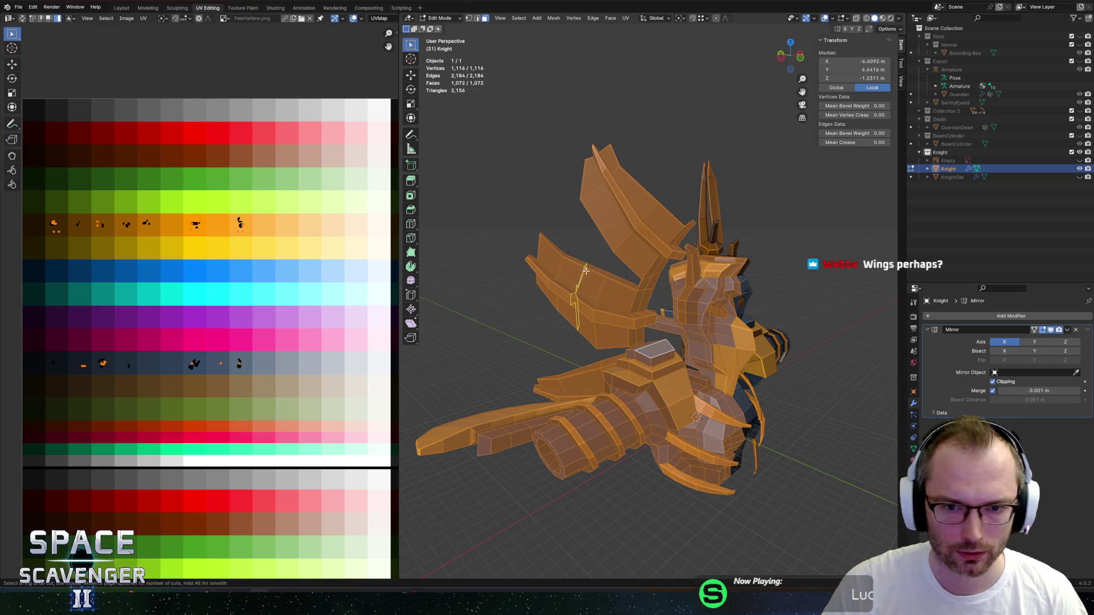
mouse_move(582, 248)
middle_mouse_down()
mouse_move(777, 251)
mouse_move(556, 255)
mouse_move(586, 231)
mouse_move(630, 245)
mouse_move(508, 239)
mouse_move(624, 239)
mouse_move(752, 269)
middle_mouse_up()
left_click(624, 239)
key("ctrl+l")
key("z")
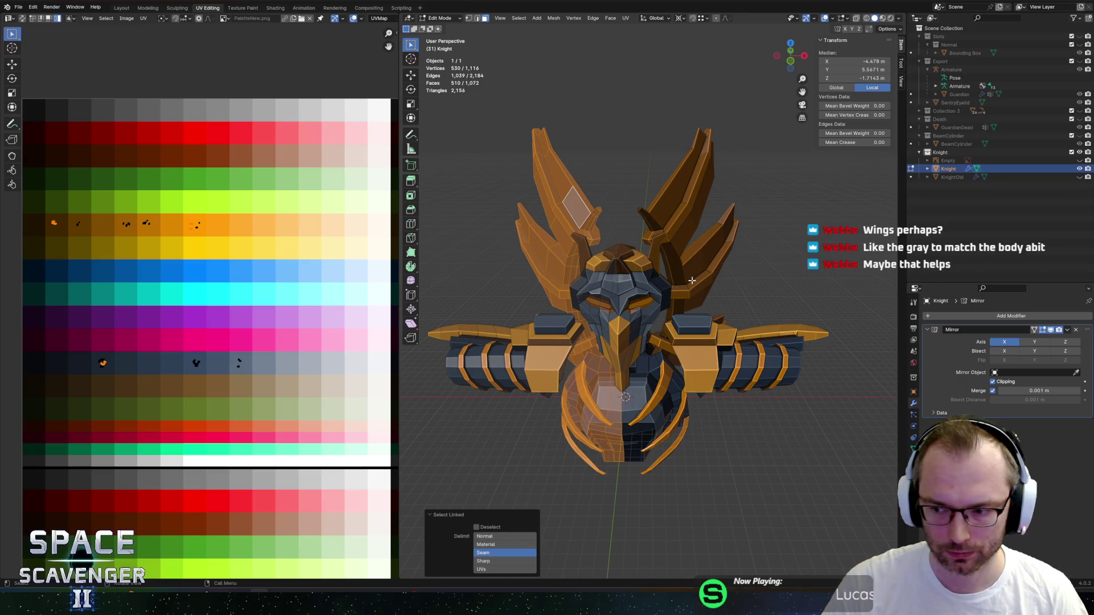
key("ctrl+z")
middle_click_drag(692, 281, 605, 270)
key("alt+Tab")
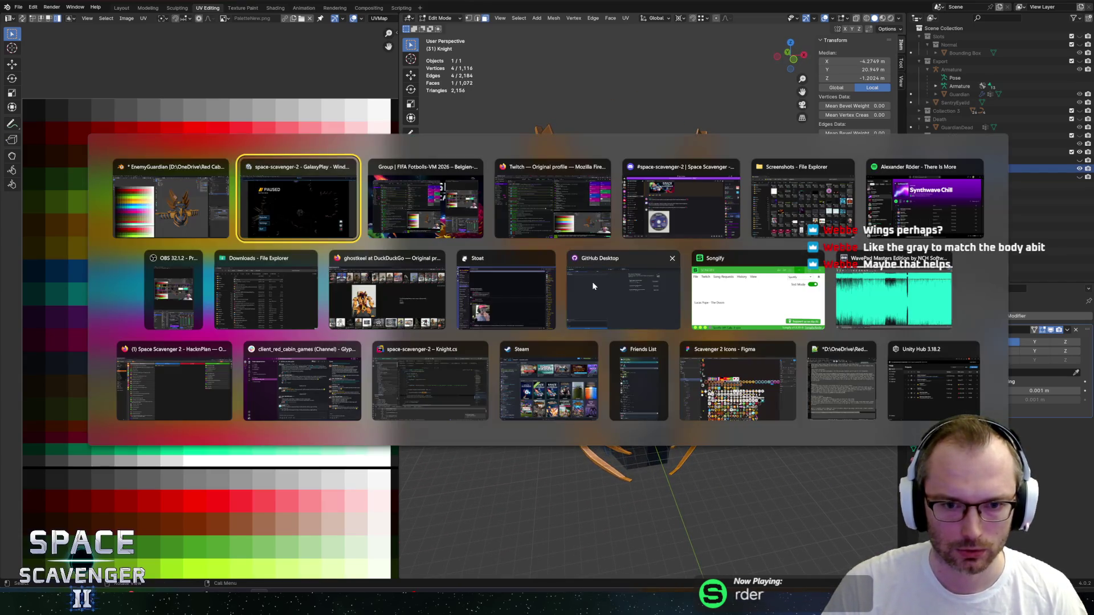
key("Escape")
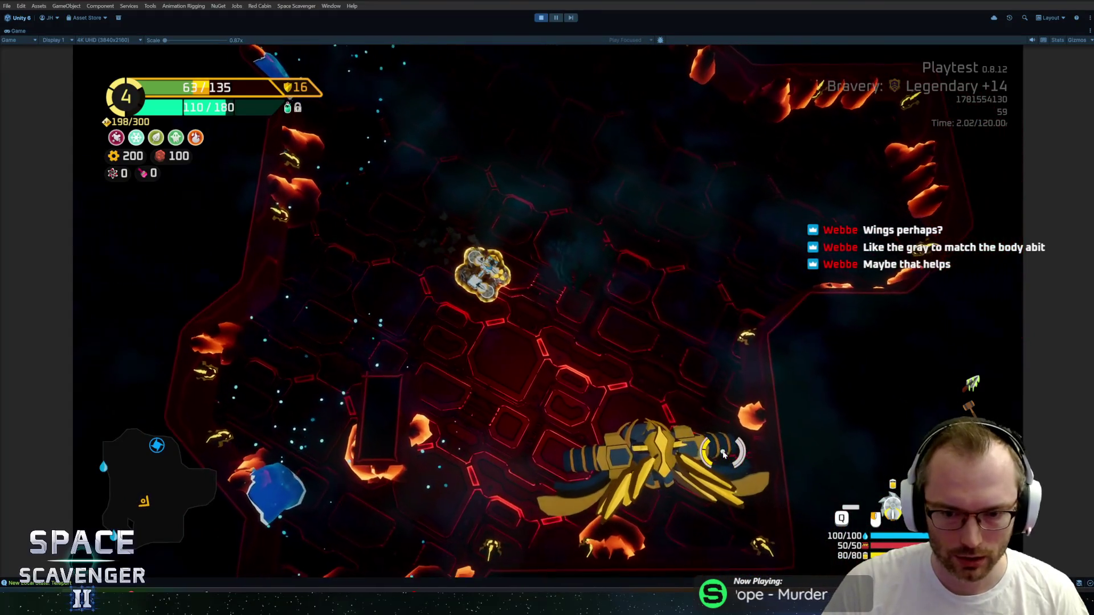
key("alt+Tab")
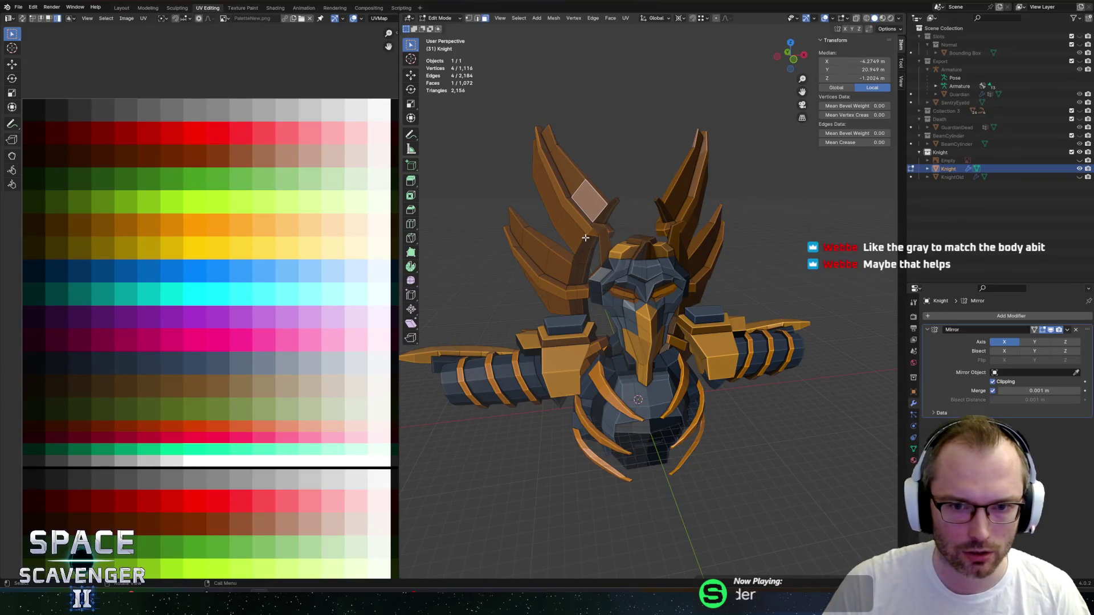
Frame the selection and, in X-ray, select the strip faces on both wings.
key("KP_Decimal")
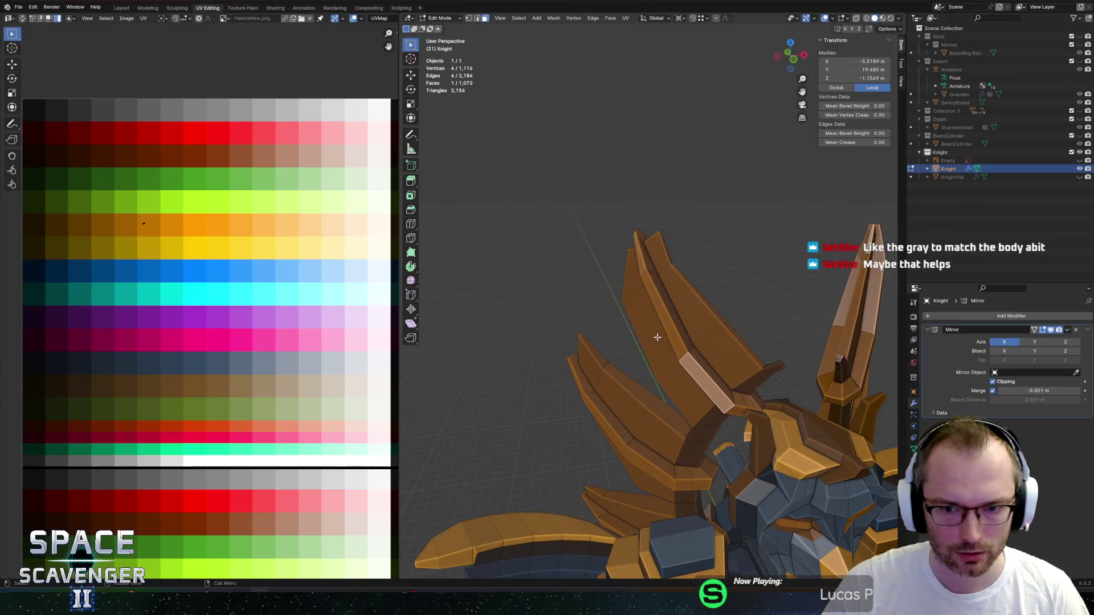
mouse_move(630, 450)
middle_mouse_down()
mouse_move(690, 424)
mouse_move(678, 397)
mouse_move(721, 354)
middle_mouse_up()
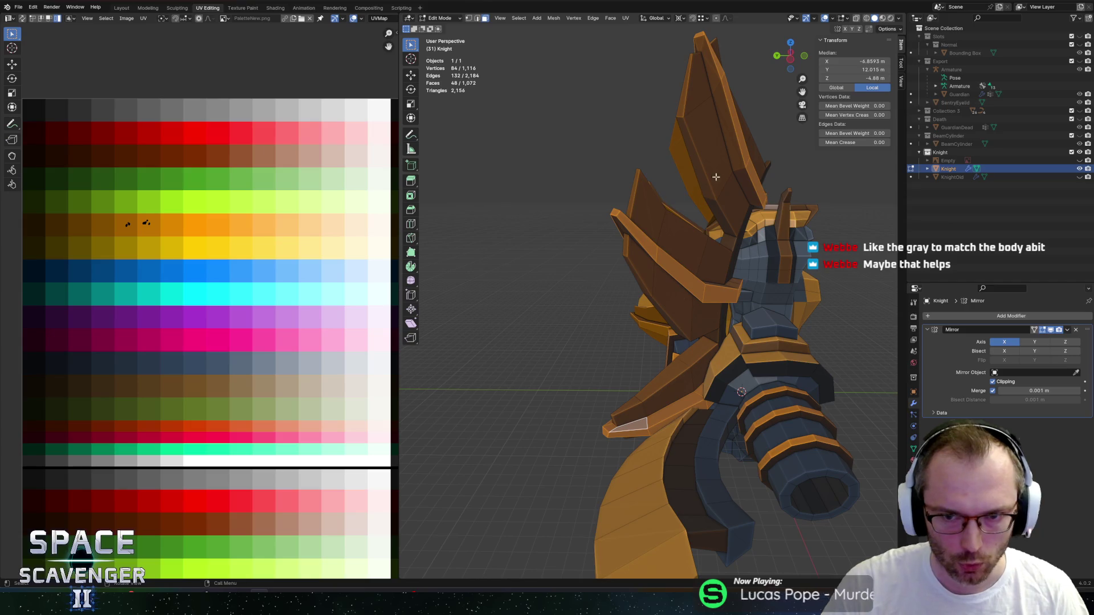
middle_click_drag(720, 196, 698, 246)
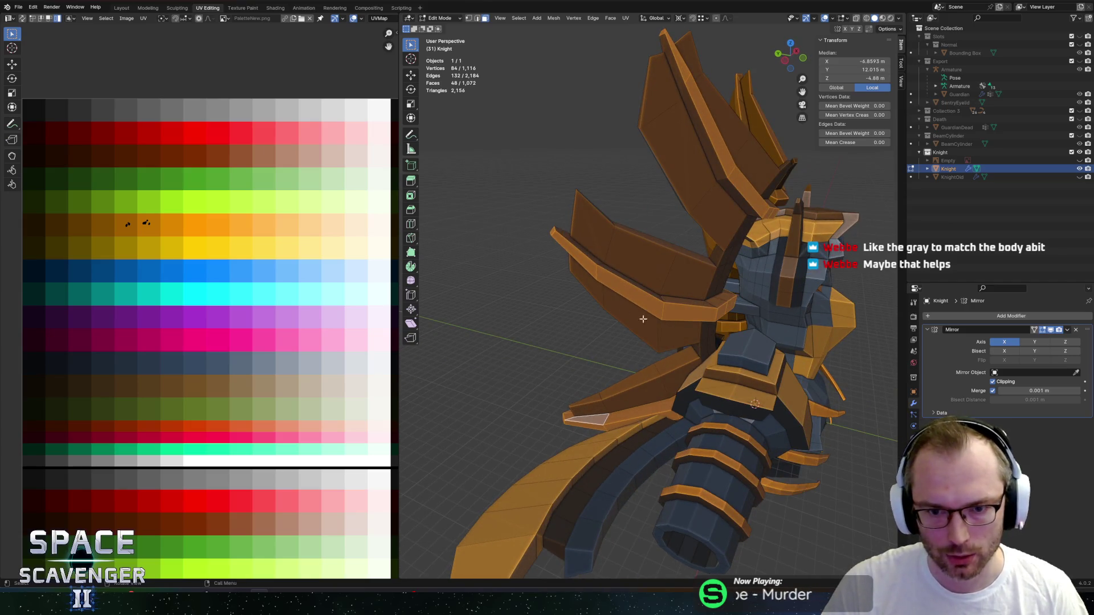
middle_click_drag(634, 325, 646, 366)
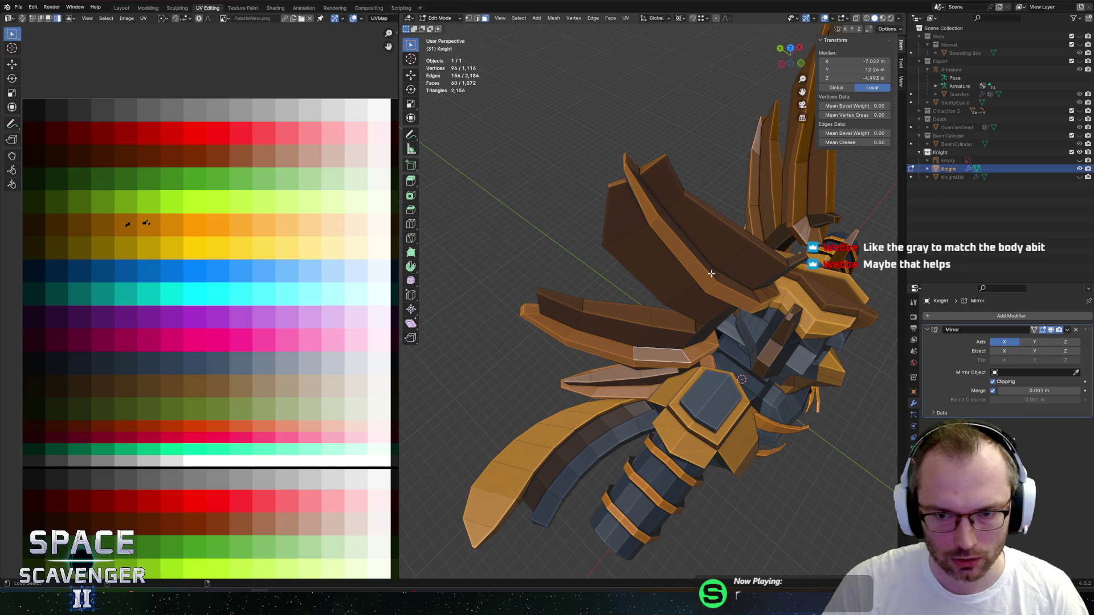
key("l")
mouse_move(716, 275)
middle_mouse_down()
mouse_move(667, 258)
mouse_move(582, 313)
middle_mouse_up()
key("alt+z")
key("alt+z")
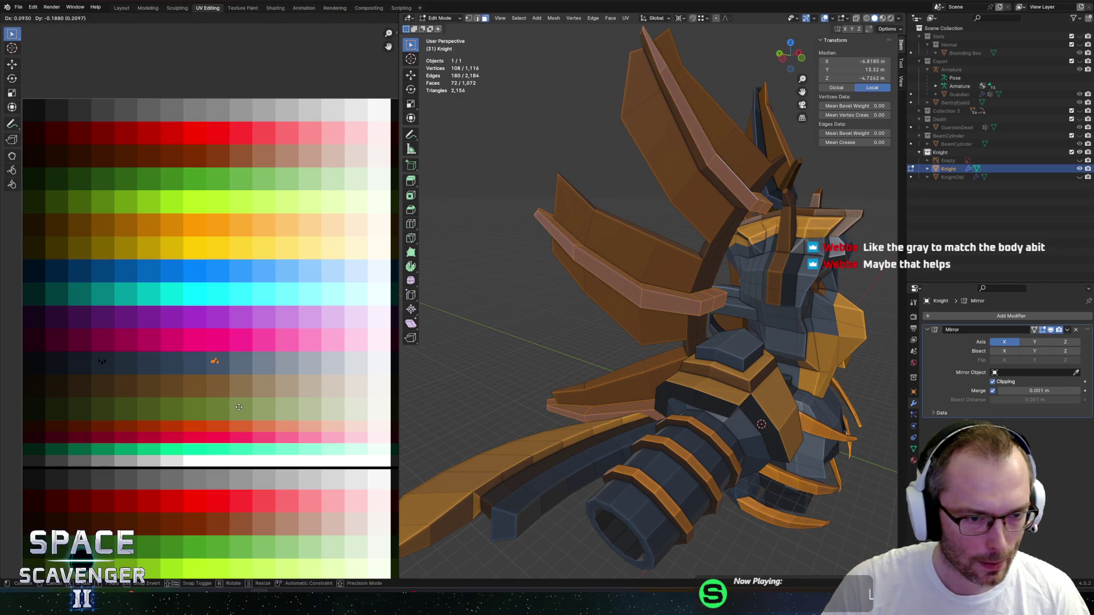
Move the wing strips' UVs onto the slate grey swatch and return to Object Mode.
scroll(612, 319, "down", 5)
mouse_move(564, 265)
middle_mouse_down()
mouse_move(512, 283)
mouse_move(547, 268)
middle_mouse_up()
scroll(167, 358, "up", 2)
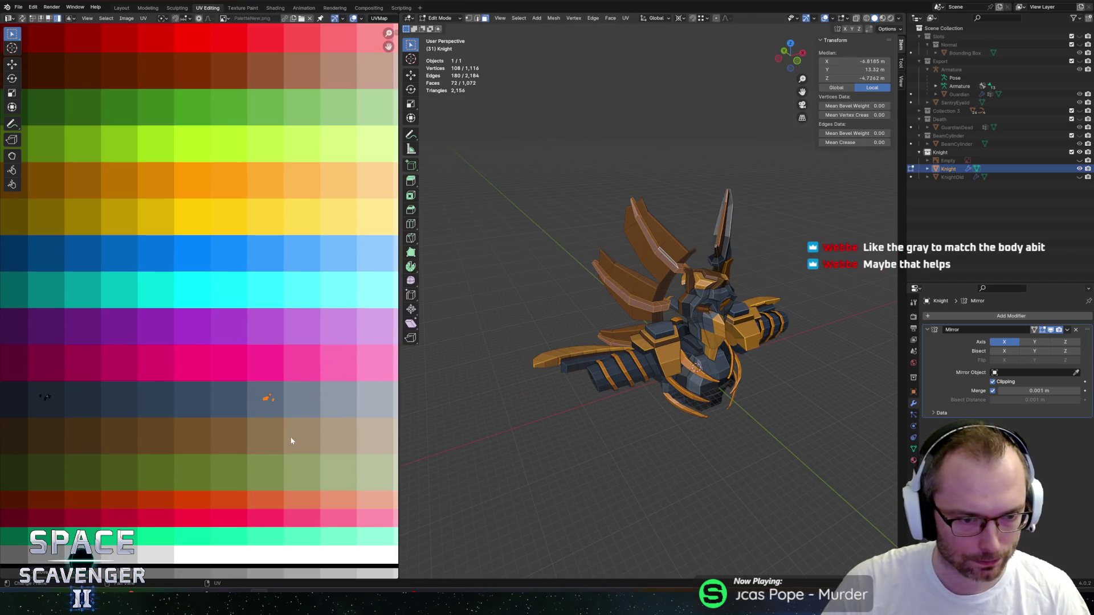
key("Tab")
scroll(590, 294, "down", 4)
middle_click_drag(568, 300, 586, 305)
key("ctrl+shift+e")
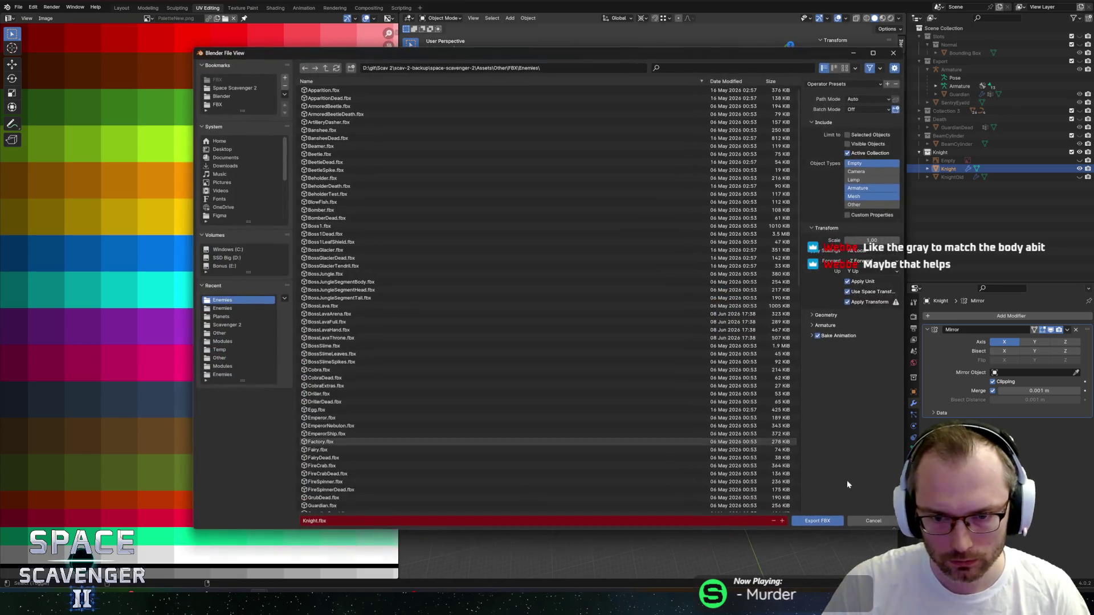
Export Knight.fbx and resume the Unity playtest to see the greyer wings.
left_click(817, 520)
key("alt+Tab")
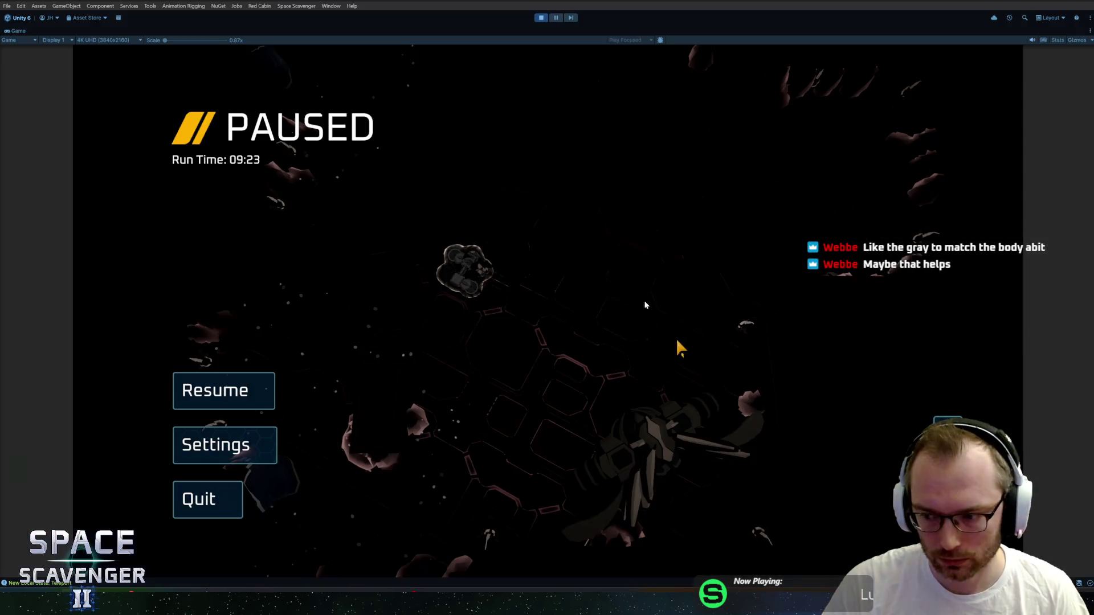
left_click(224, 391)
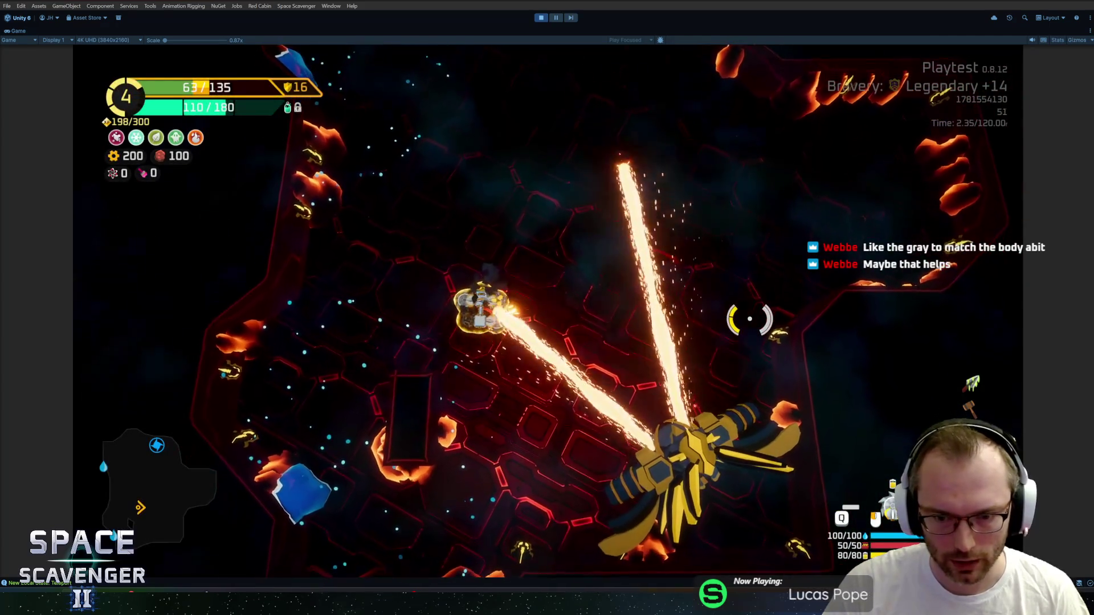
Inspect the knight in Edit Mode, re-export Knight.fbx, and check it in Unity.
key("alt+Tab")
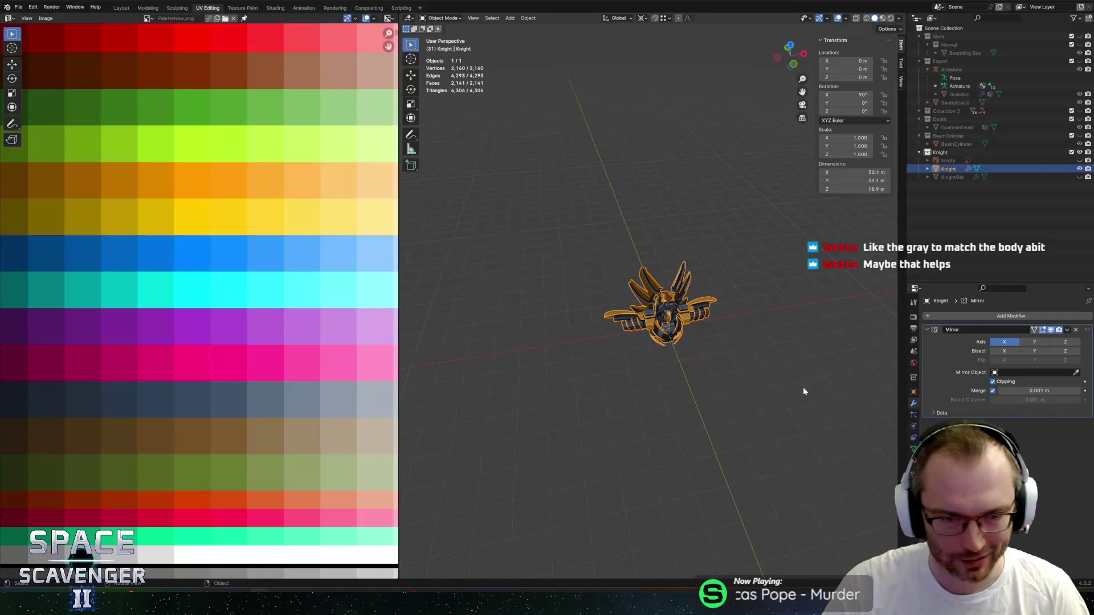
key("Tab")
scroll(232, 357, "down", 5)
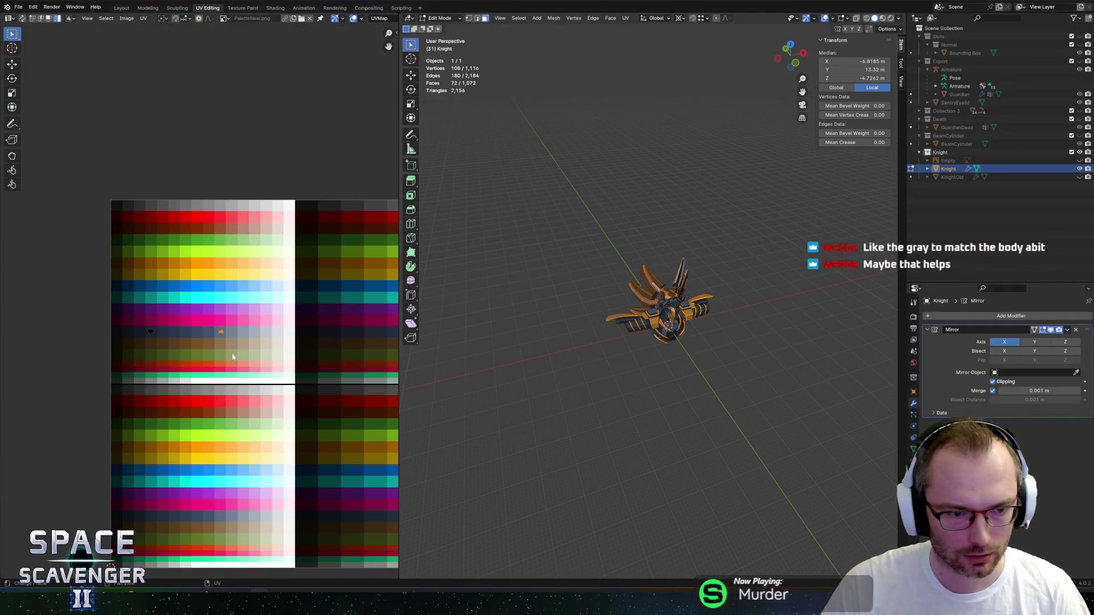
scroll(235, 353, "up", 2)
scroll(689, 261, "up", 3)
mouse_move(689, 262)
middle_mouse_down()
mouse_move(515, 251)
mouse_move(512, 279)
middle_mouse_up()
key("Tab")
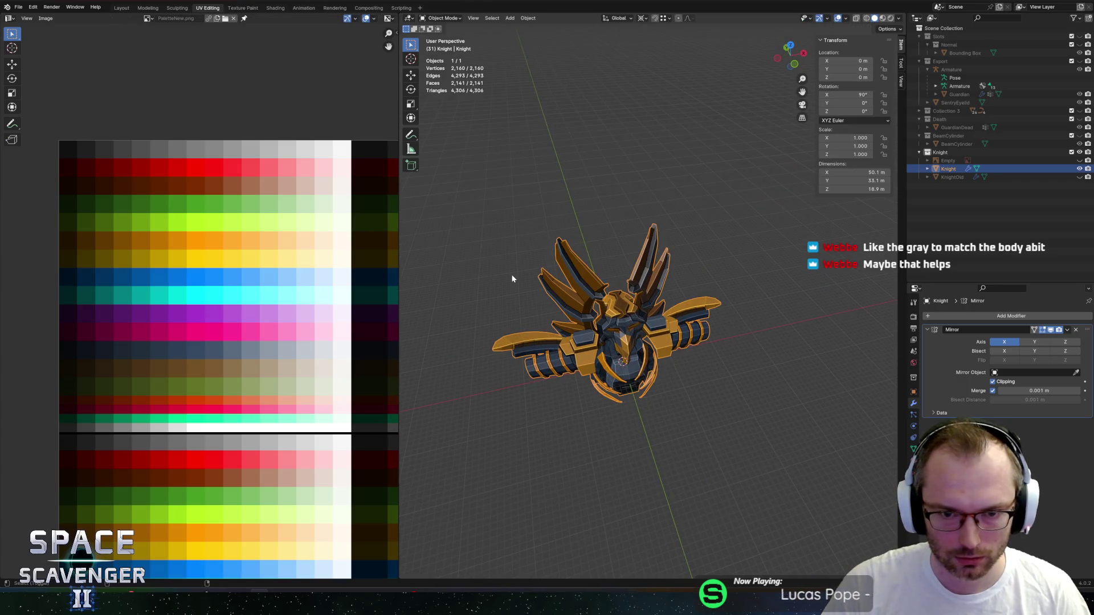
key("ctrl+alt+e")
left_click(817, 521)
key("alt+Tab")
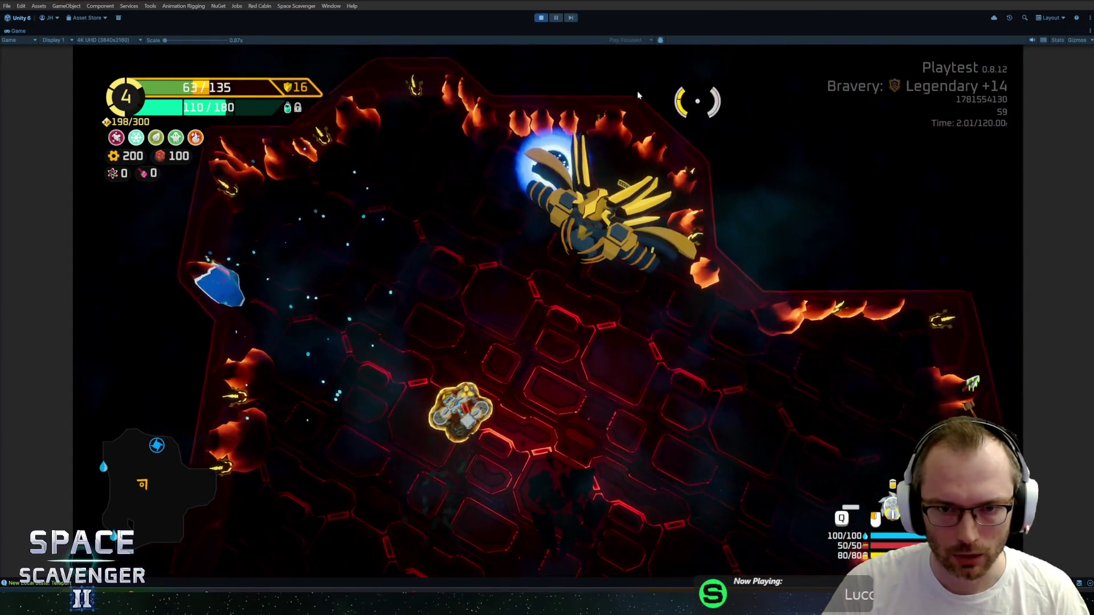
key("alt+Tab")
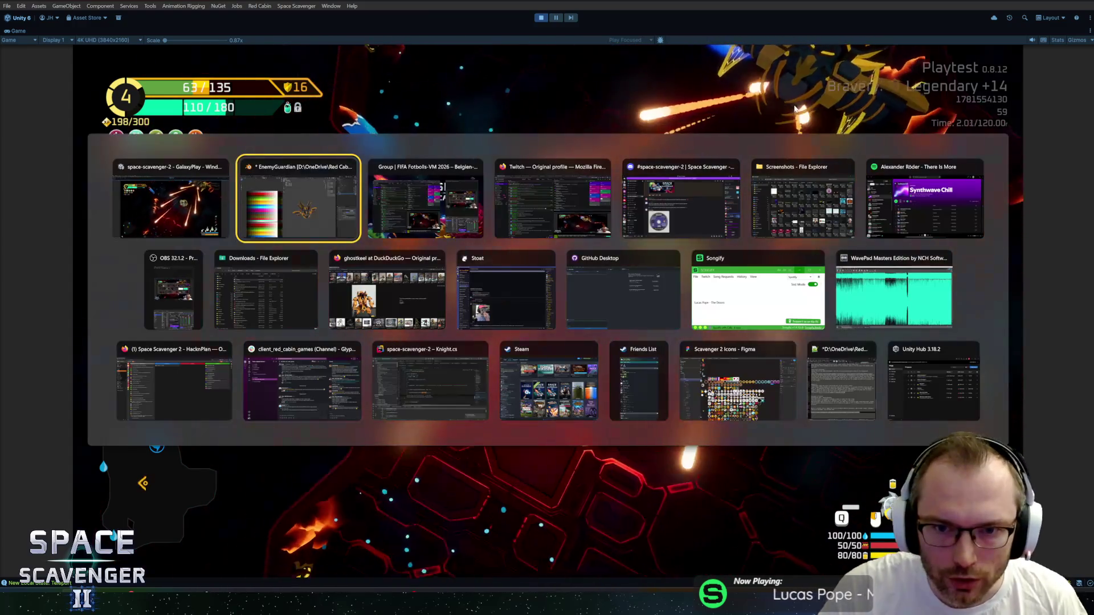
Enter Edit Mode and zoom in on the knight, then bring up the FBX export for Knight.fbx.
key("Tab")
scroll(580, 245, "up", 3)
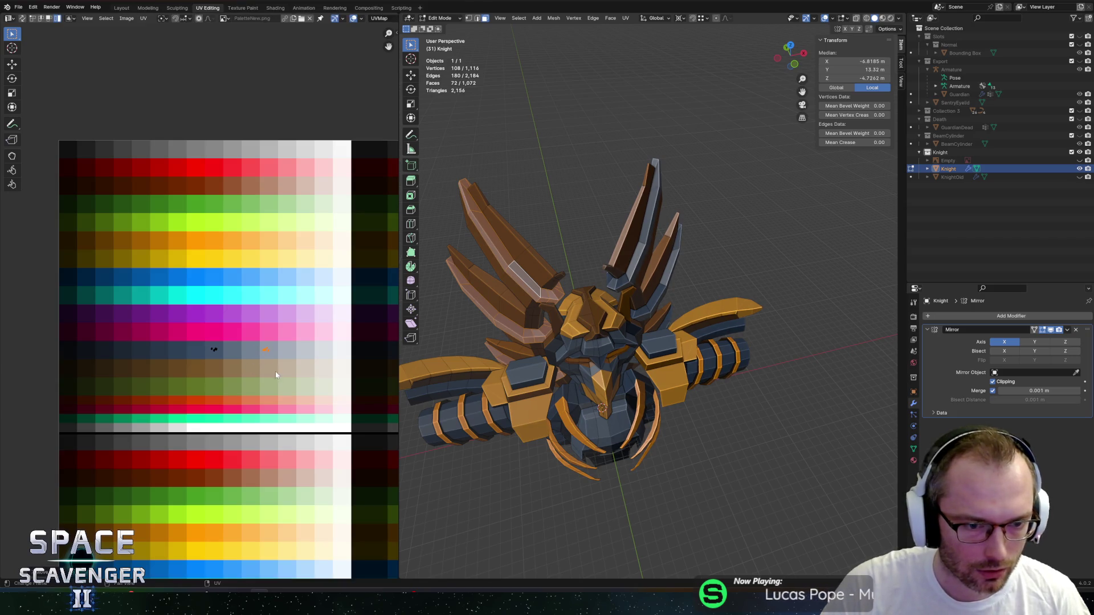
scroll(630, 232, "up", 1)
key("ctrl+shift+e")
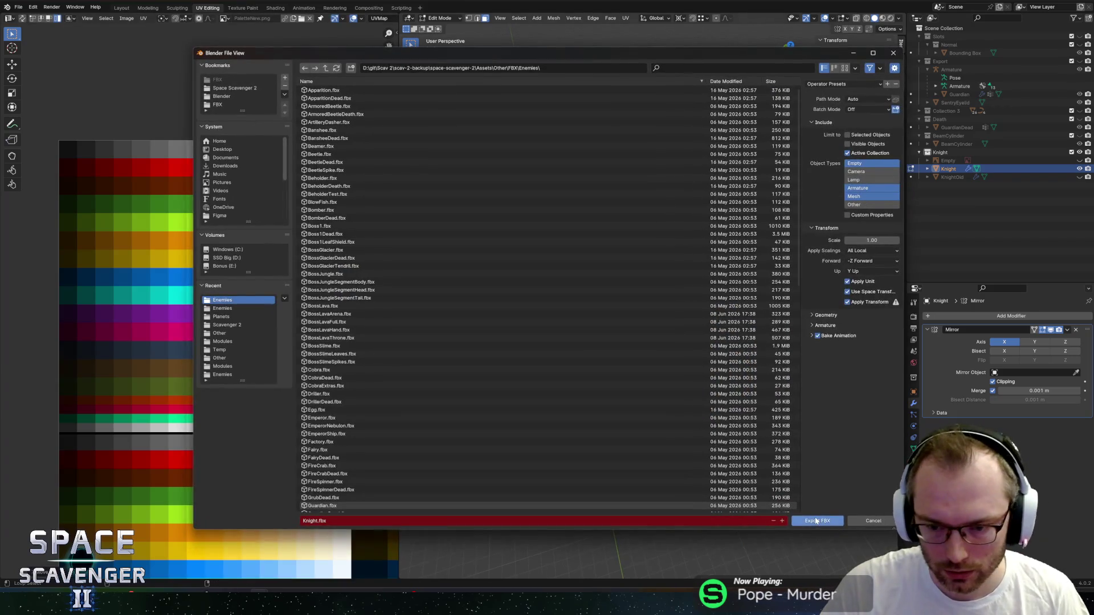
Confirm the export, overwriting Knight.fbx in the Enemies folder.
left_click(816, 521)
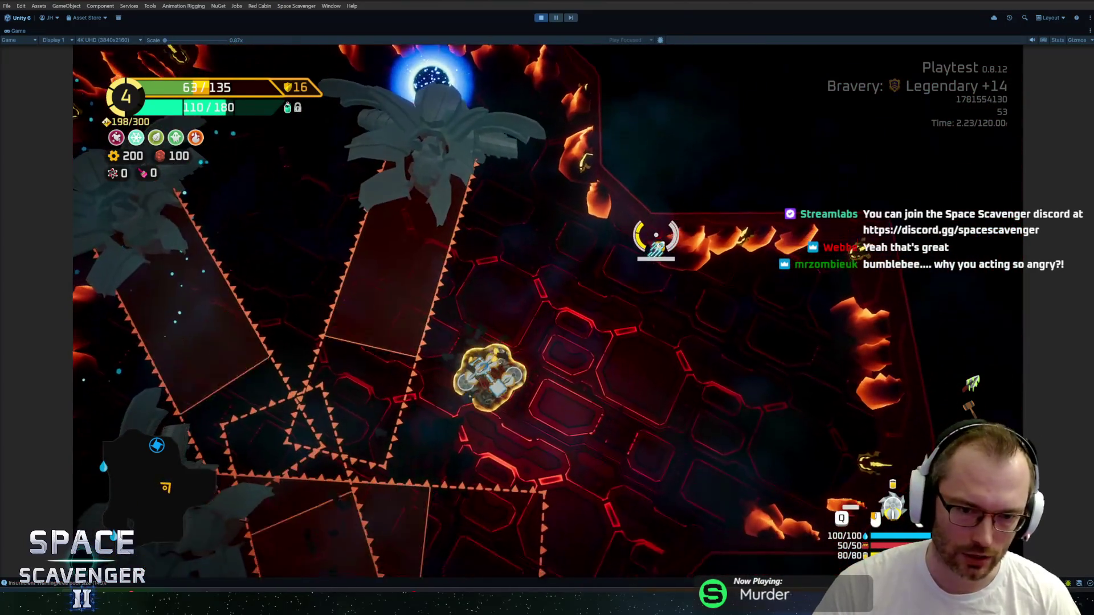
Spawn a Bumblebee enemy from the in-game debug console with 'spawn bumbl'.
key("grave")
type("spawn bumbl")
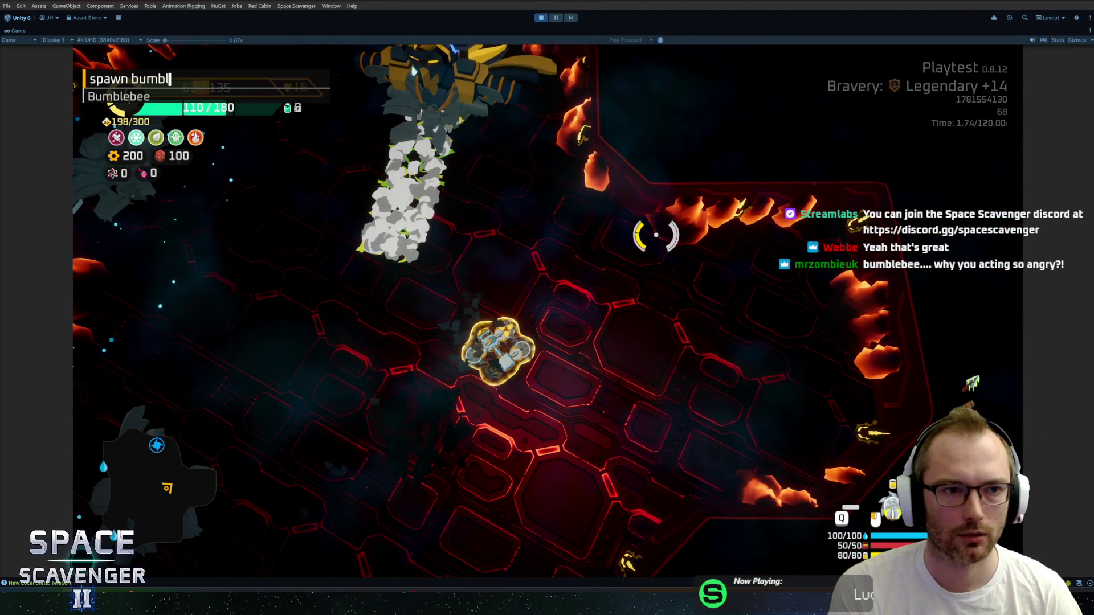
key("Return")
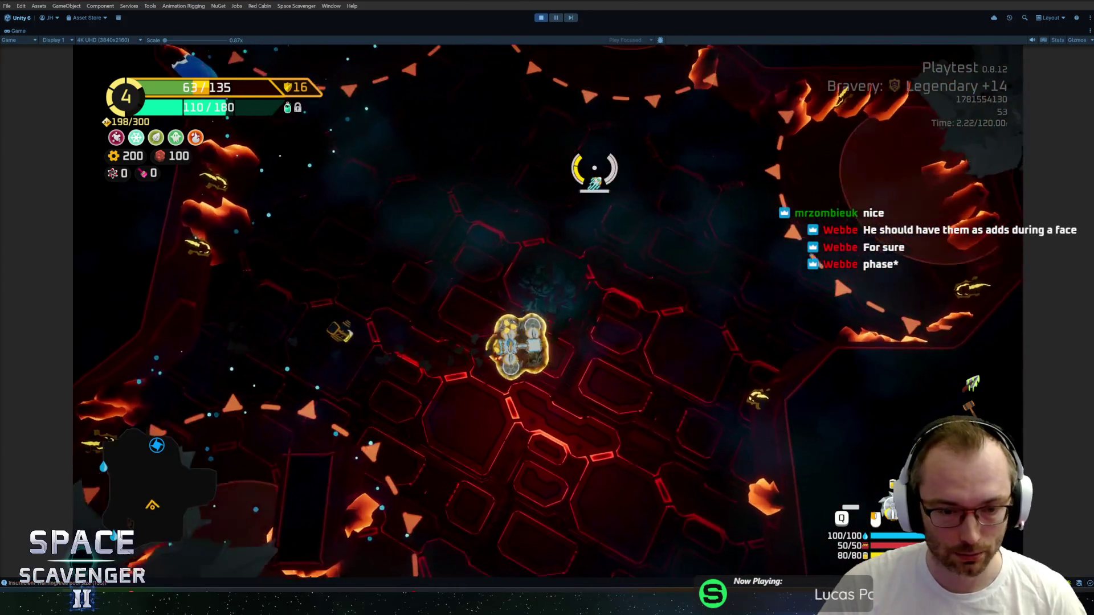
Spawn a Driller enemy from the debug console with 'spawn driller'.
key("grave")
type("spawn driller")
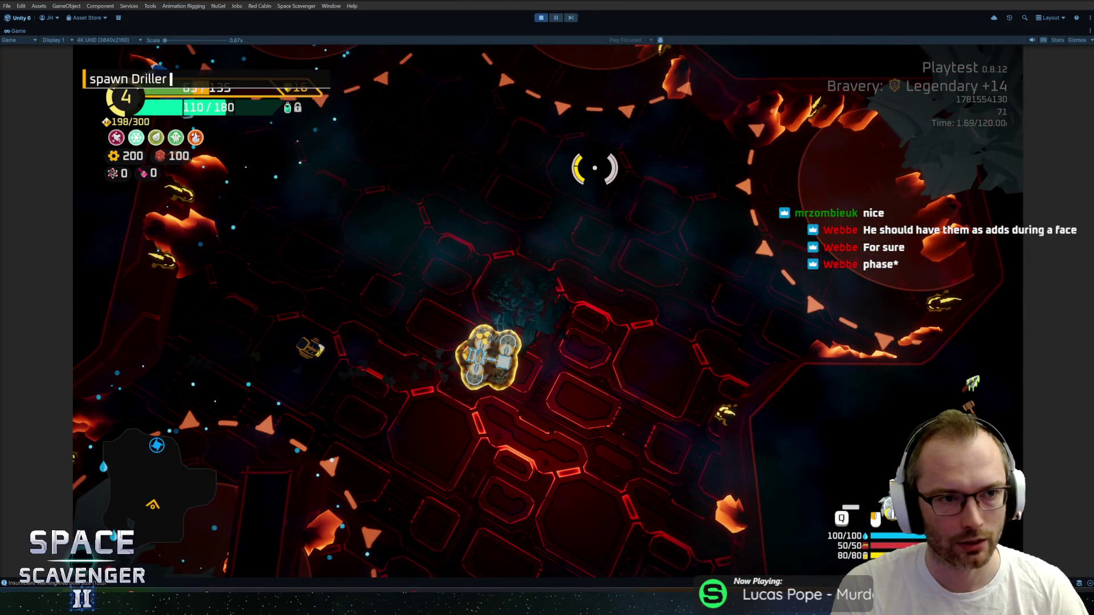
key("Return")
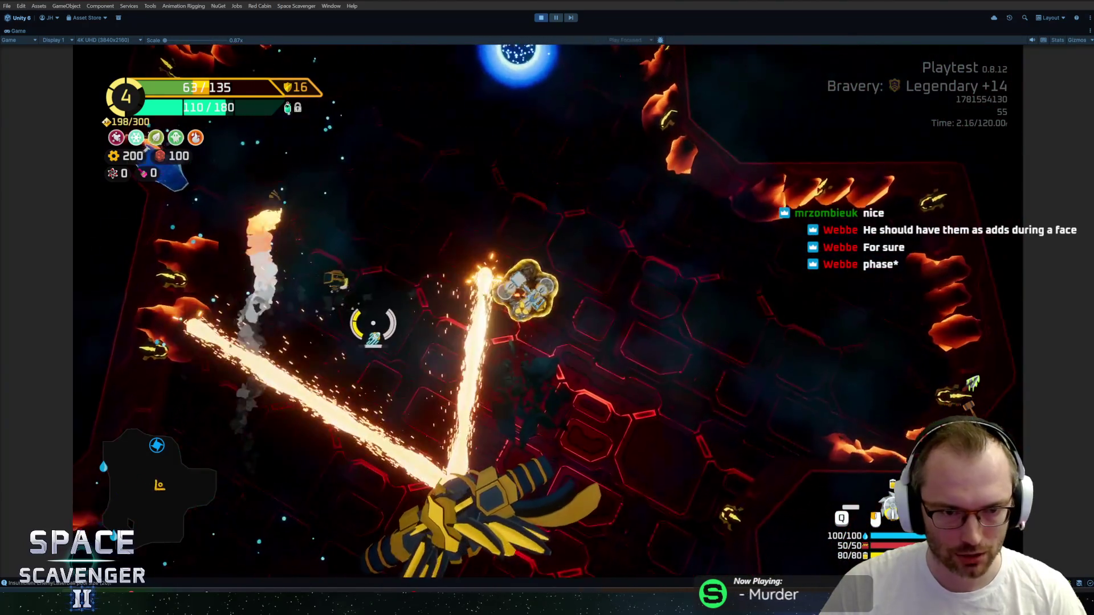
Fly the ship around the boss arena with WASD, then stop the playtest.
key("d")
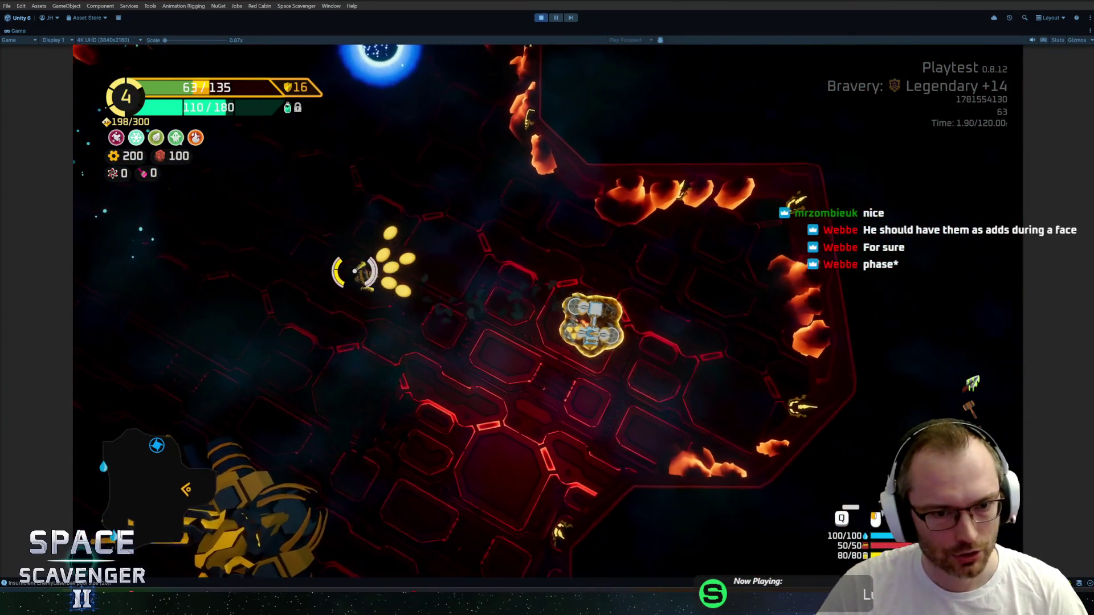
key("a")
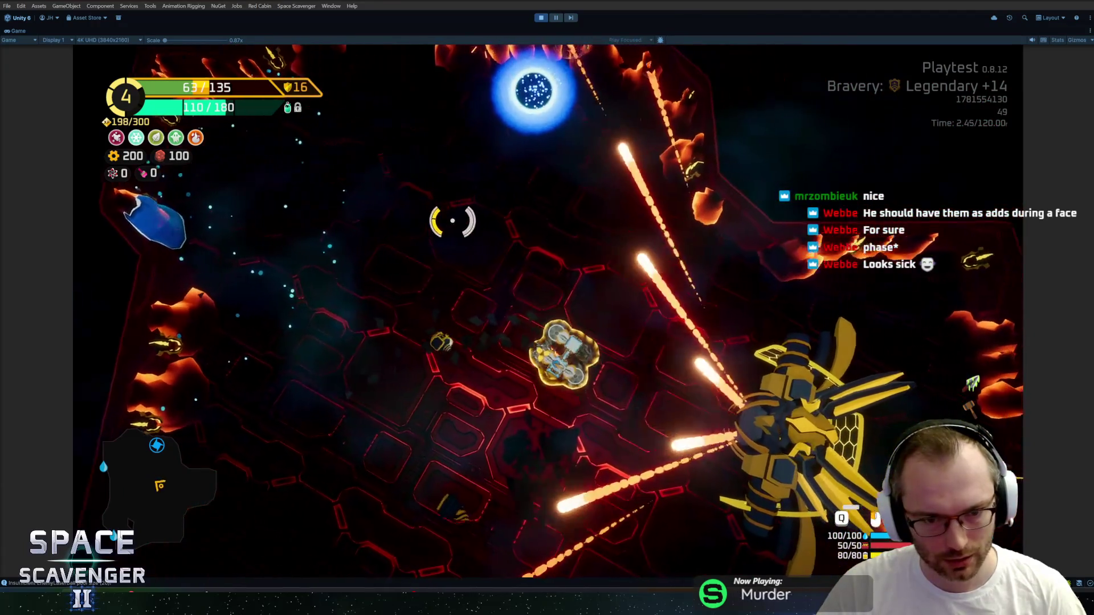
key("s")
key("a")
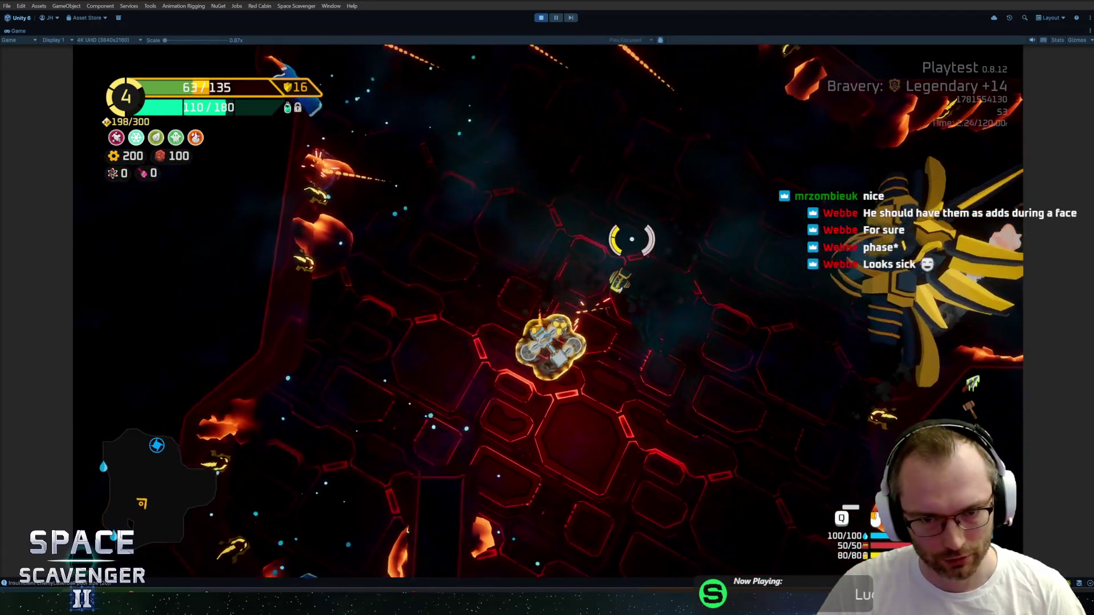
key("d")
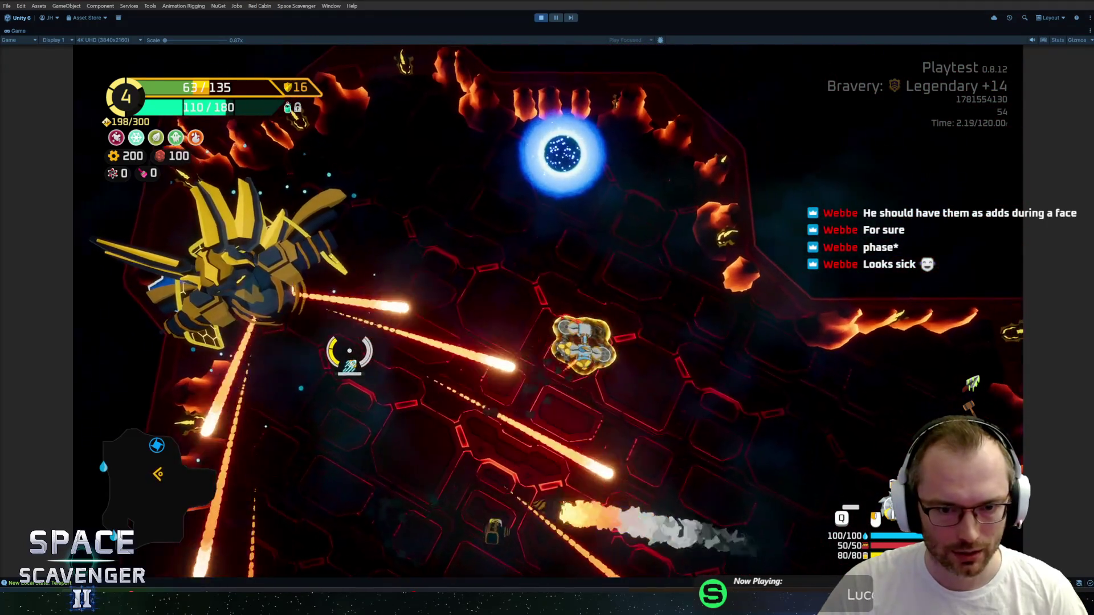
key("w")
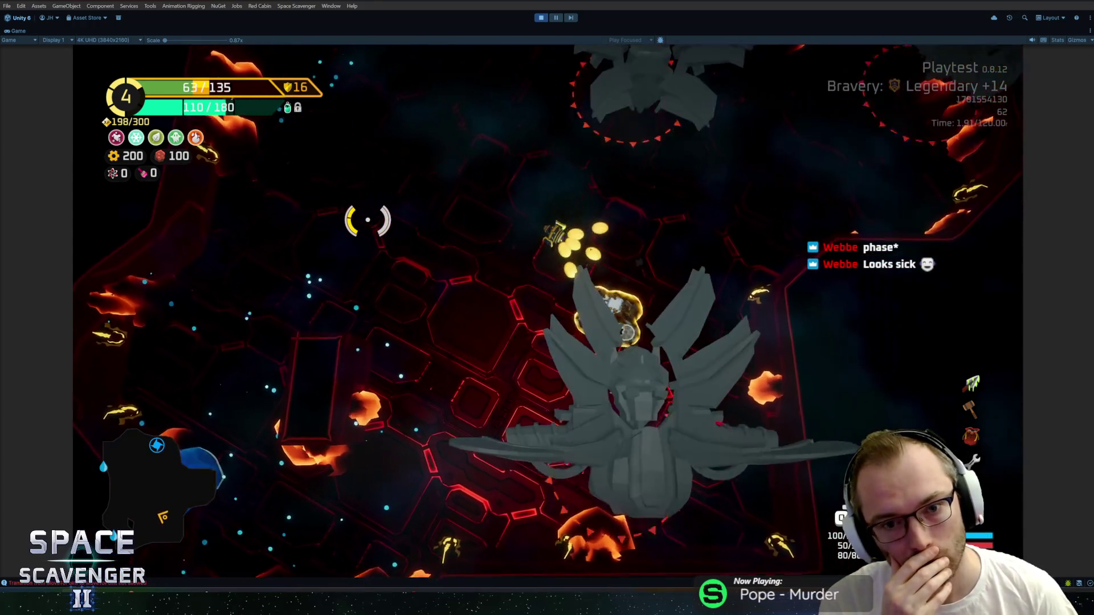
key("ctrl+p")
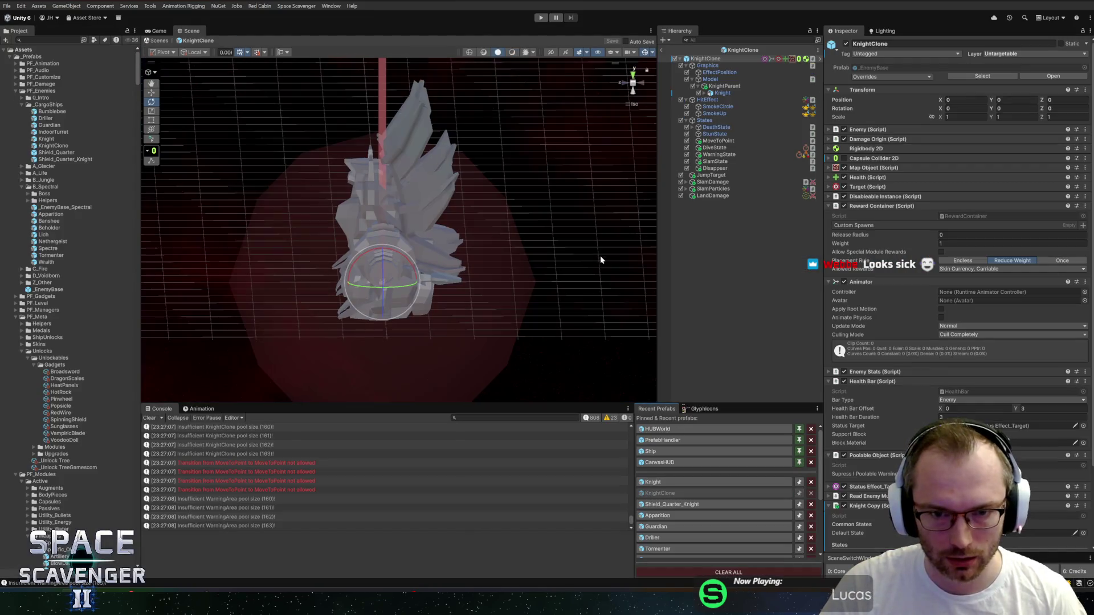
Switch to a front view, expand the knight's children and select KnightParent.
left_click(633, 85)
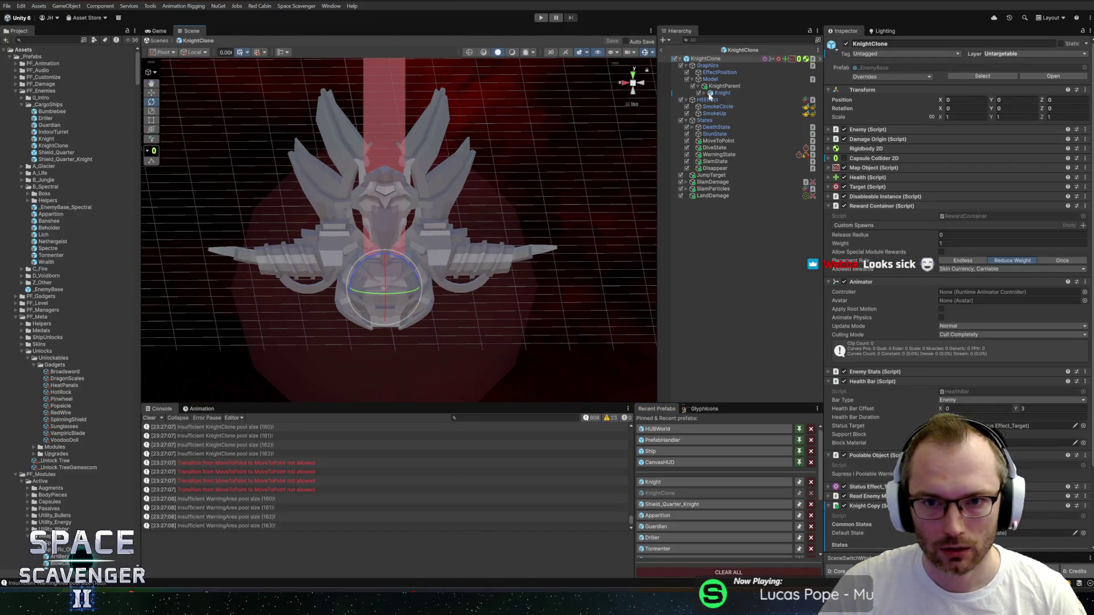
left_click(705, 93)
left_click(722, 86)
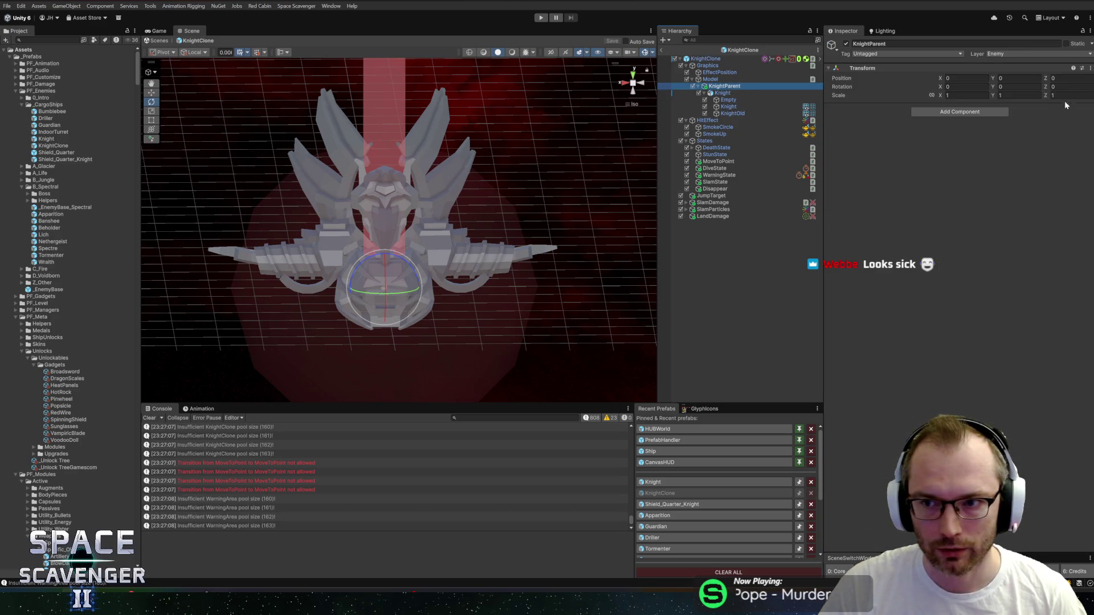
mouse_move(323, 206)
left_mouse_down("alt")
mouse_move(493, 177)
mouse_move(559, 194)
mouse_move(530, 188)
left_mouse_up("alt")
Set KnightParent's Transform Rotation X to -90, leaving Z unchanged.
left_click(1068, 86)
type("90")
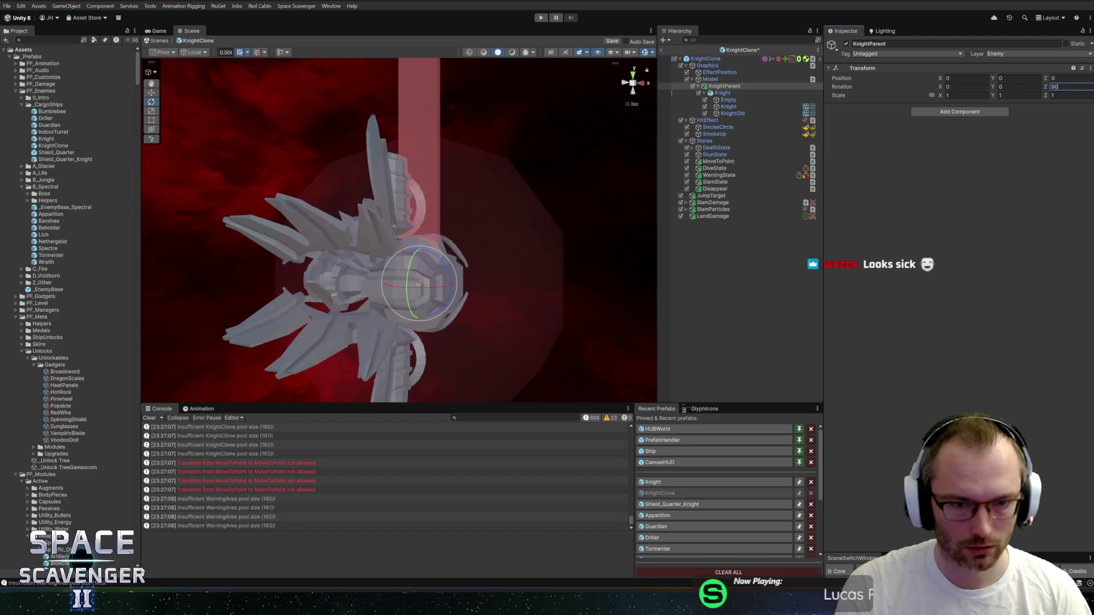
key("ctrl+z")
left_click(968, 87)
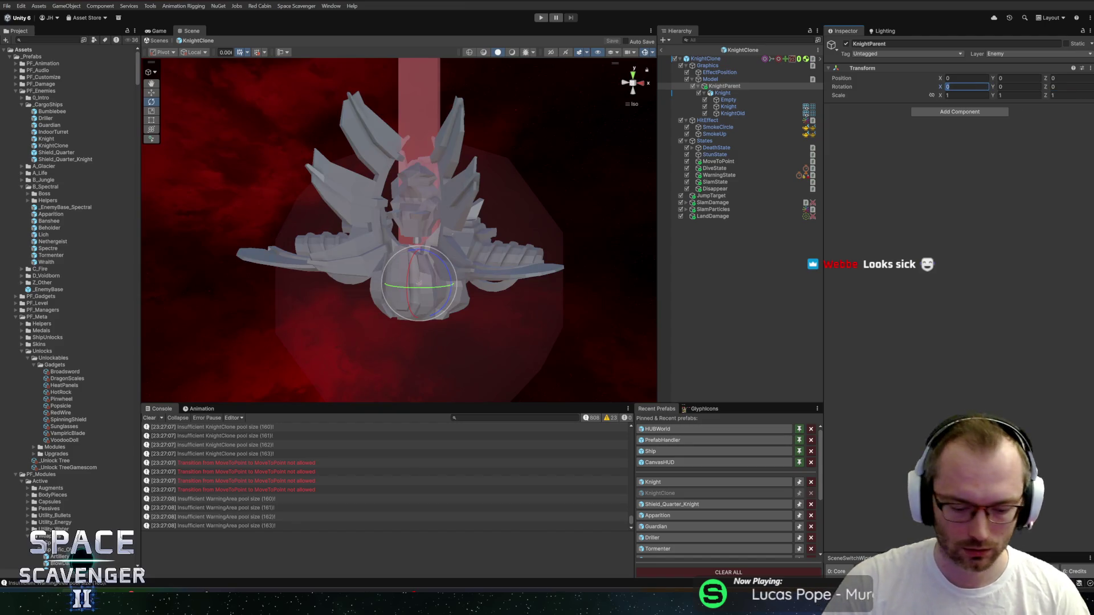
type("90")
left_click(967, 78)
left_click(967, 87)
type("-90")
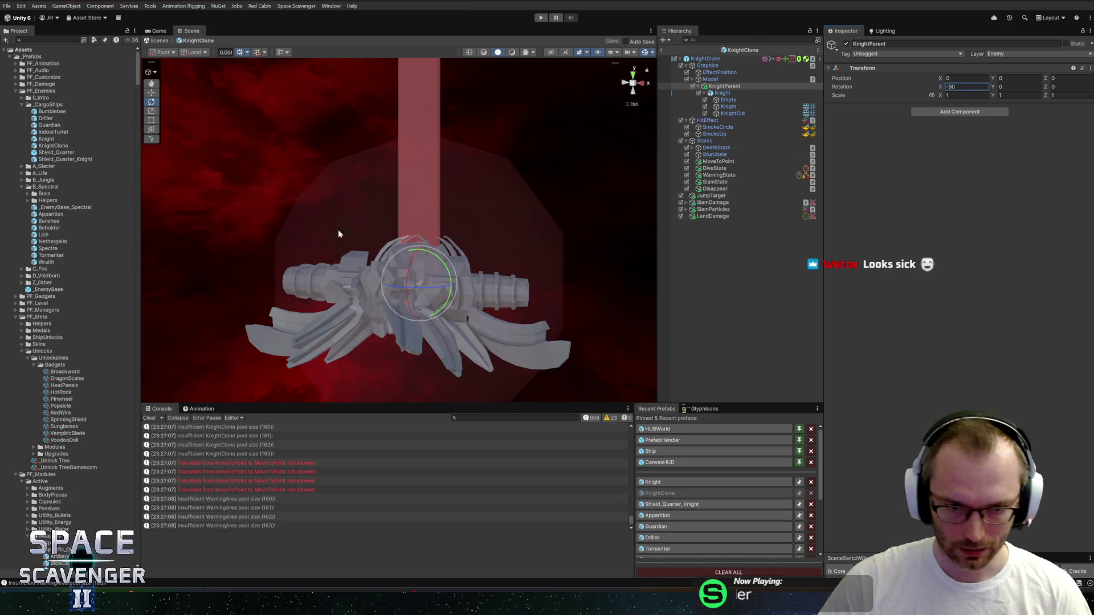
Disable the KnightOld model, leaving the new Knight mesh selected.
left_click(735, 114)
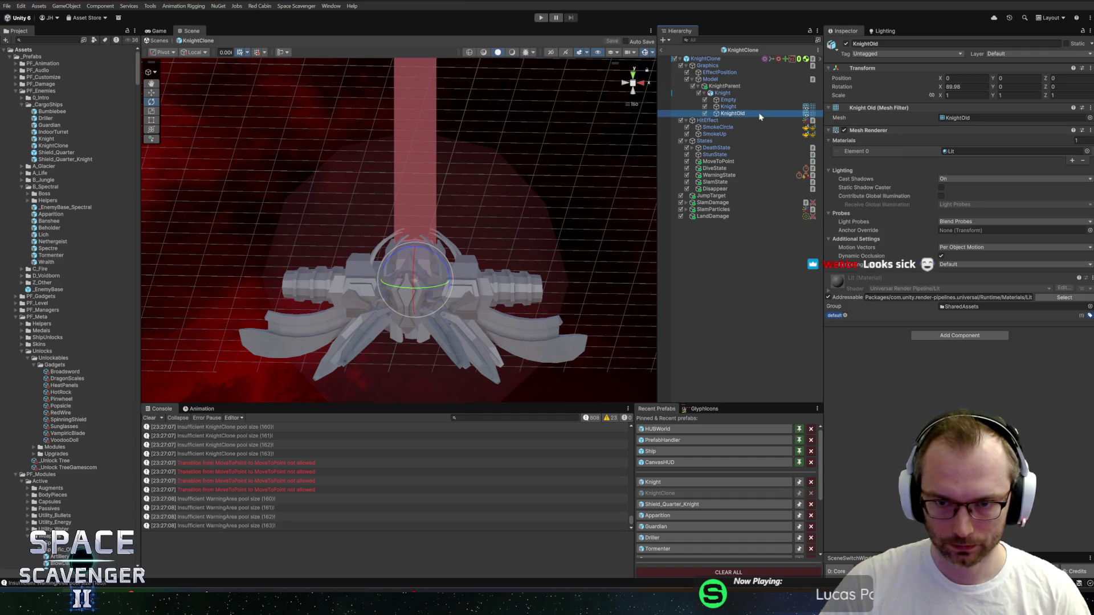
left_click(705, 113)
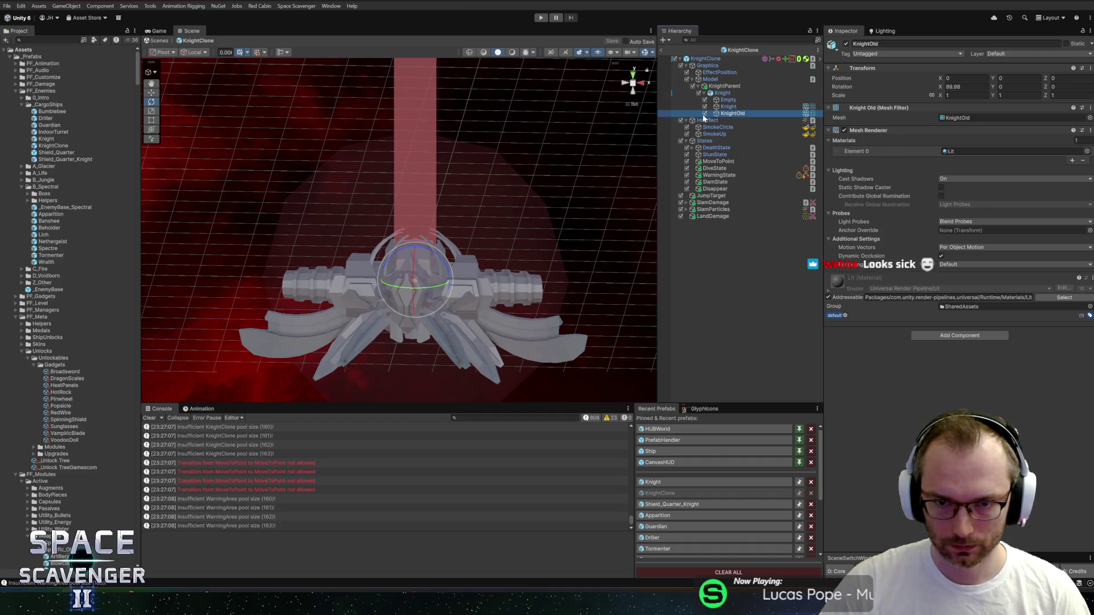
left_click(748, 106)
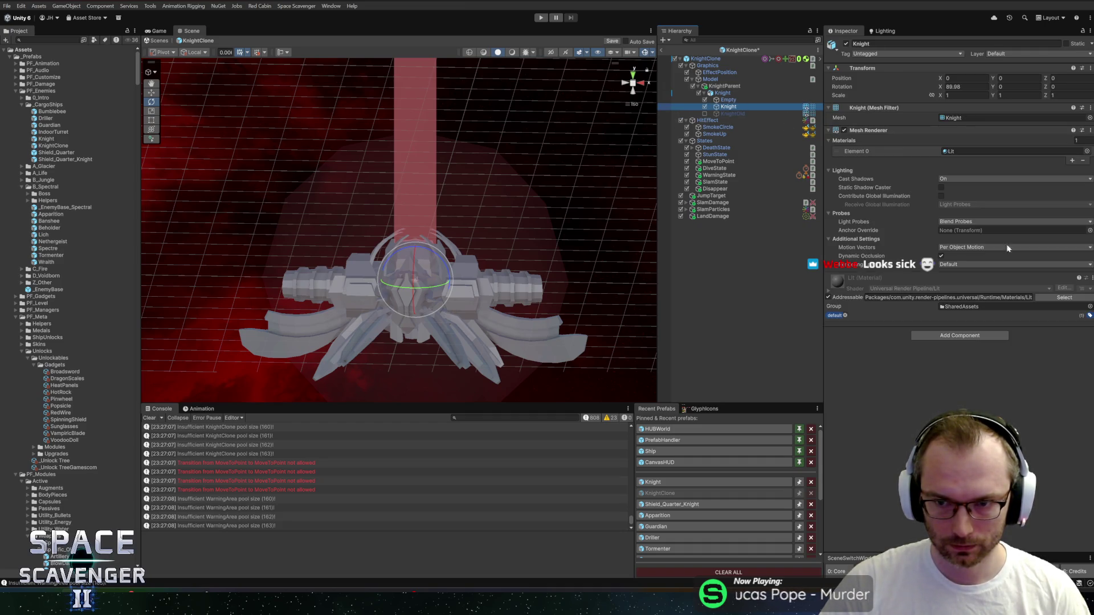
Assign the _Basic material to the Knight's Mesh Renderer Element 0 and save.
left_click(1087, 151)
double_click(854, 186)
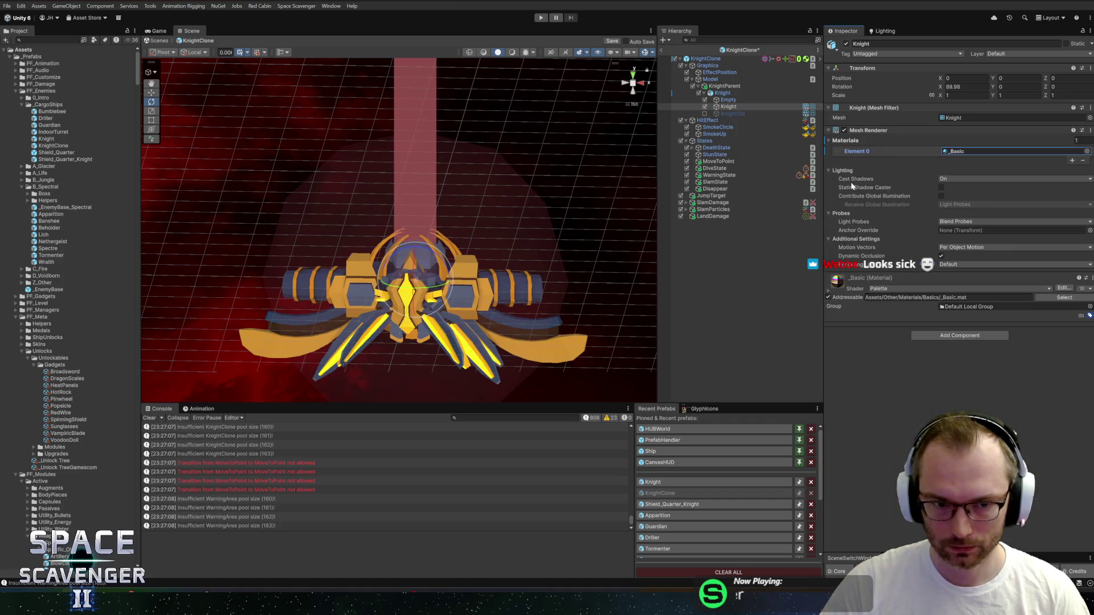
key("ctrl+s")
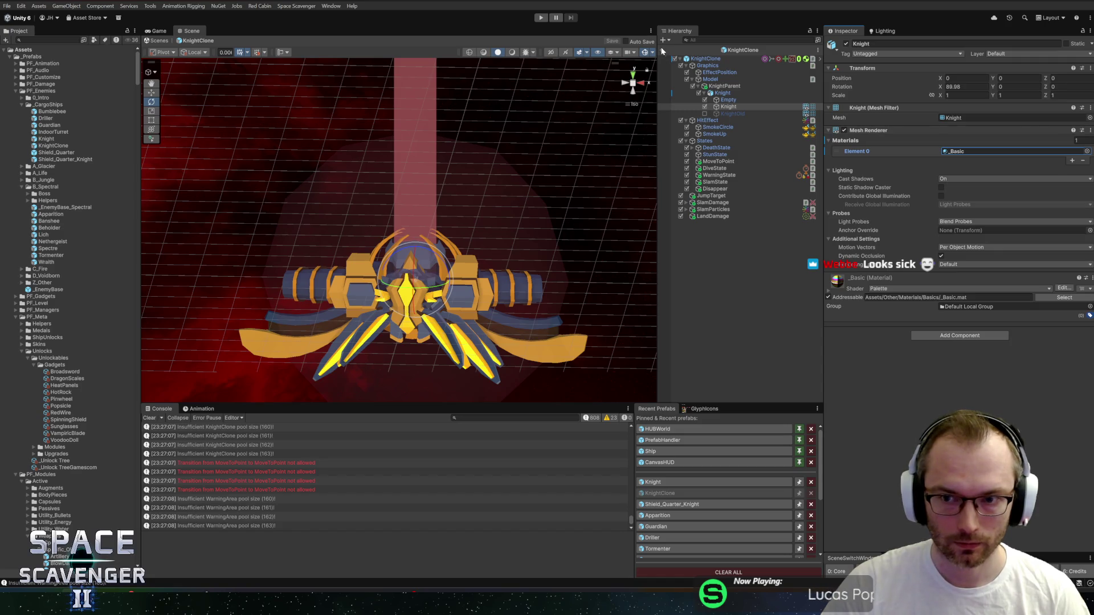
Try the _BasicTransparent material on the knight, inspect it, and save.
left_click(1087, 151)
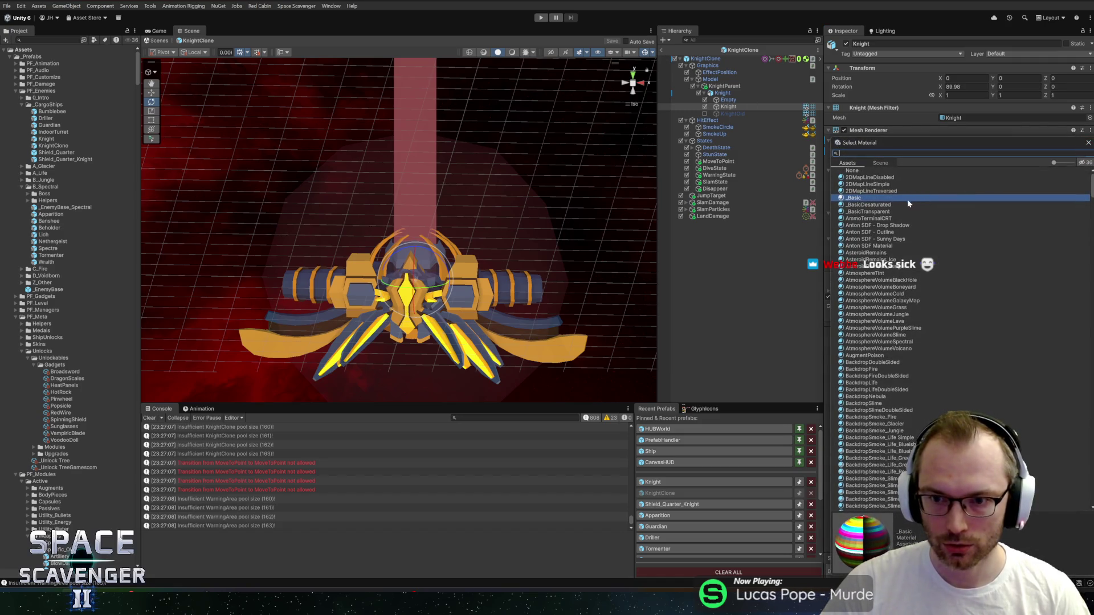
double_click(865, 212)
mouse_move(273, 224)
left_mouse_down("alt")
mouse_move(432, 242)
mouse_move(469, 278)
mouse_move(318, 276)
mouse_move(391, 208)
mouse_move(523, 147)
mouse_move(362, 184)
mouse_move(402, 149)
mouse_move(475, 106)
mouse_move(504, 119)
left_mouse_up("alt")
left_click(705, 107)
left_click(706, 107)
mouse_move(371, 217)
left_mouse_down("alt")
mouse_move(317, 235)
mouse_move(286, 288)
mouse_move(358, 236)
mouse_move(320, 139)
mouse_move(212, 208)
mouse_move(231, 232)
mouse_move(242, 288)
mouse_move(276, 244)
mouse_move(269, 237)
mouse_move(289, 242)
mouse_move(319, 171)
mouse_move(226, 168)
left_mouse_up("alt")
key("ctrl+s")
Search the material picker for 'bas' and reapply _Basic to the knight.
left_click(1087, 151)
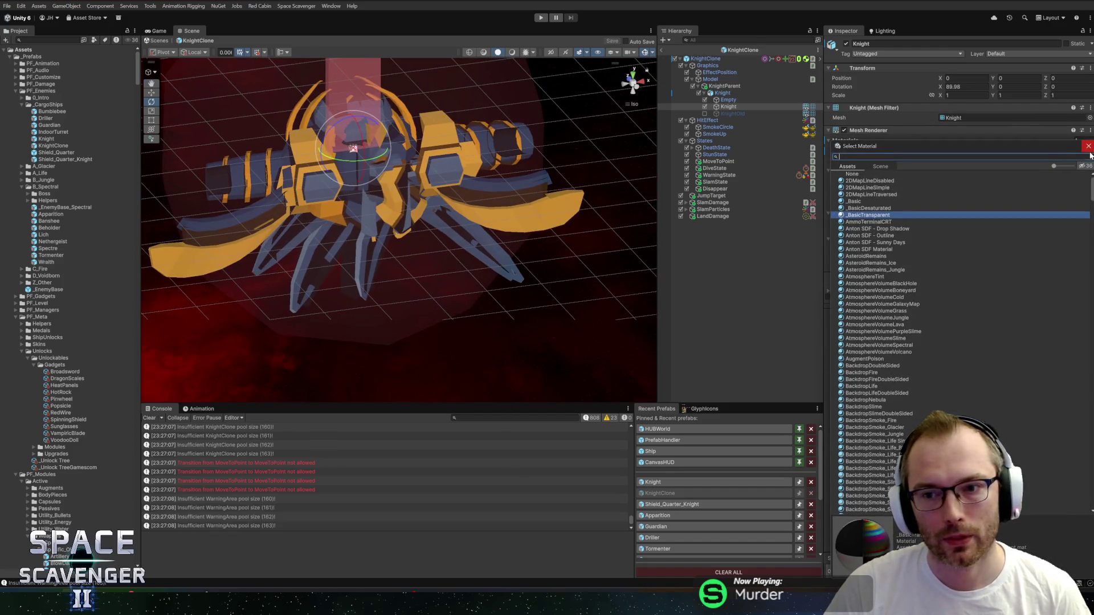
type("bas")
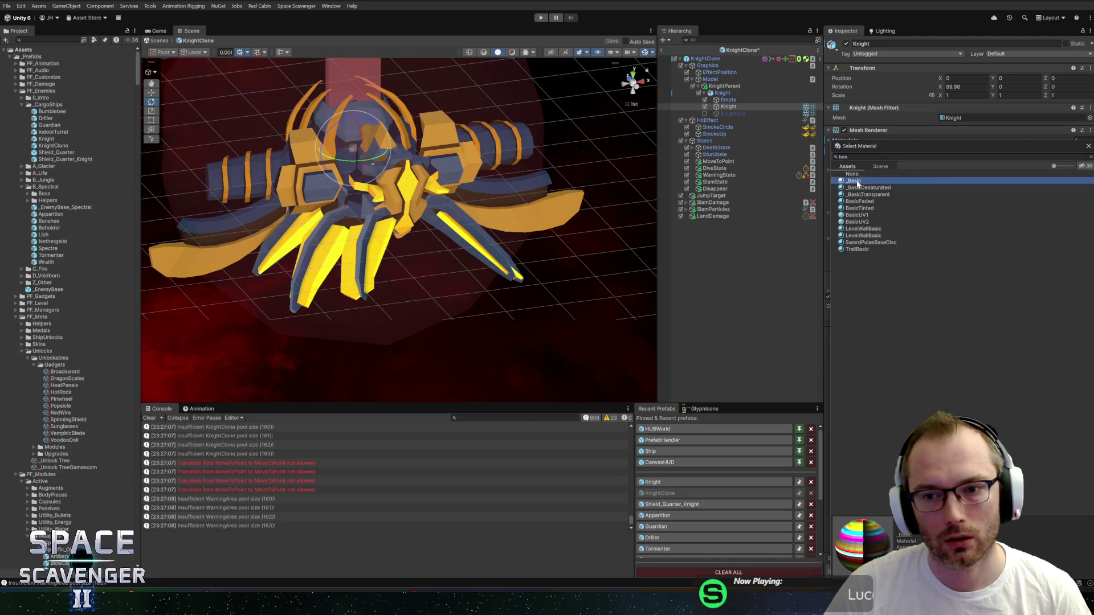
double_click(853, 180)
left_click(49, 40)
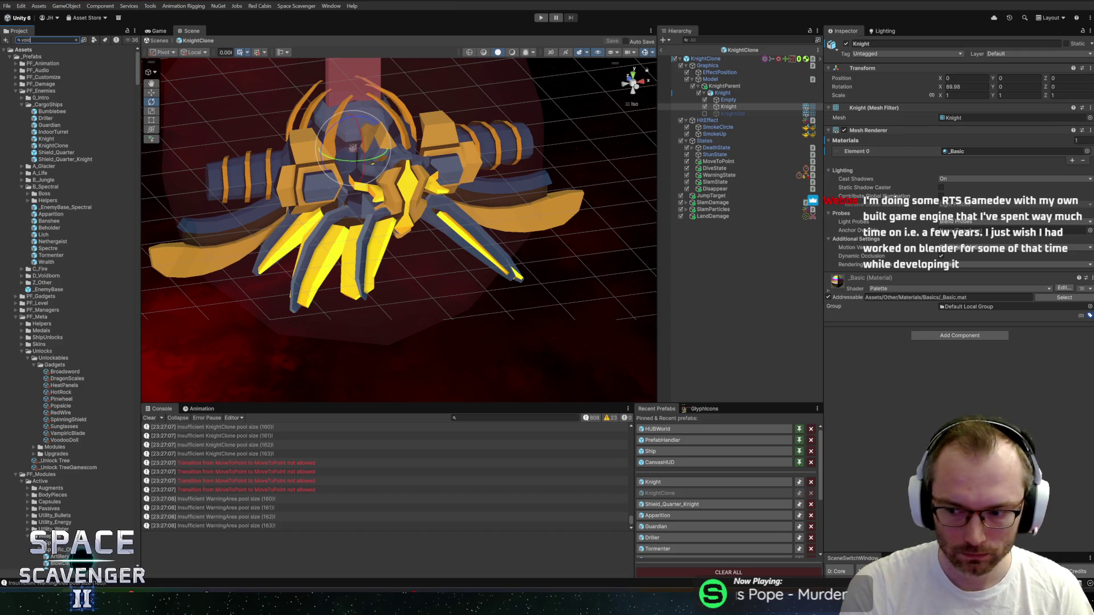
Filter project assets by 'voidb', then frame the knight and orbit to side and top views.
type("born")
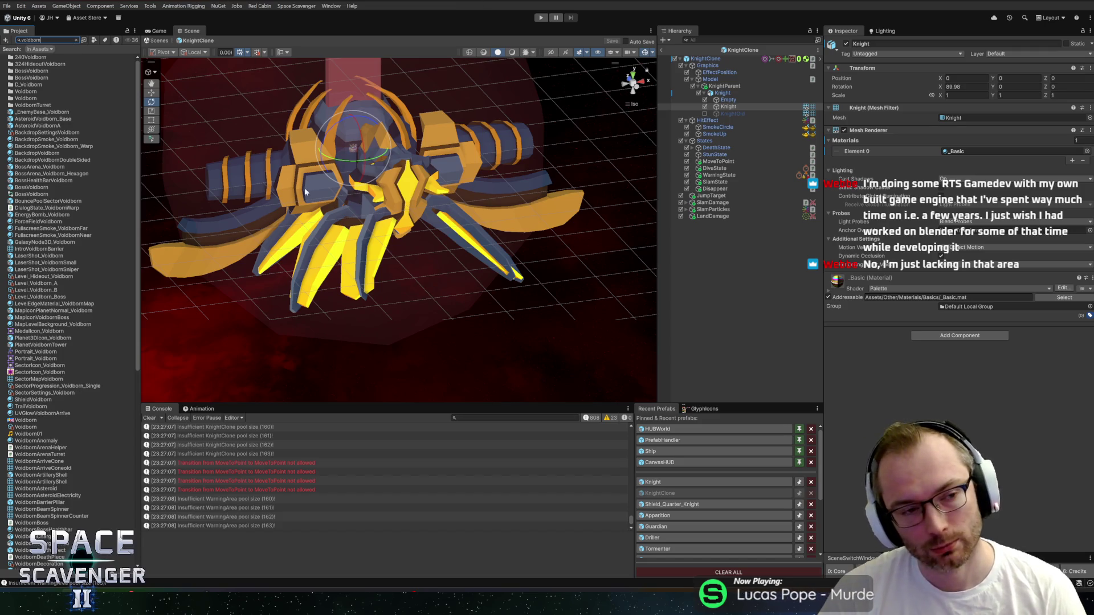
left_click(417, 180)
key("f")
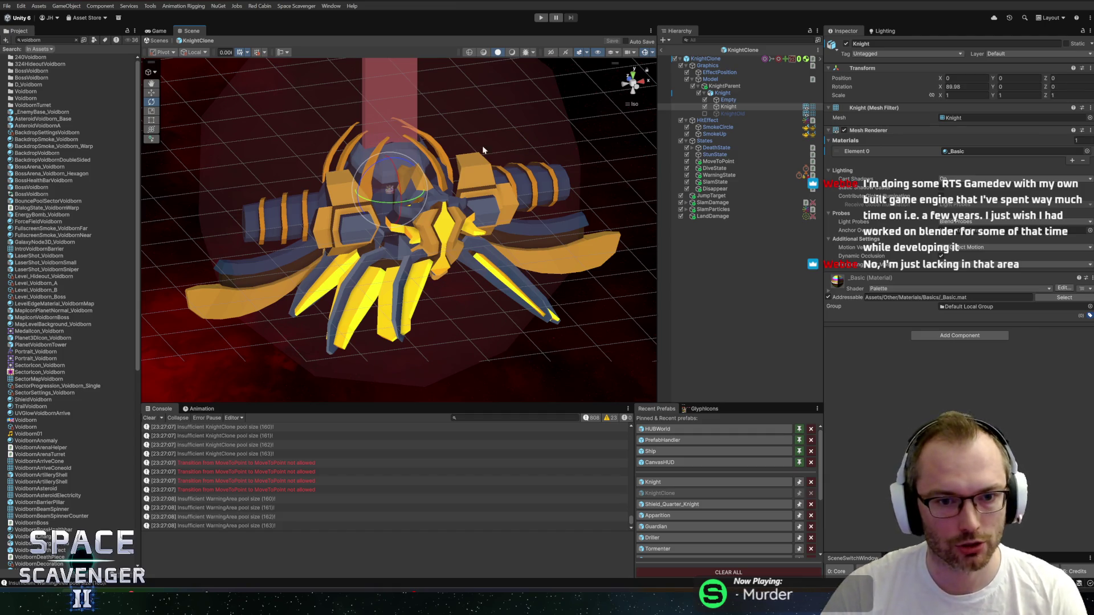
mouse_move(453, 160)
left_mouse_down("alt")
mouse_move(206, 147)
mouse_move(502, 336)
left_mouse_up("alt")
scroll(509, 341, "up", 2)
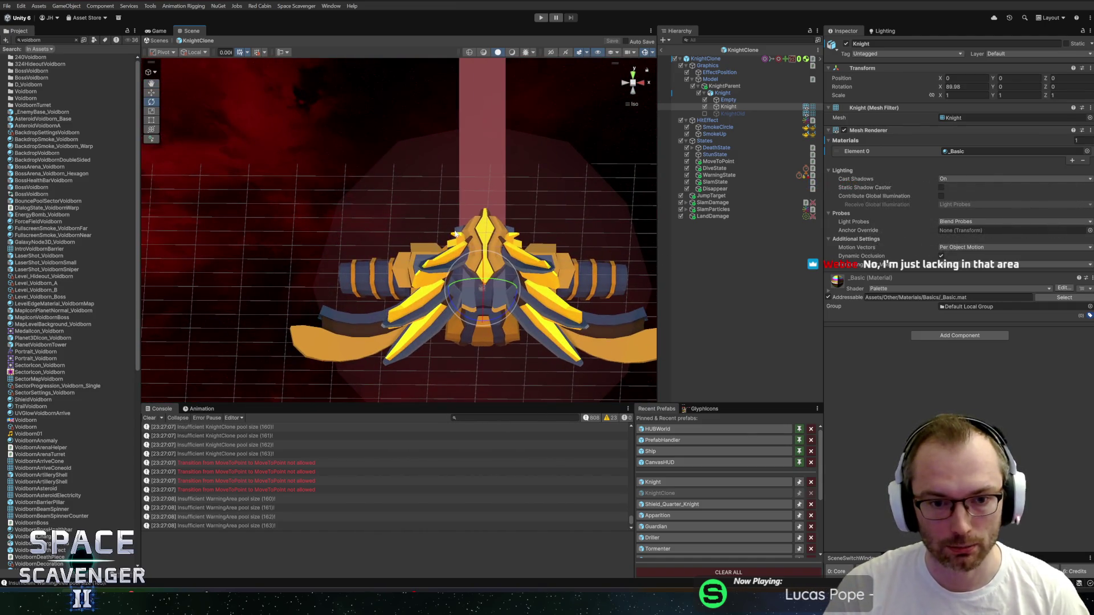
key("f")
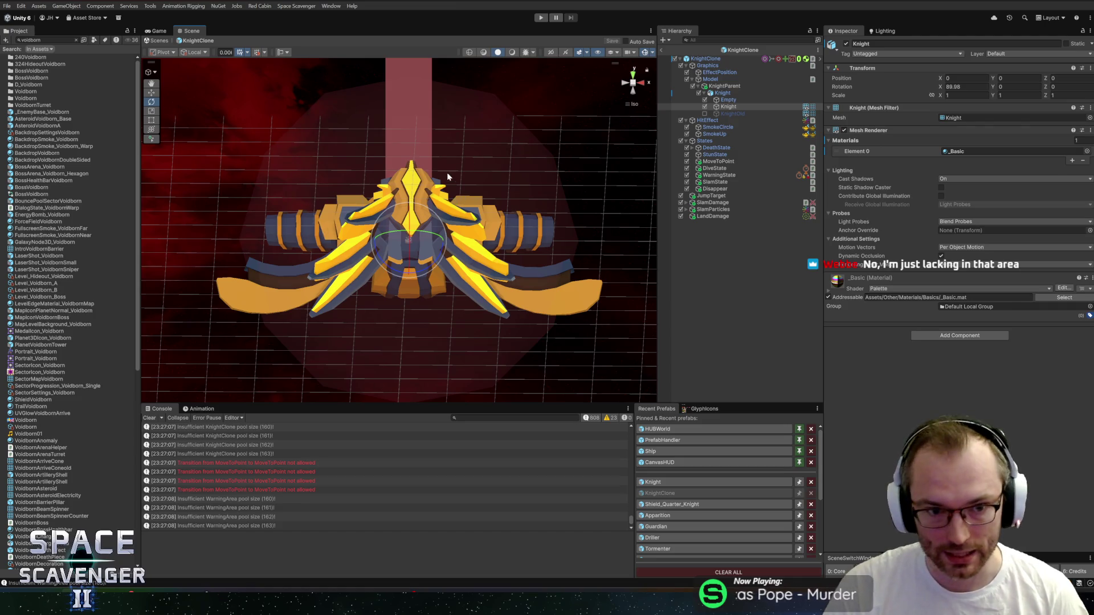
mouse_move(328, 178)
left_mouse_down("alt")
mouse_move(356, 211)
mouse_move(559, 320)
mouse_move(505, 322)
mouse_move(521, 205)
mouse_move(310, 161)
mouse_move(539, 205)
mouse_move(453, 189)
left_mouse_up("alt")
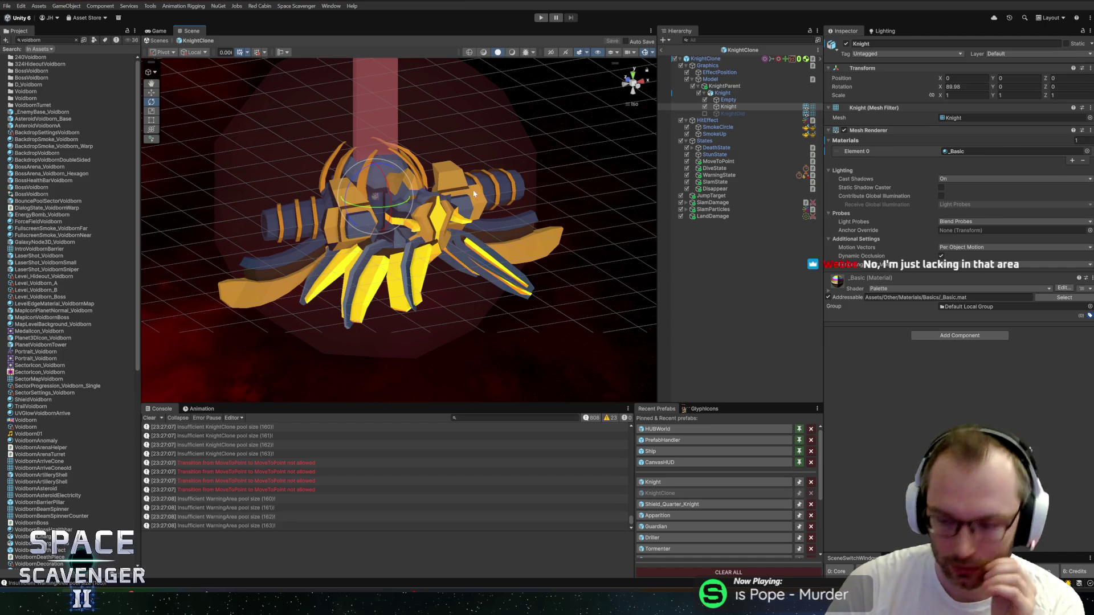
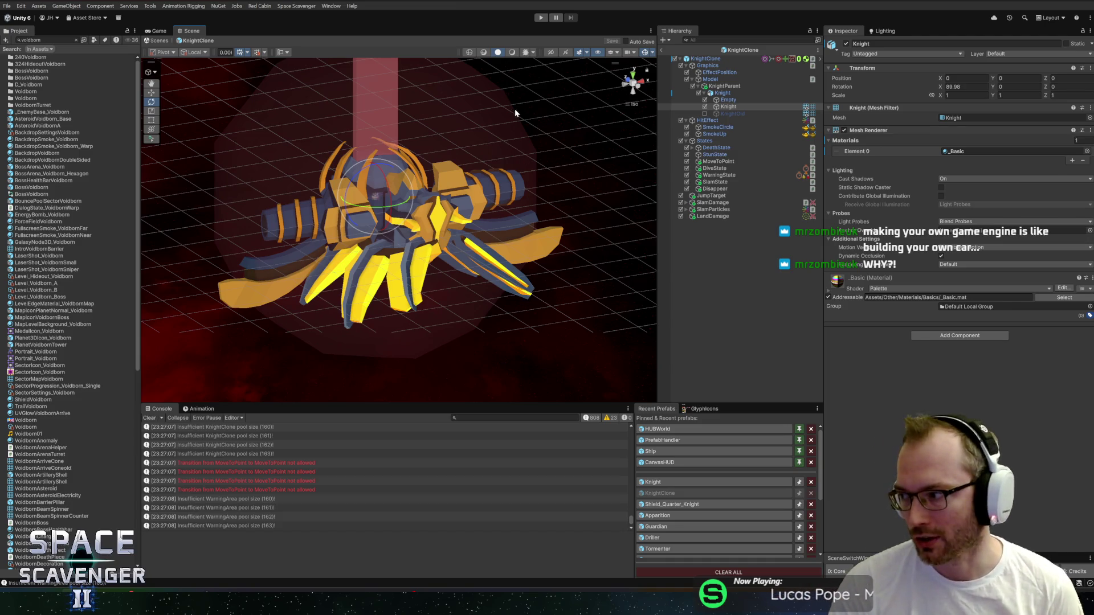
Inspect the recoloured Knight from several angles, then exit the KnightClone prefab back to the Core scene.
left_click_drag(503, 178, 390, 209, "alt")
left_click_drag(250, 199, 608, 213, "alt")
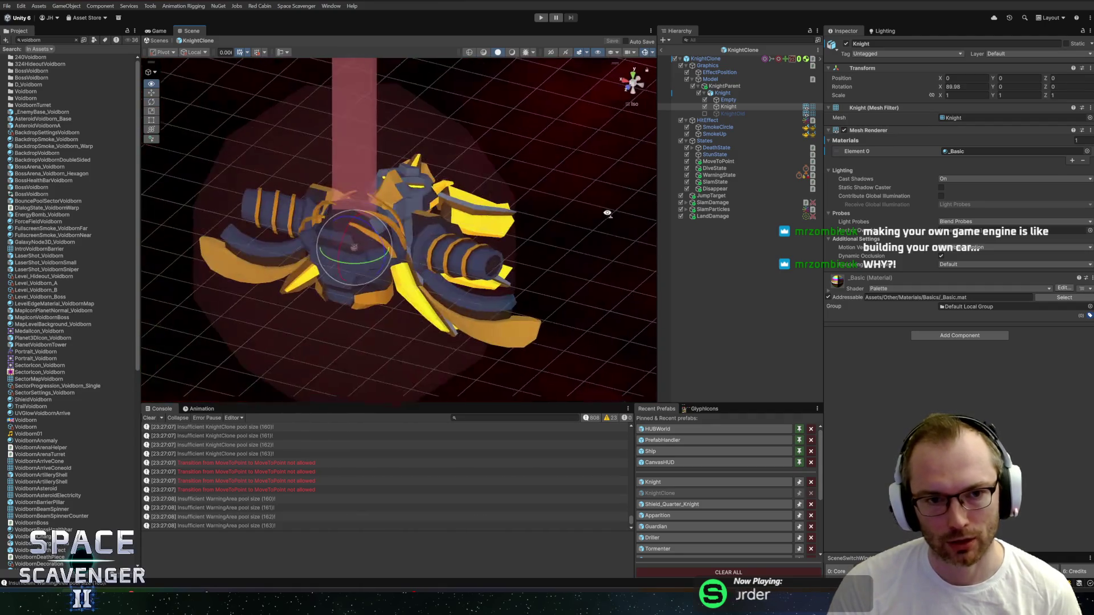
left_click_drag(350, 214, 439, 344, "alt")
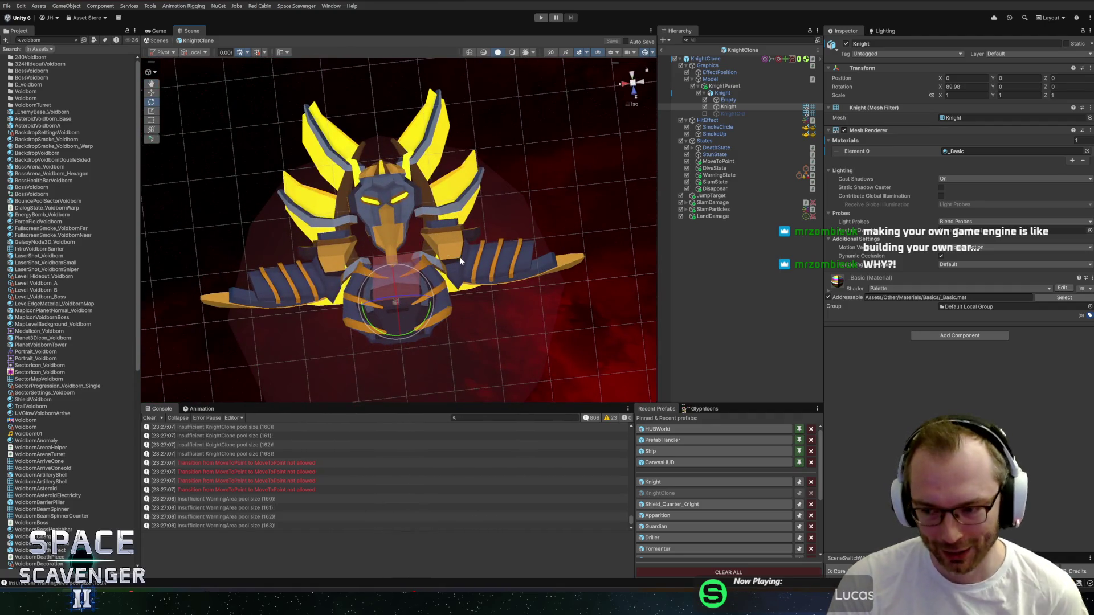
mouse_move(470, 242)
left_mouse_down("alt")
mouse_move(344, 289)
mouse_move(343, 238)
mouse_move(410, 200)
left_mouse_up("alt")
left_click_drag(547, 216, 476, 202, "alt")
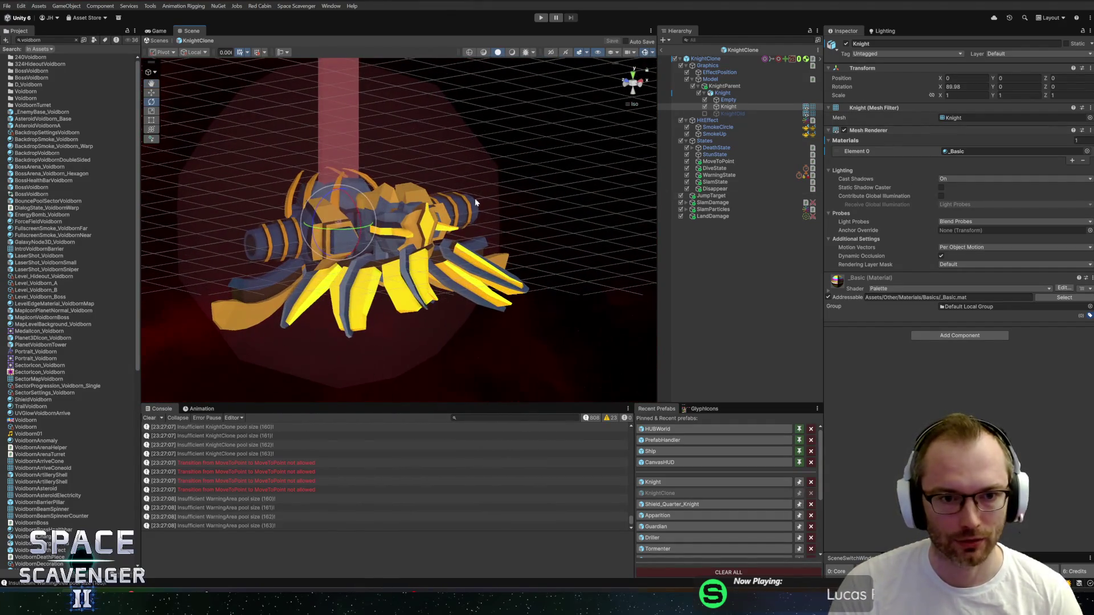
left_click(661, 51)
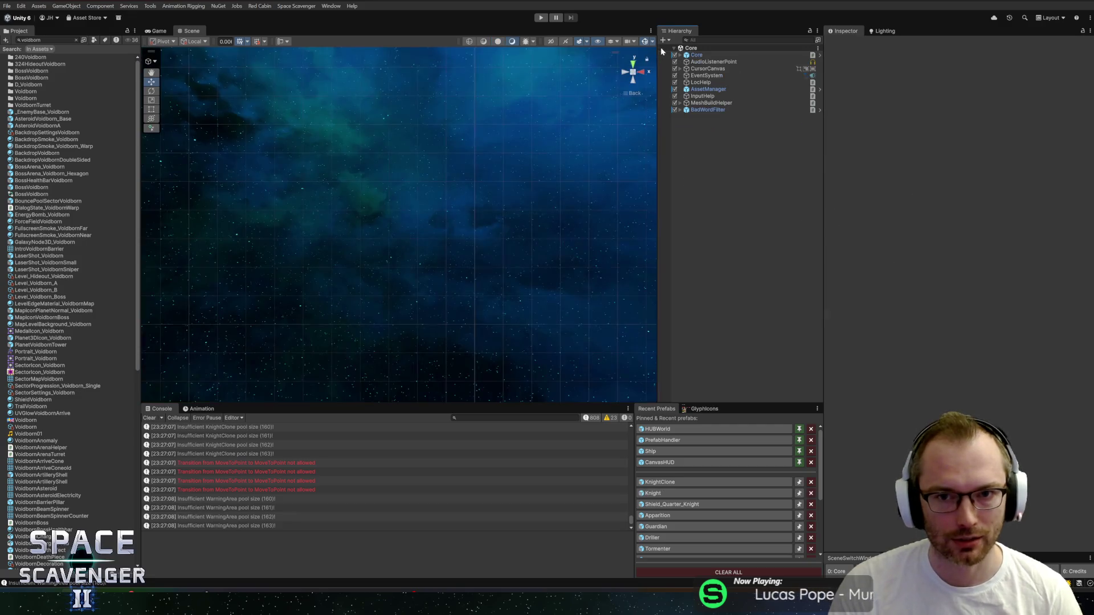
Run the Guardian playtest in a maximized Game view, then pause on the pause menu.
left_click(541, 18)
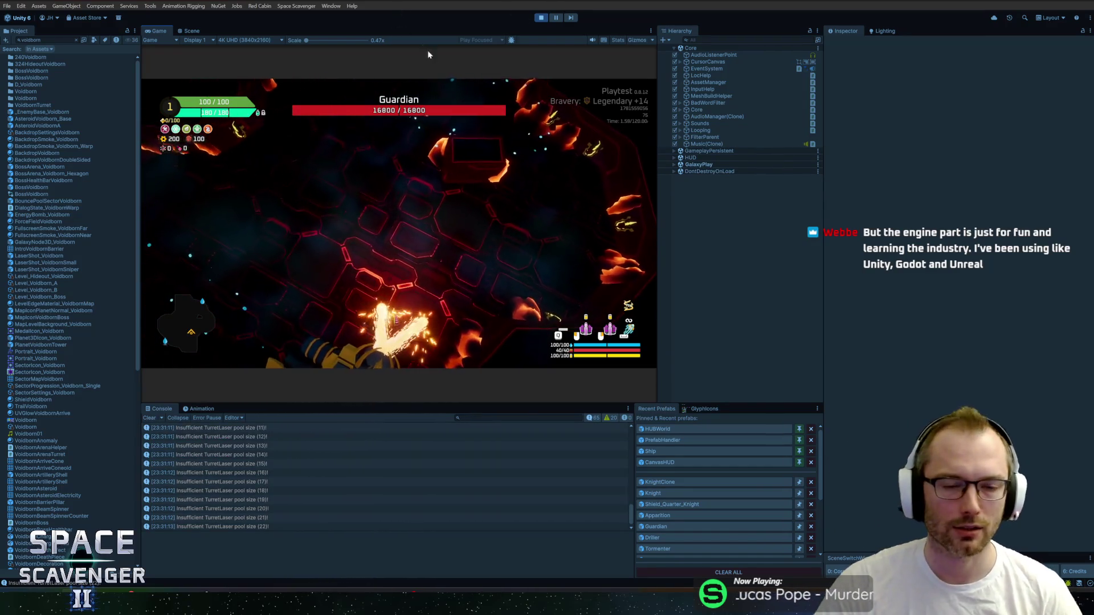
double_click(158, 32)
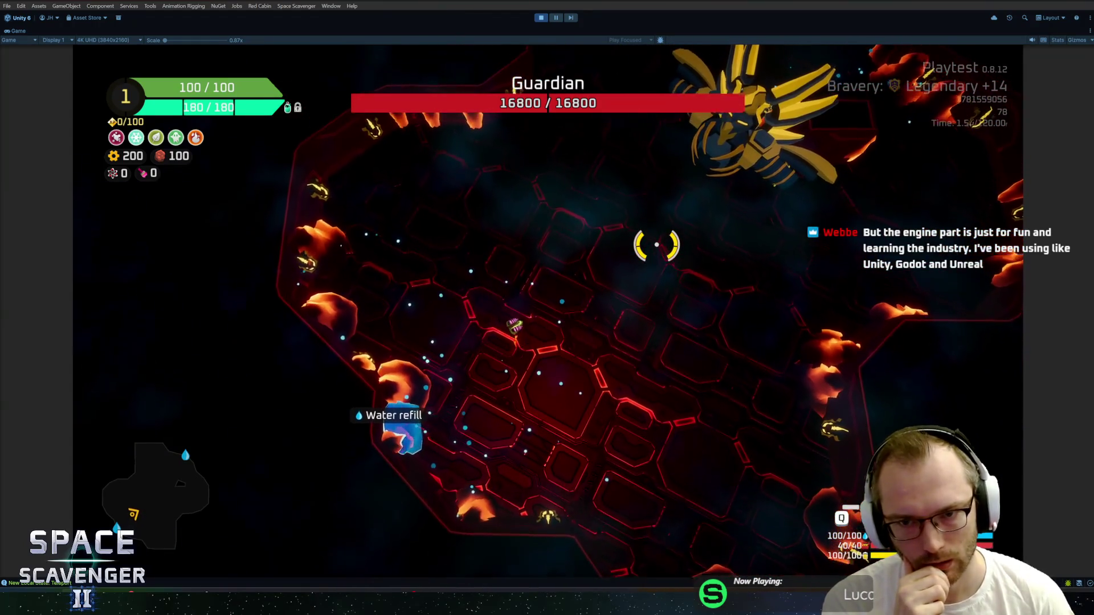
key("Escape")
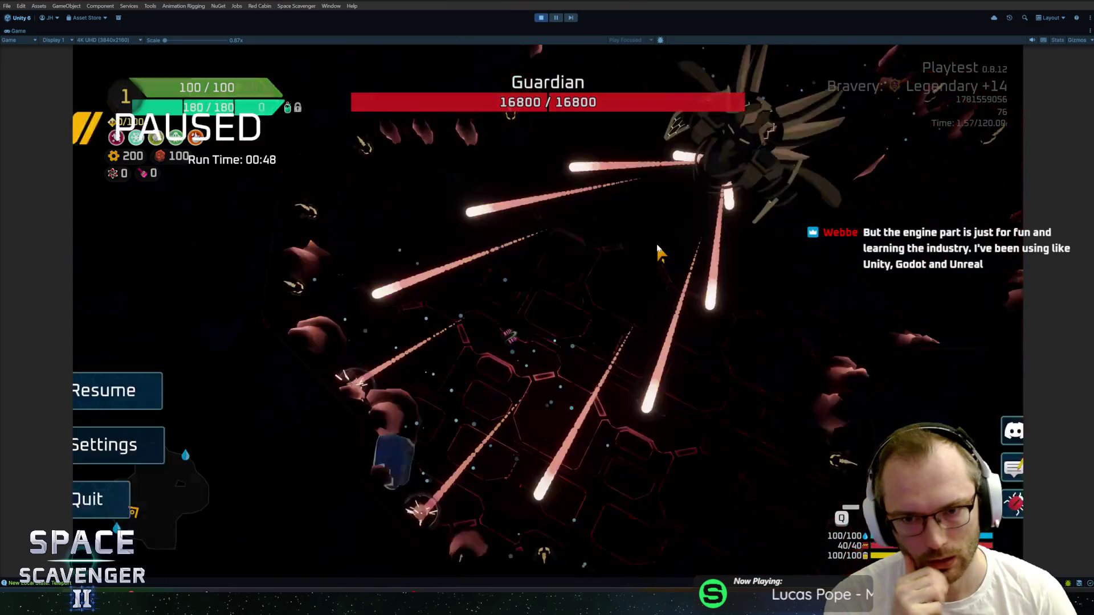
In Blender, subdivide the top and bottom edges of a face on the Knight's eye band.
key("alt+Tab")
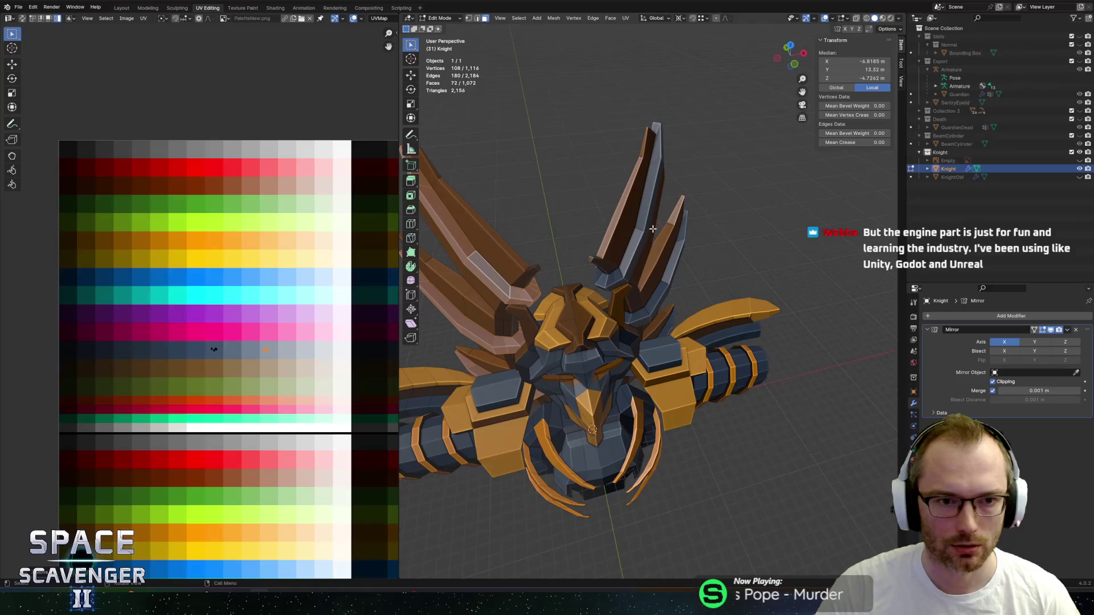
scroll(650, 231, "up", 10)
mouse_move(707, 176)
middle_mouse_down("shift")
mouse_move(597, 187)
mouse_move(591, 139)
middle_mouse_up("shift")
left_click(591, 139)
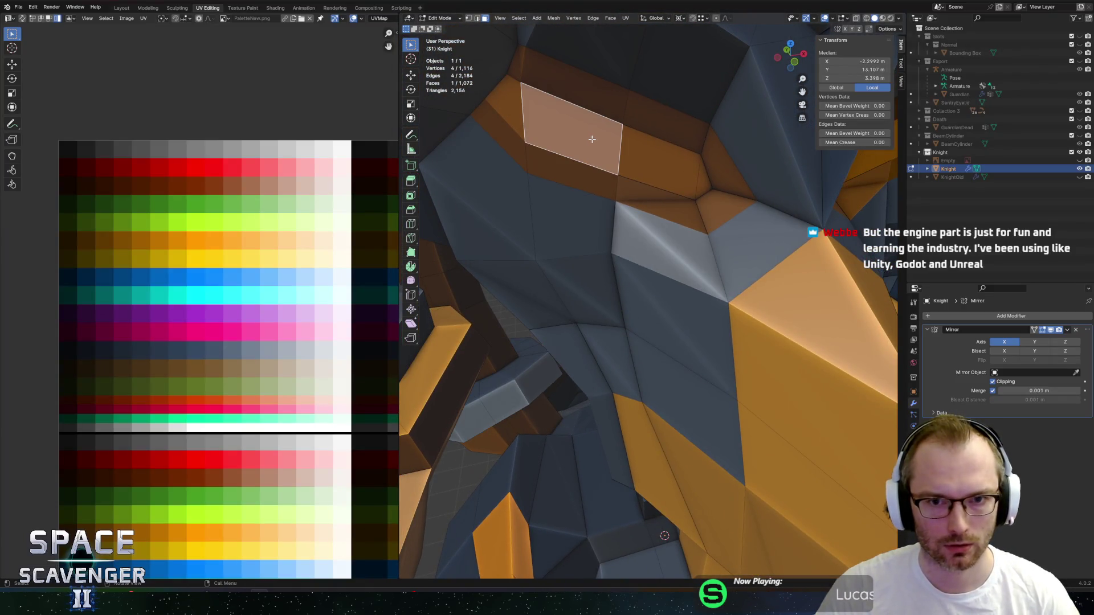
key("2")
left_click(578, 105)
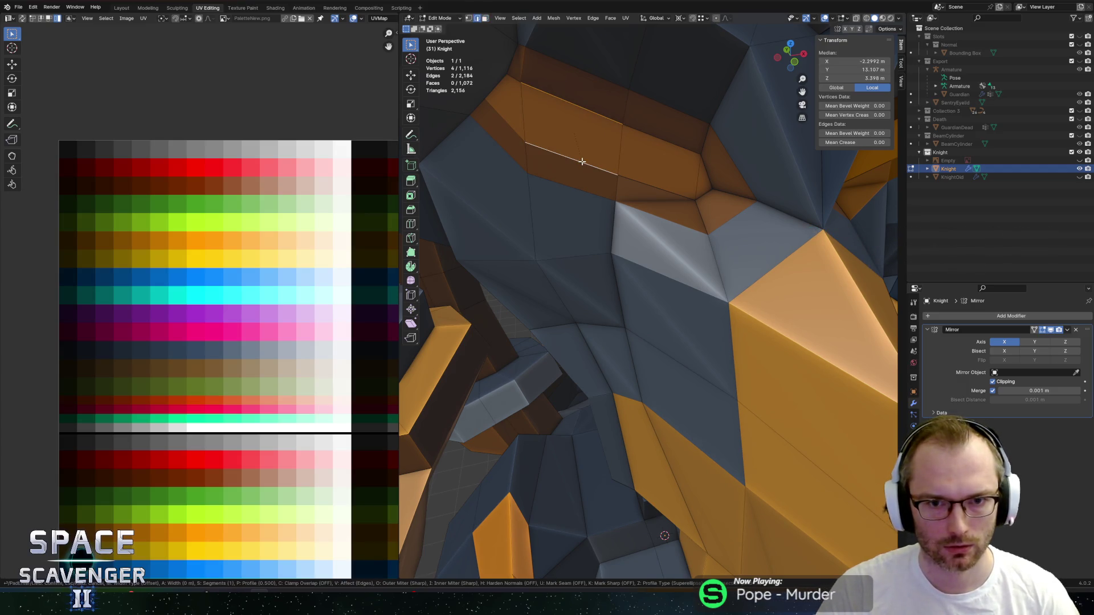
key("Escape")
left_click(569, 164, "shift")
right_click(564, 162)
left_click(556, 162)
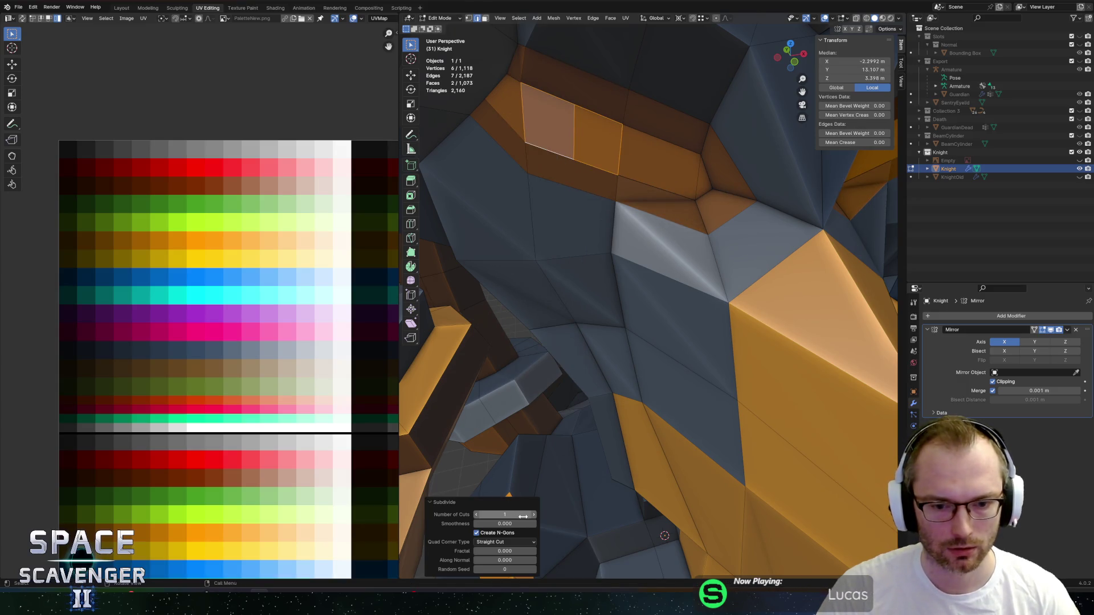
Reposition the two new dividing edges to size the small new face.
left_click(591, 145)
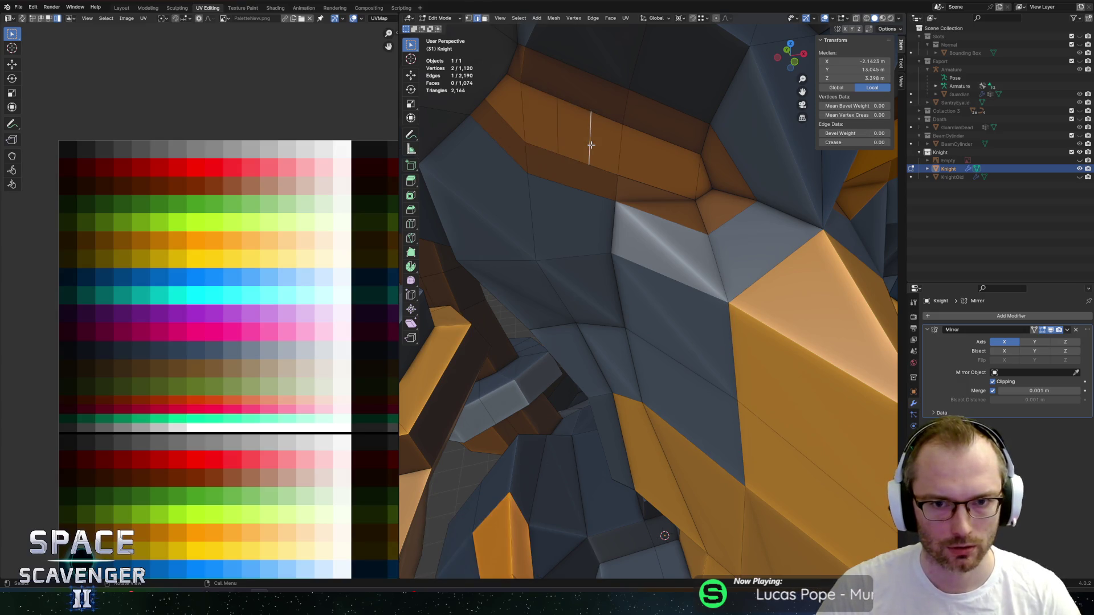
left_click(589, 141)
key("g")
left_click(595, 137)
left_click(557, 122)
key("g")
left_click(558, 122)
Move the small face's UVs onto a lighter palette colour.
left_click(562, 111)
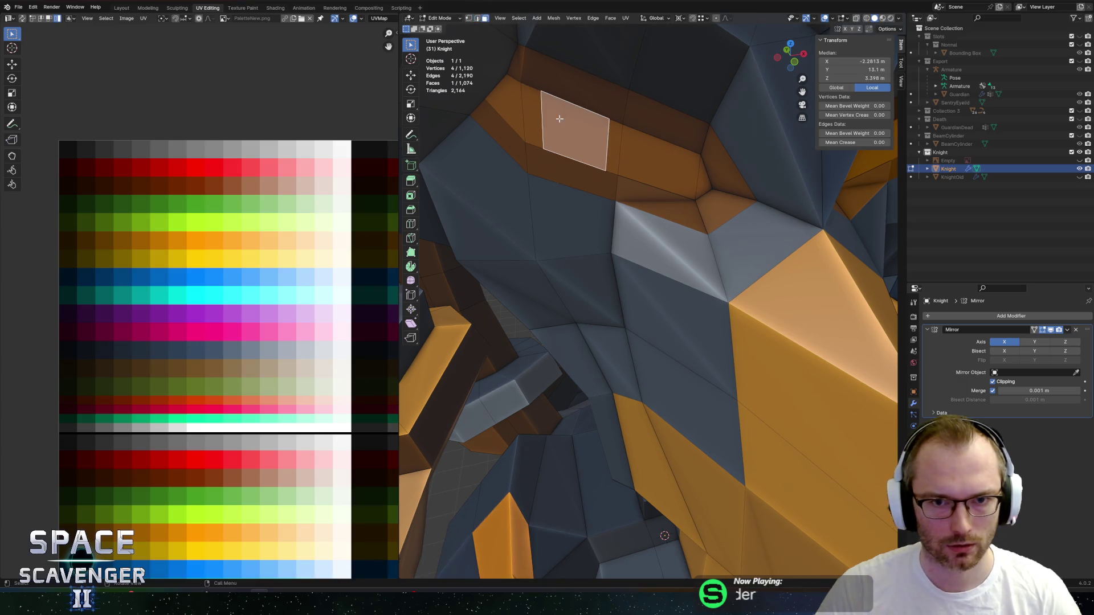
scroll(186, 211, "down", 4)
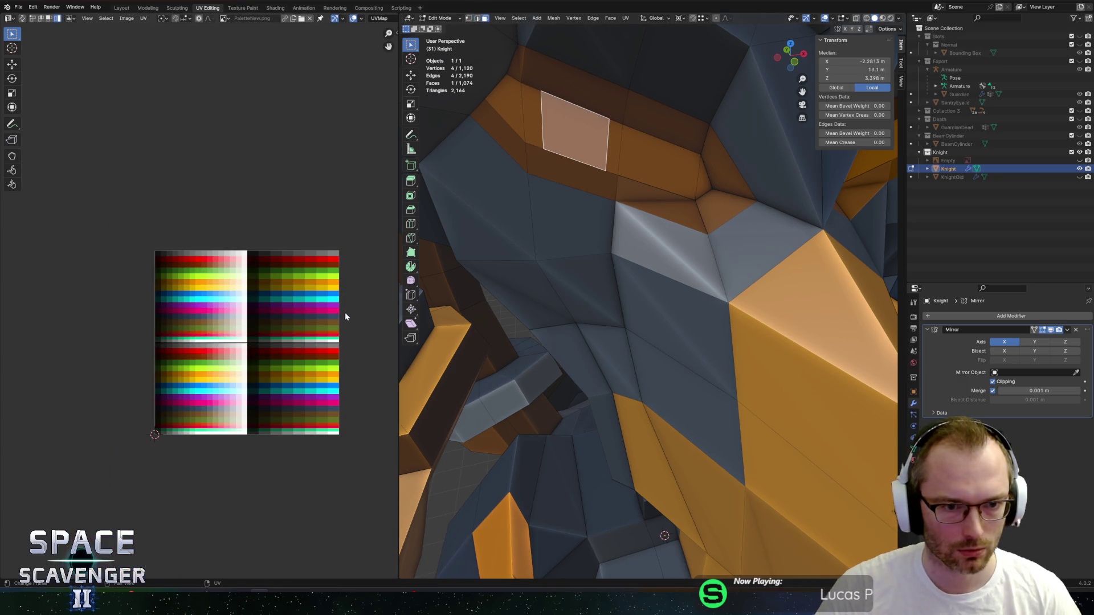
key("g")
left_click(181, 283)
Frame and check the whole Knight in Object Mode, then return to Edit Mode.
key("Tab")
key("Home")
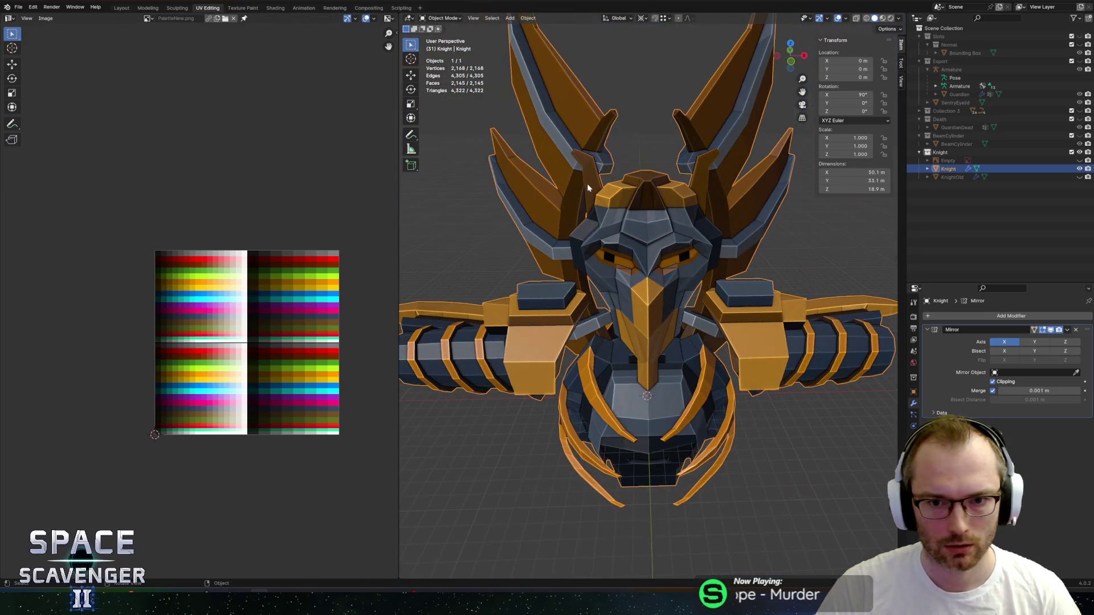
scroll(588, 186, "up", 4)
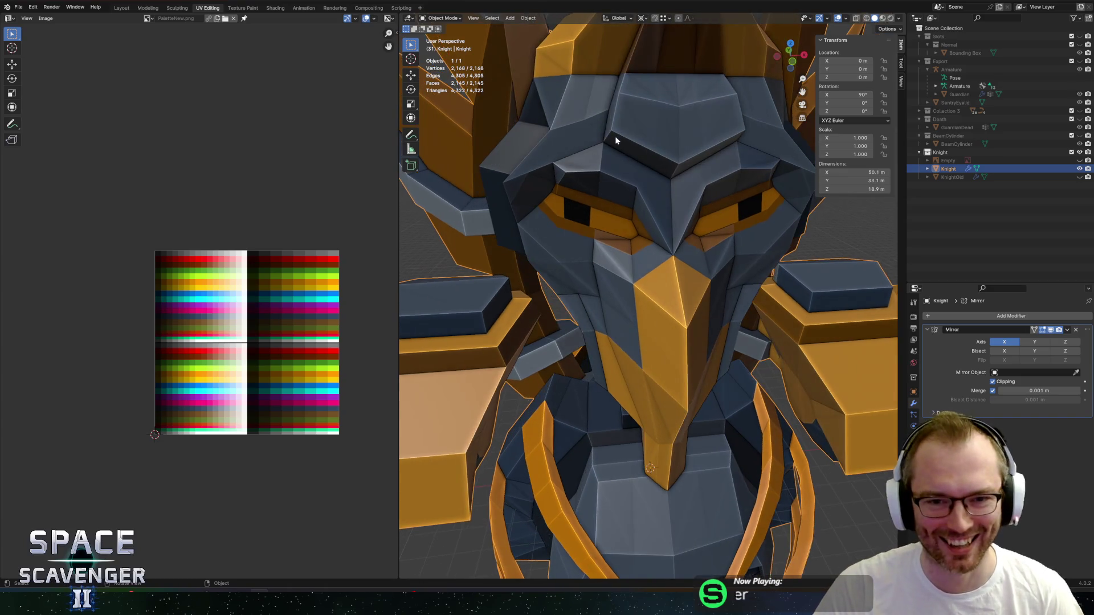
scroll(580, 140, "up", 5)
scroll(573, 150, "down", 6)
key("Tab")
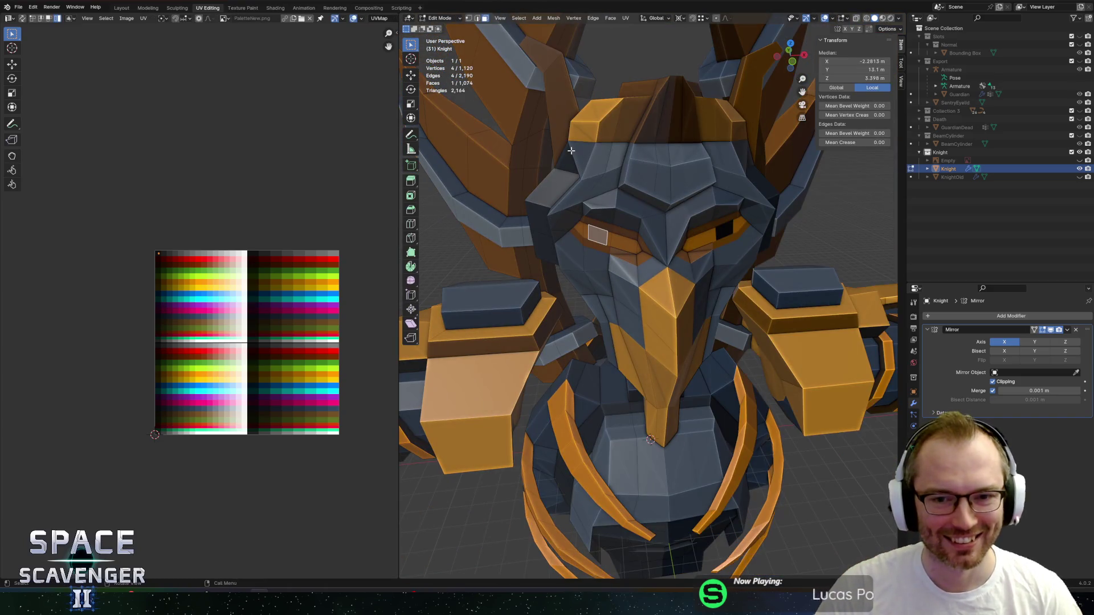
scroll(563, 159, "up", 5)
scroll(587, 171, "down", 3)
Subdivide the edges of two faces on the Knight's other eye band.
key("2")
left_click(593, 170)
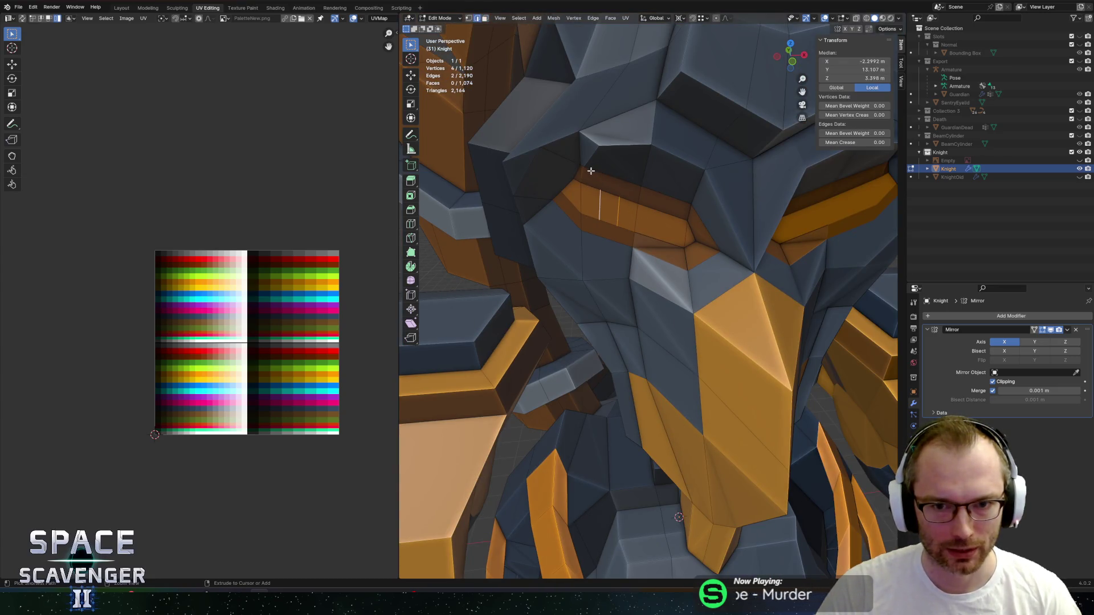
key("3")
left_click(641, 224)
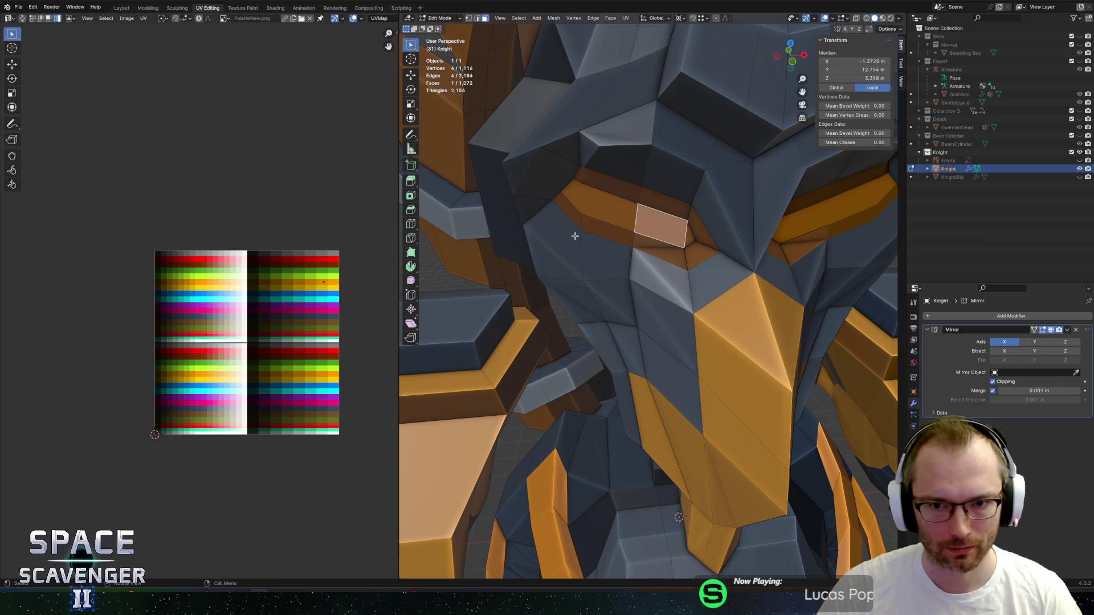
left_click(636, 217)
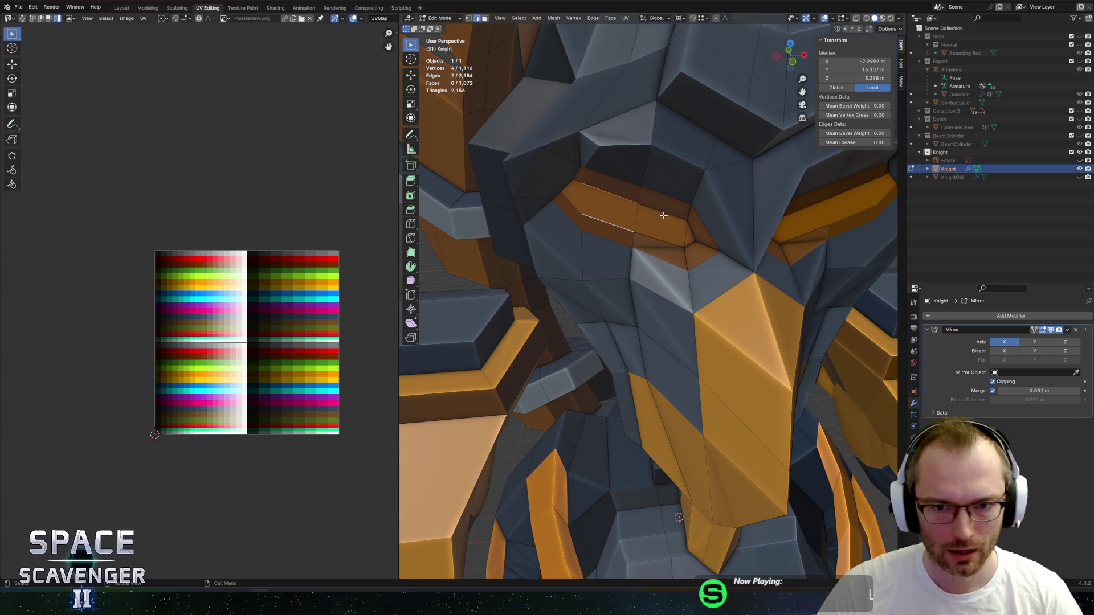
right_click(635, 219)
left_click(611, 211)
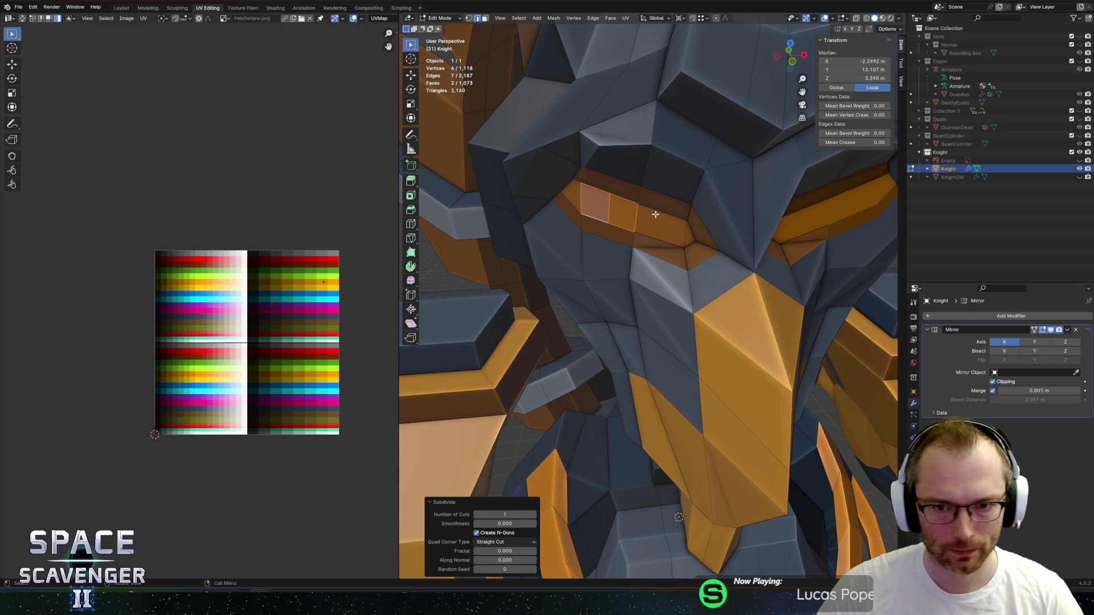
left_click(649, 236)
right_click(649, 236)
left_click(651, 233)
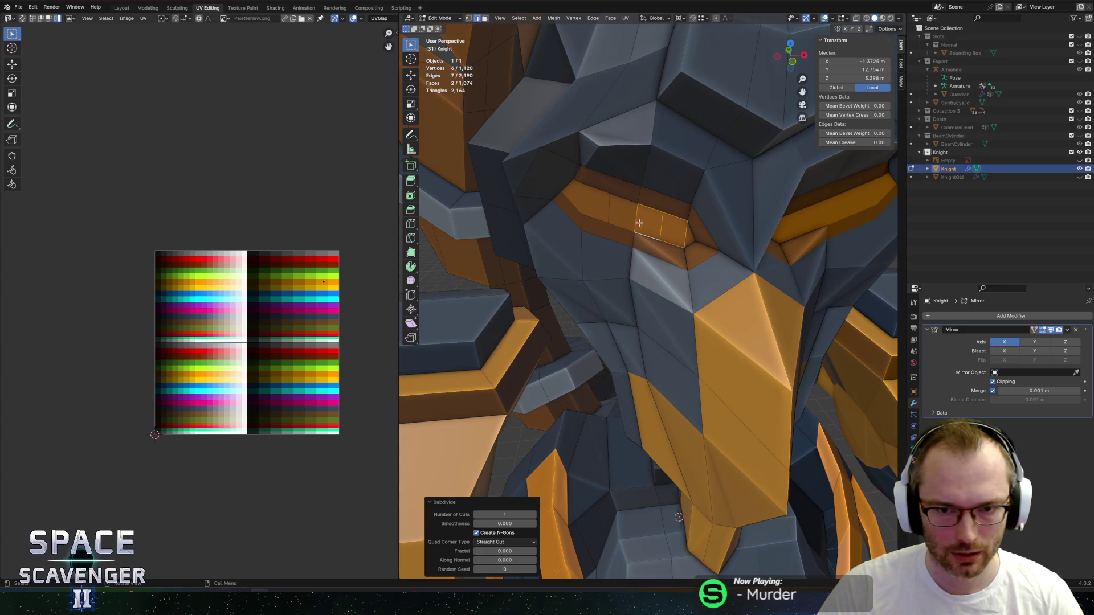
Slide the new dividing edge along the eye band to set the face width.
key("alt+a")
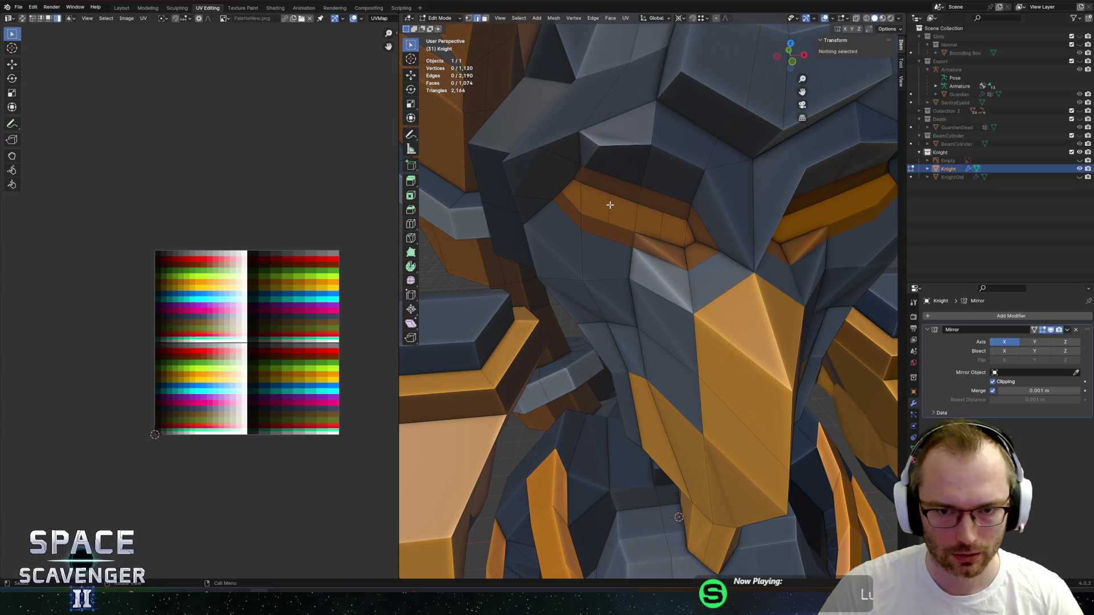
left_click(610, 204)
key("g")
key("g")
left_click(645, 212)
left_click(663, 222)
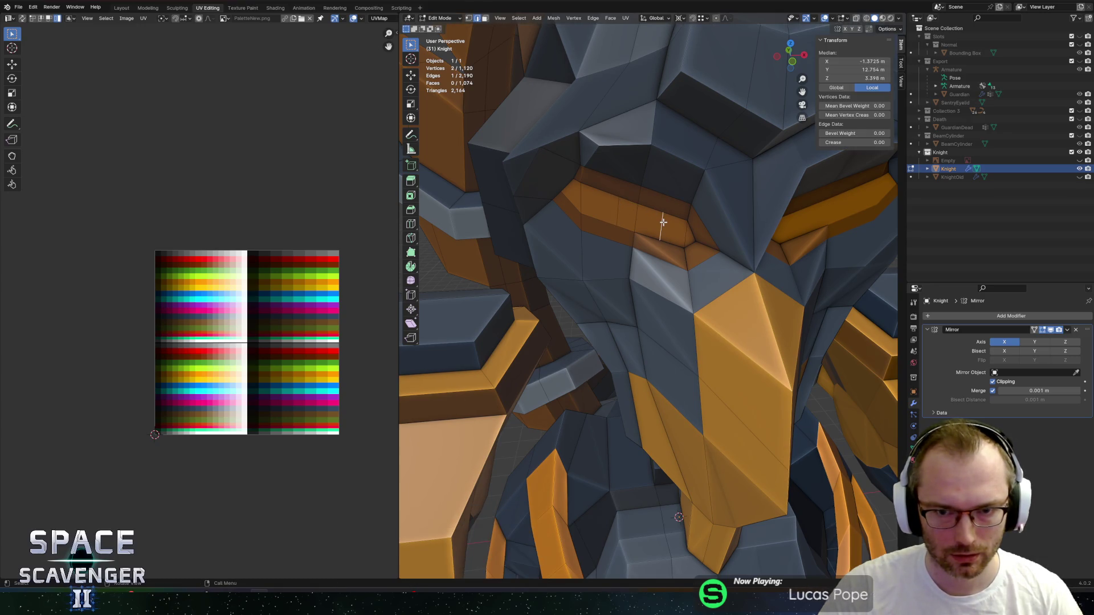
Move the two small faces' UVs onto a new palette colour.
key("3")
left_click(626, 215)
left_click(648, 222, "shift")
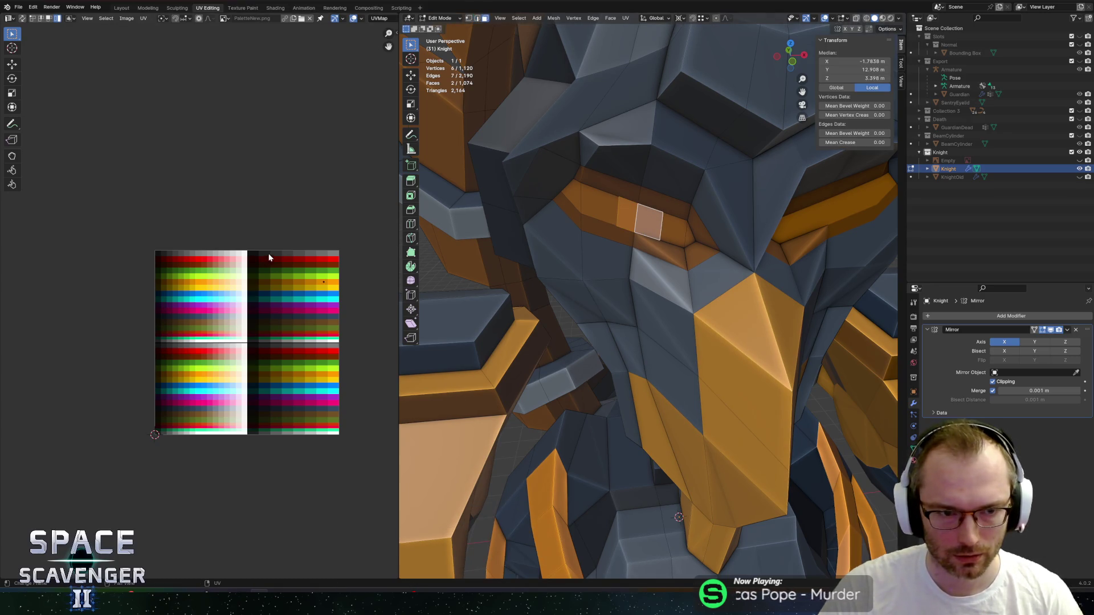
key("g")
left_click(197, 293)
Return to Object Mode and start the FBX export as Knight.fbx in the Enemies folder.
key("Tab")
scroll(627, 230, "down", 10)
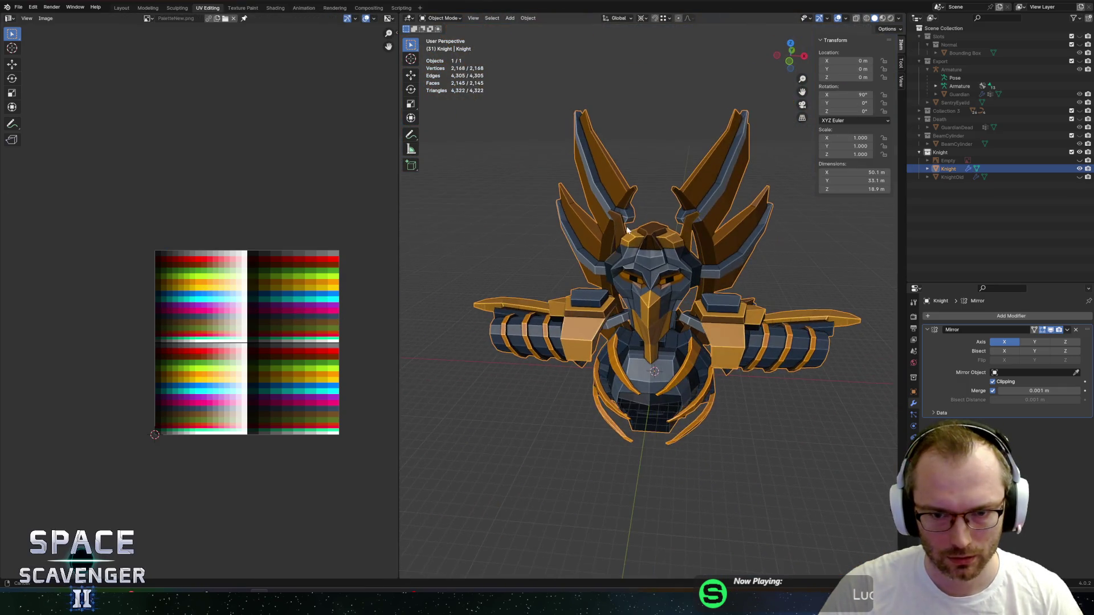
key("ctrl+shift+e")
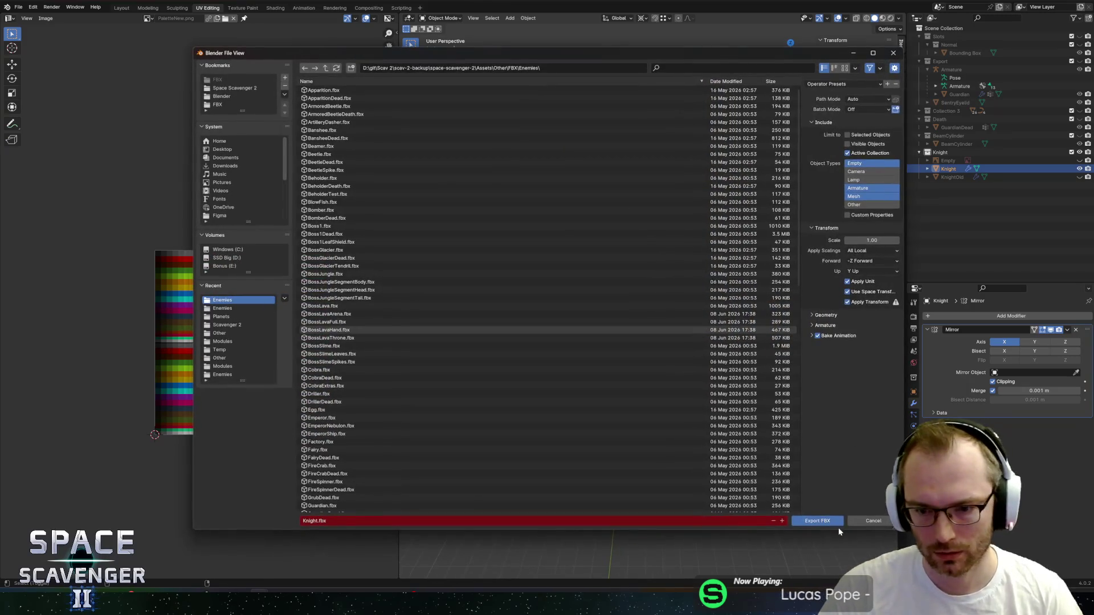
Export Knight.fbx, then resume the Unity playtest and fly toward the Guardian.
left_click(838, 525)
key("alt+Tab")
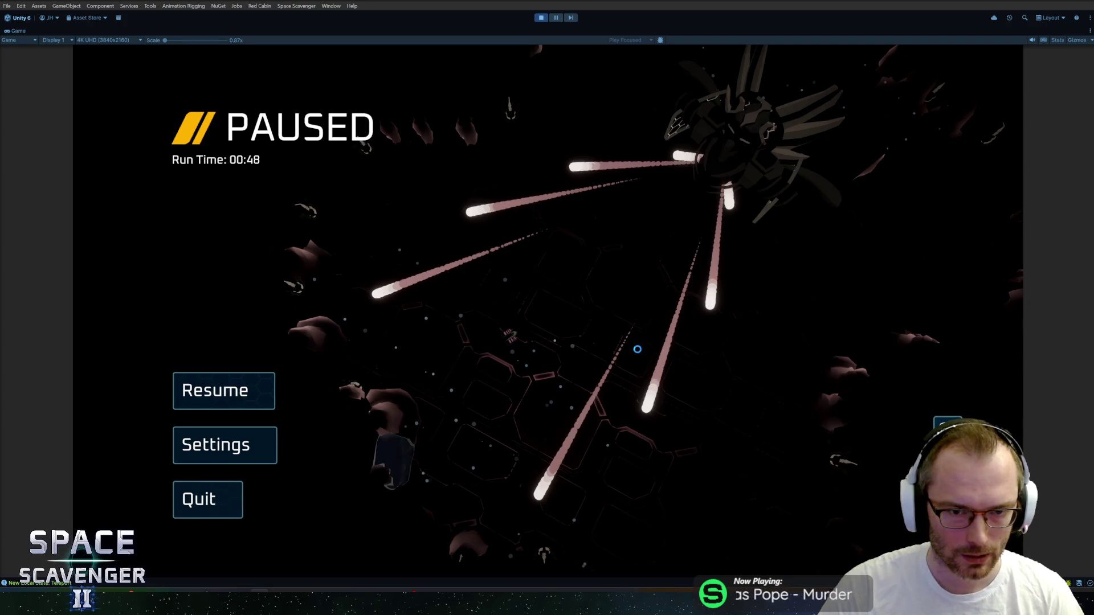
key("Escape")
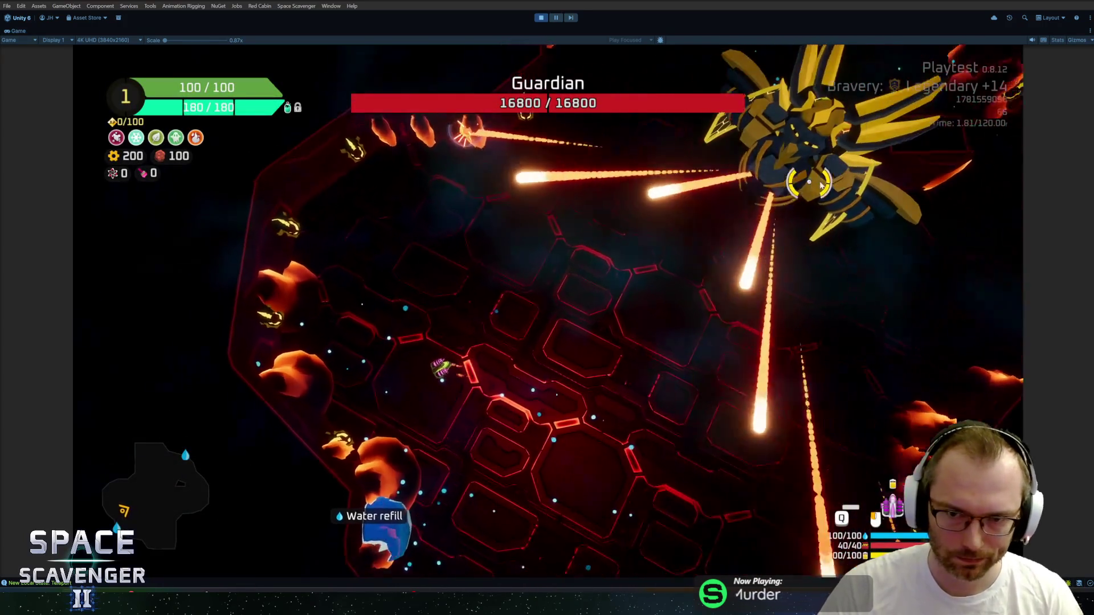
key("w")
key("d")
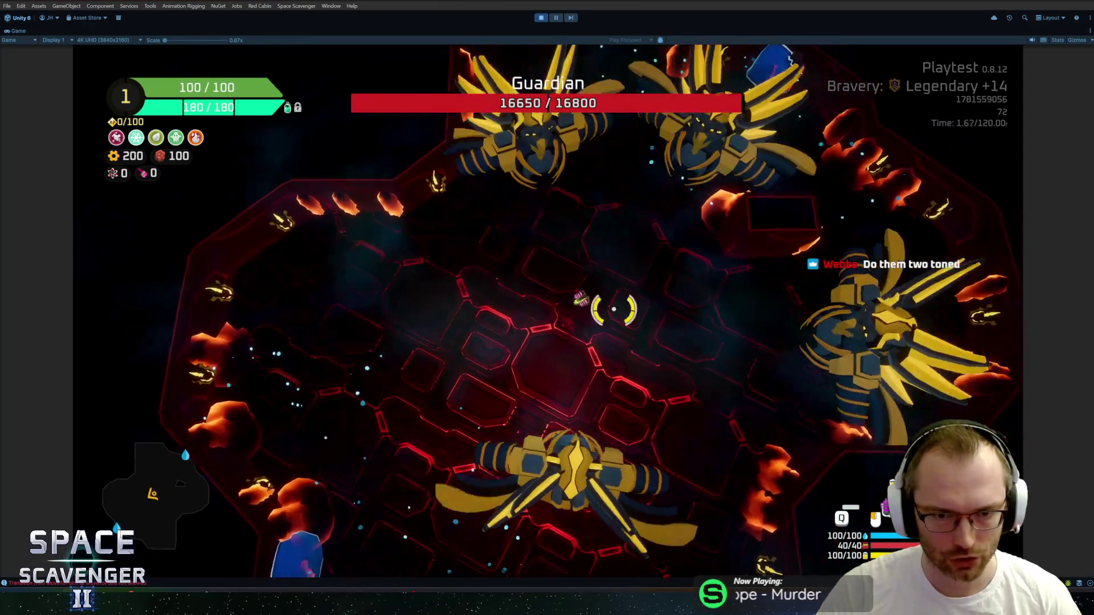
Pause the fight, open the in-game debug console, and bring up the open-windows list.
key("Escape")
key("Escape")
key("grave")
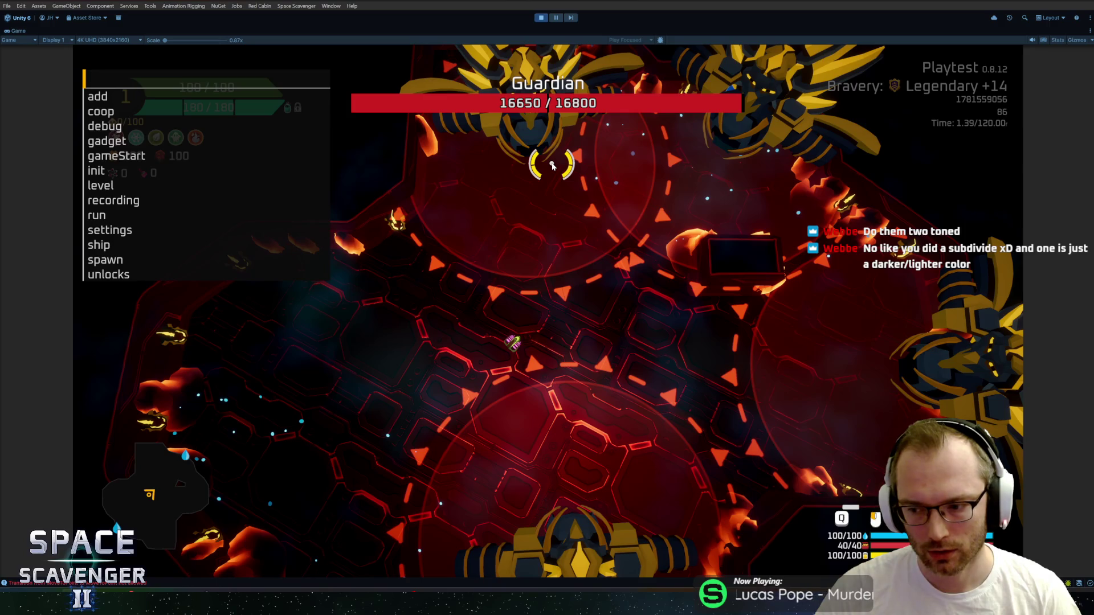
key("alt+Tab")
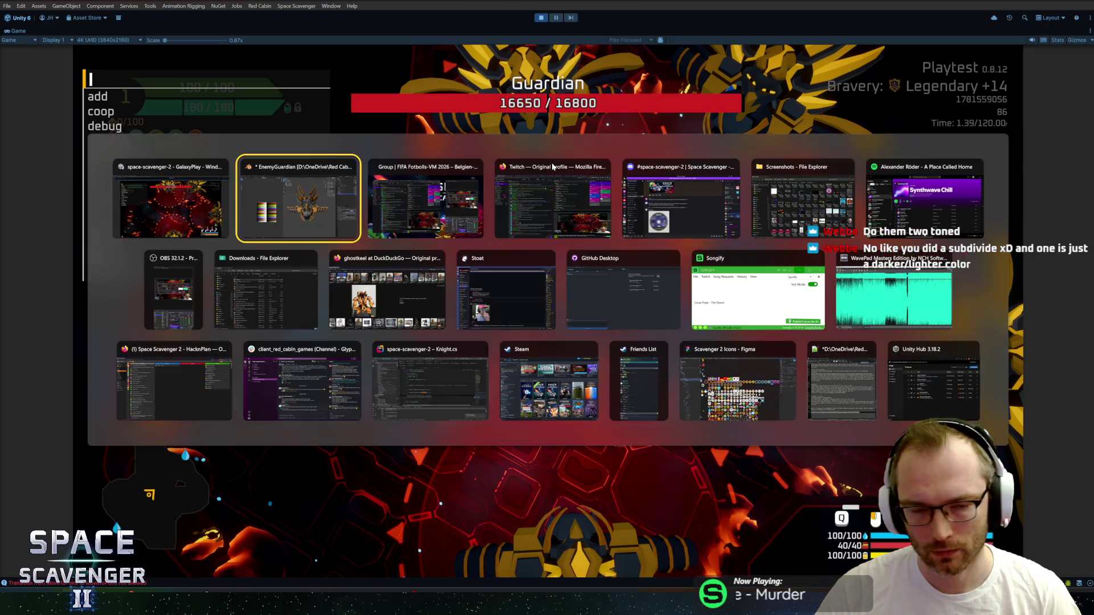
Switch to the Blender Guardian file and move the eye face's UVs onto a dark palette shade.
key("Tab")
key("alt+Tab")
left_click(552, 166)
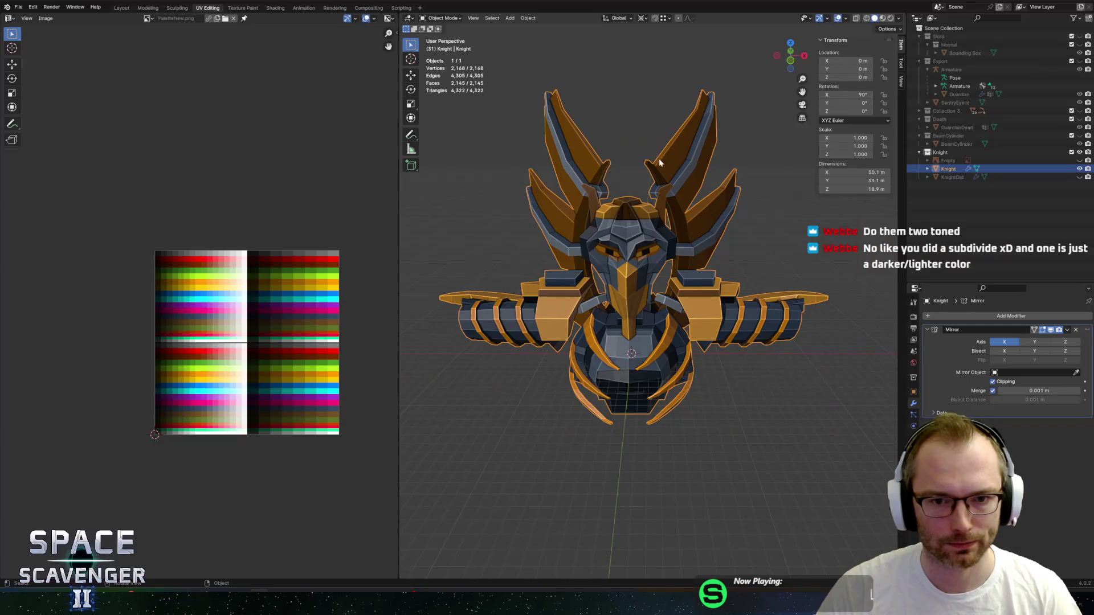
scroll(618, 276, "up", 5)
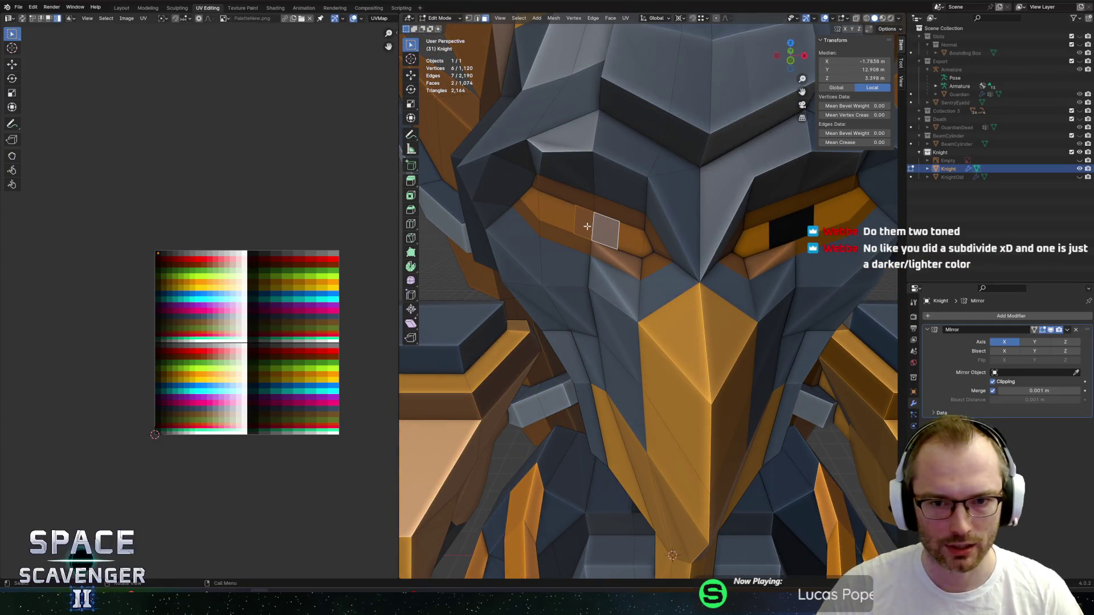
left_click_drag(165, 279, 165, 278)
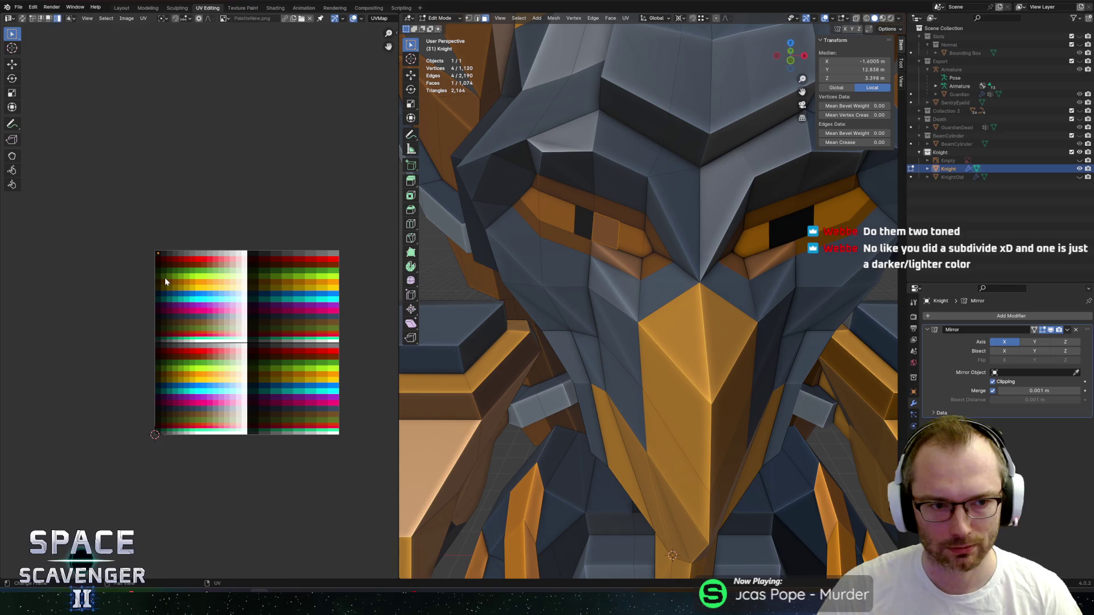
Toggle between Edit and Object Mode to inspect the dark eyes around the knight's face.
key("Tab")
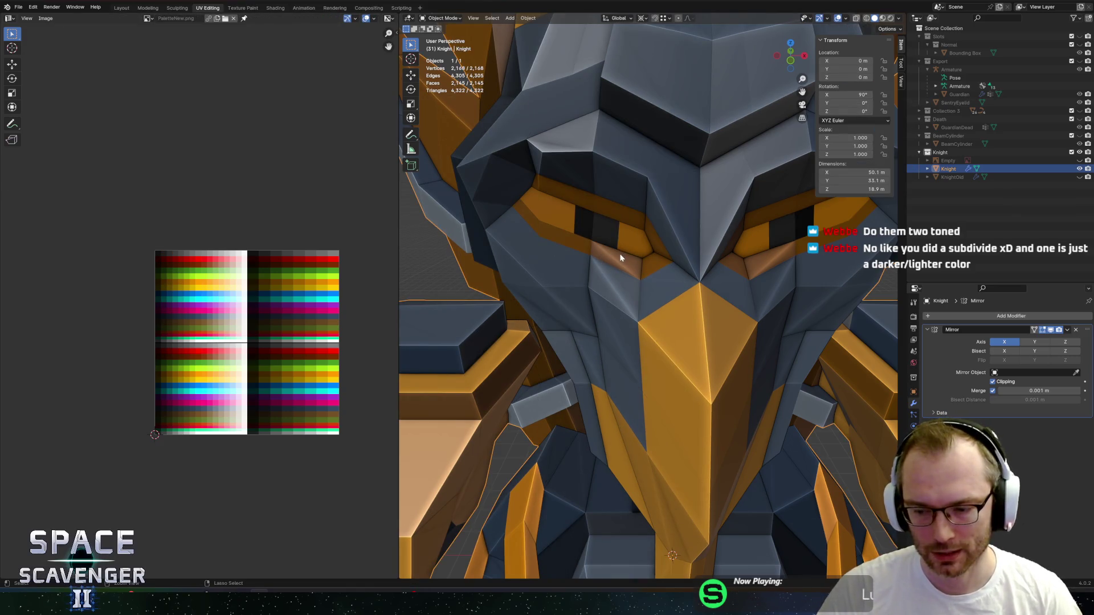
key("Tab")
key("Tab")
scroll(605, 249, "down", 3)
mouse_move(622, 249)
middle_mouse_down()
mouse_move(745, 237)
mouse_move(631, 250)
mouse_move(646, 255)
middle_mouse_up()
scroll(631, 251, "up", 3)
key("Tab")
scroll(634, 257, "up", 2)
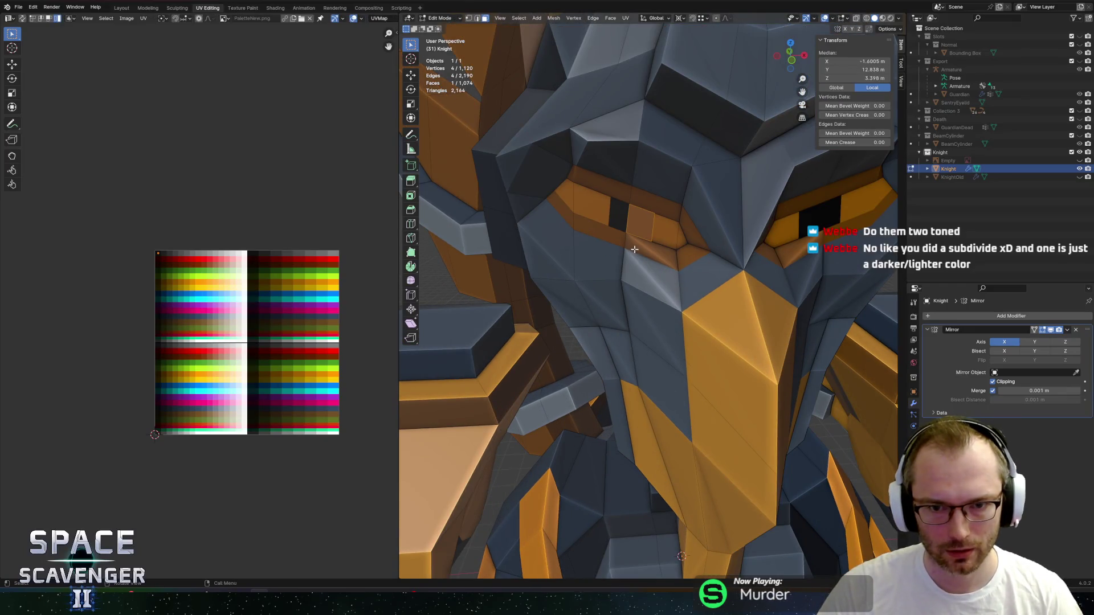
scroll(616, 243, "down", 5)
key("Tab")
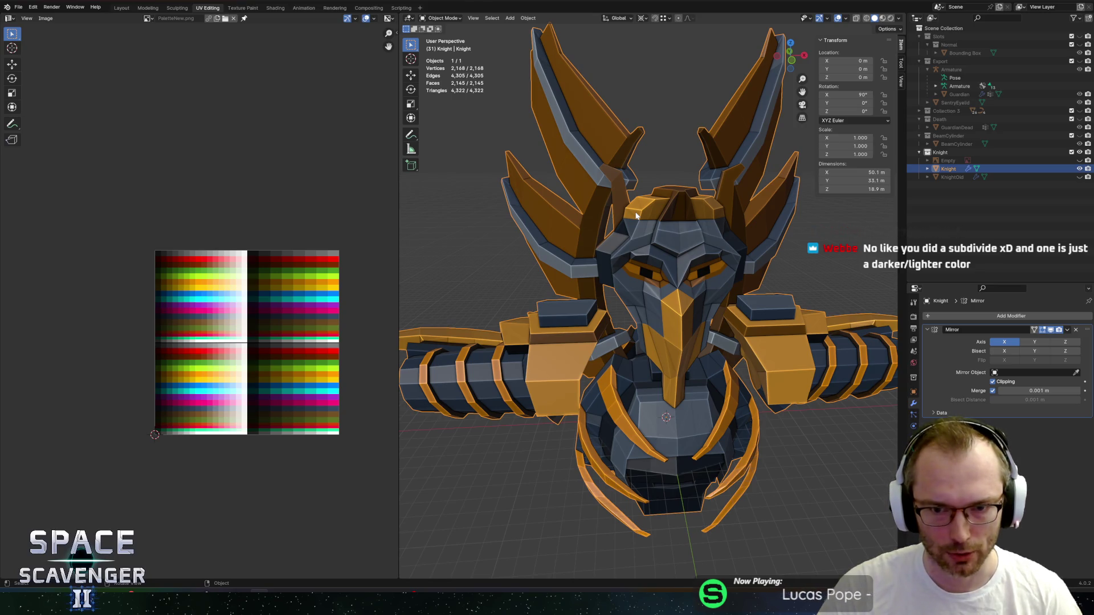
Return to the Blender Guardian window via the window switcher and orbit around the knight.
key("alt+Tab")
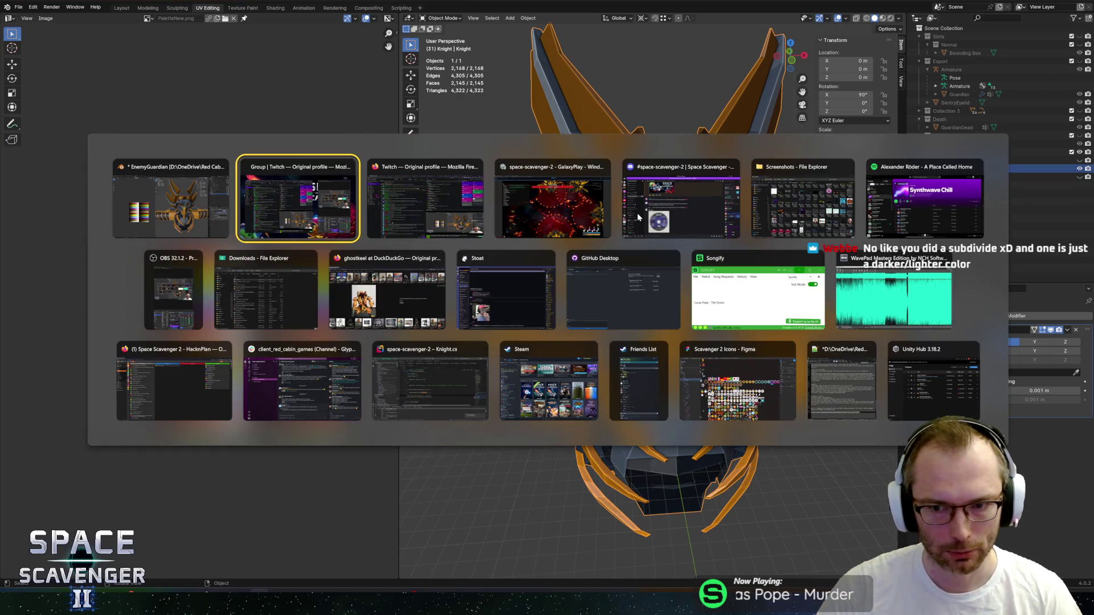
key("Escape")
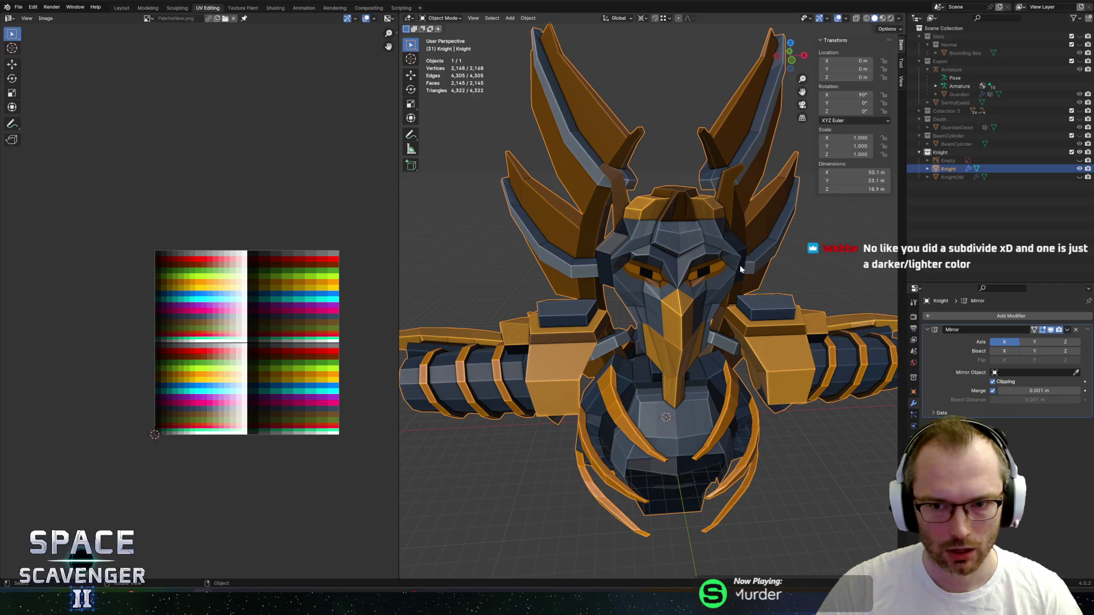
key("alt+Tab")
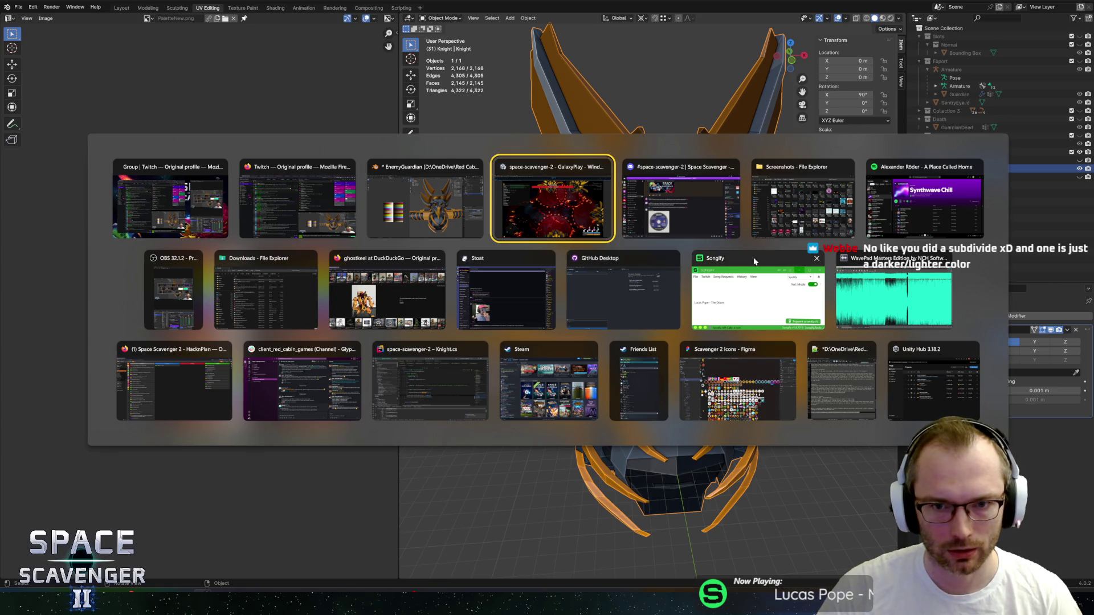
key("alt+shift+Tab")
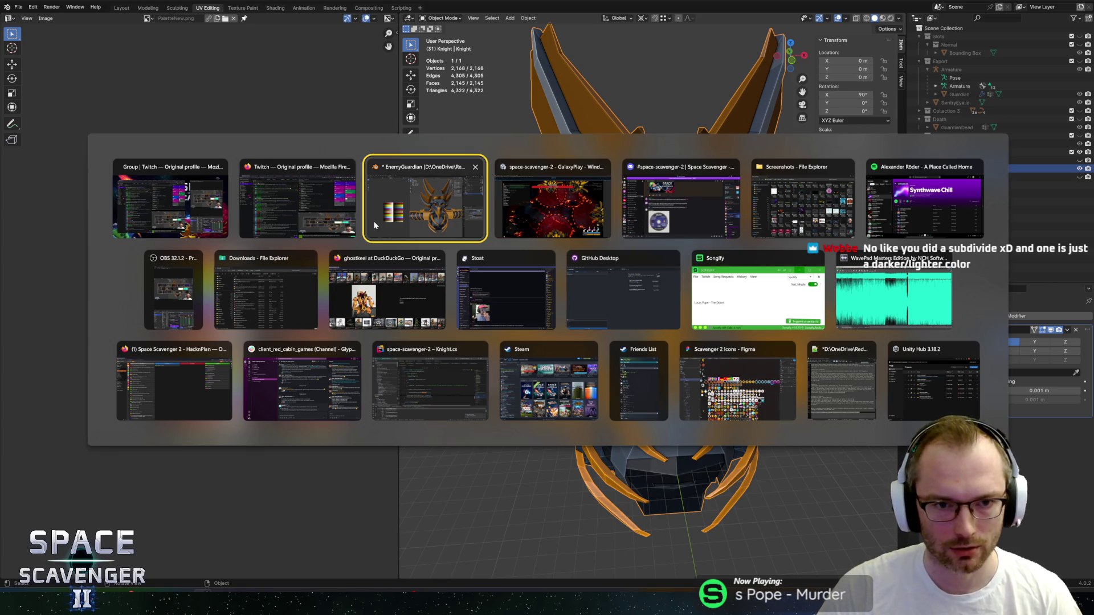
left_click(368, 223)
mouse_move(636, 240)
middle_mouse_down()
mouse_move(567, 224)
mouse_move(583, 221)
middle_mouse_up()
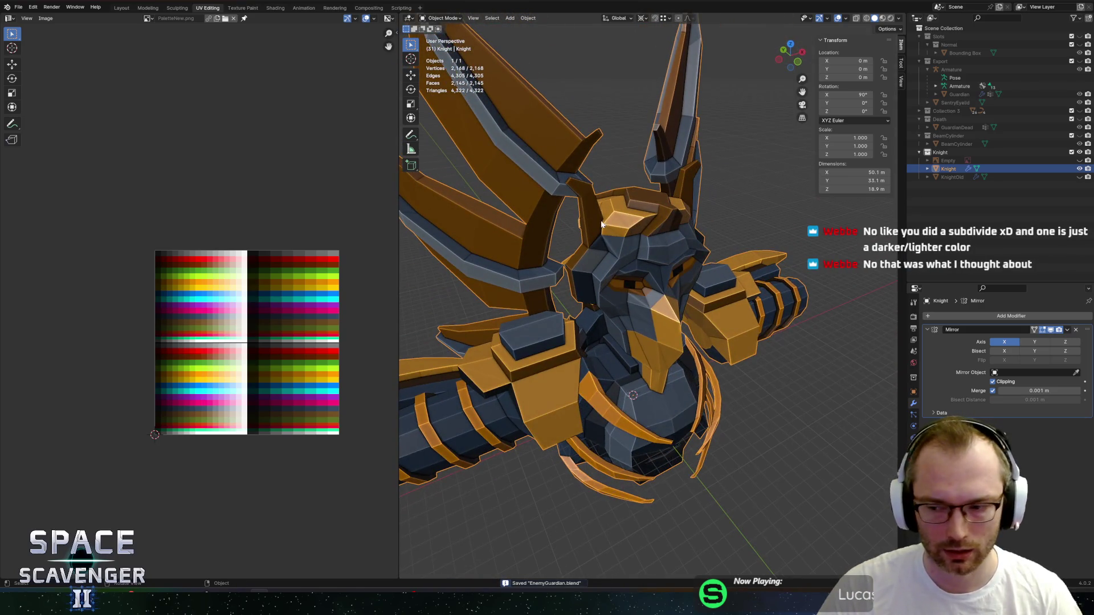
Orbit and zoom in on the knight's eyes, check an eye face in Edit Mode, then go to Unity.
mouse_move(671, 281)
middle_mouse_down()
mouse_move(669, 230)
mouse_move(647, 223)
mouse_move(659, 221)
middle_mouse_up()
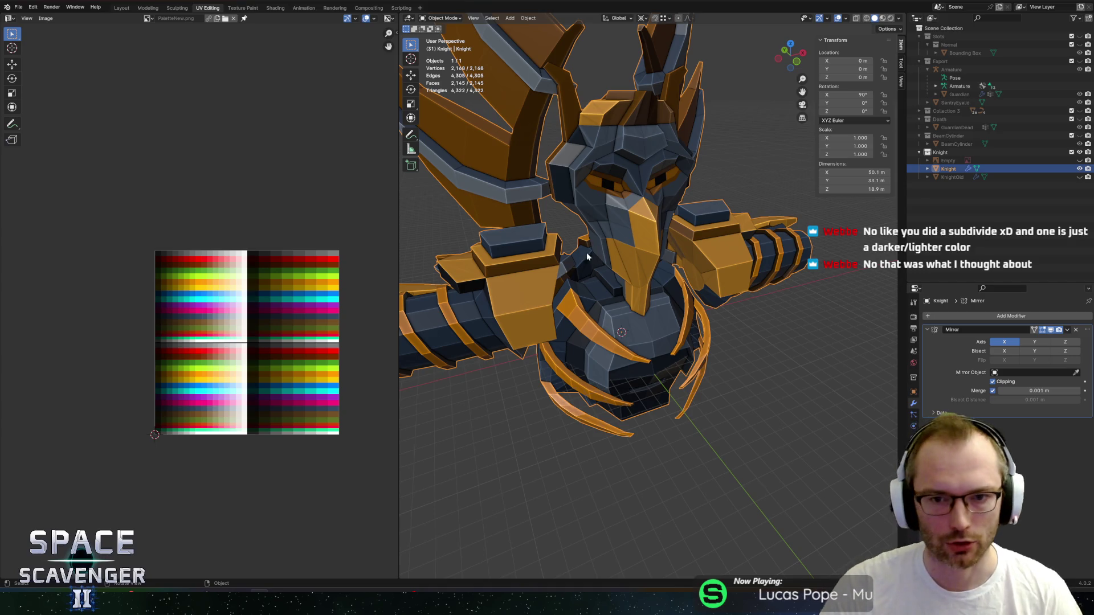
scroll(582, 255, "up", 2)
mouse_move(583, 256)
middle_mouse_down()
mouse_move(472, 200)
mouse_move(557, 210)
mouse_move(580, 232)
mouse_move(615, 223)
middle_mouse_up()
key("Tab")
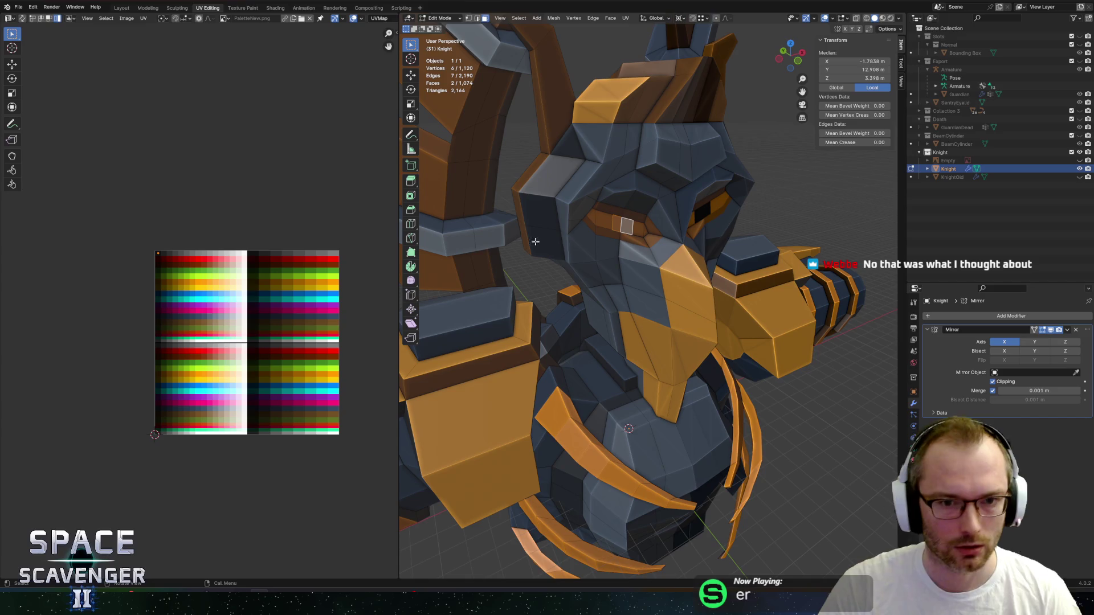
key("Tab")
key("alt+Tab")
key("alt+Tab")
key("alt+Tab")
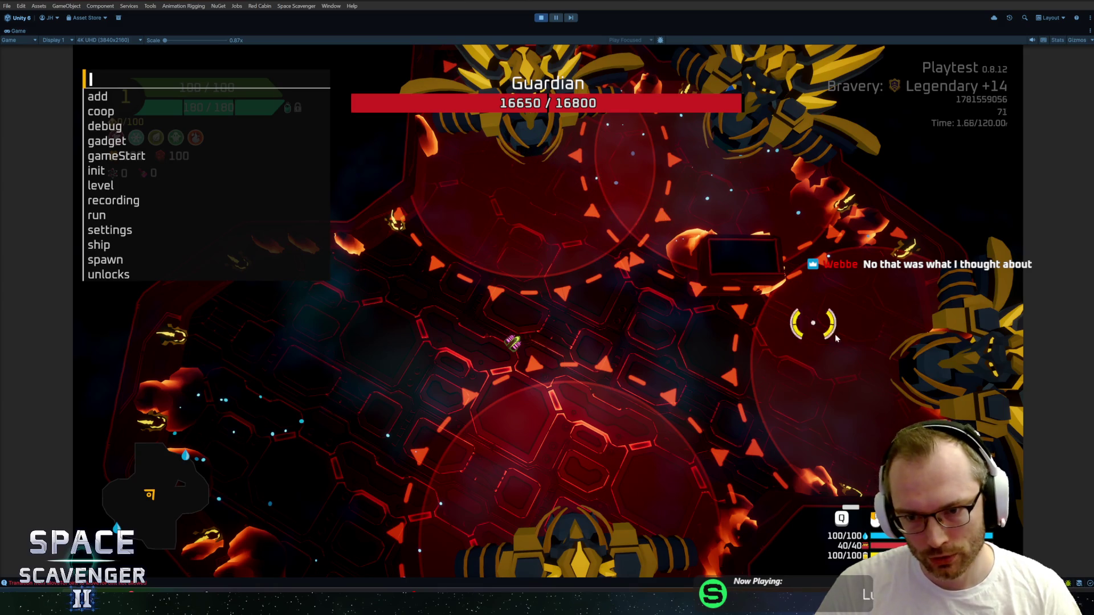
Close the debug console, wear the Guardian down to 15555 / 16800 health, then pause and switch windows.
key("Escape")
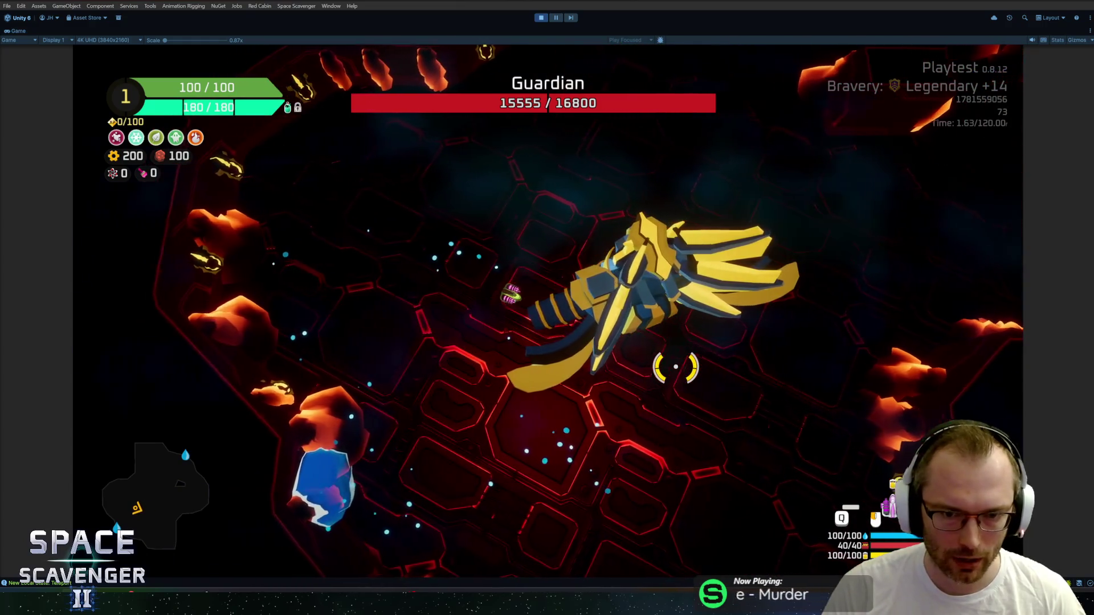
key("Escape")
key("alt+Tab")
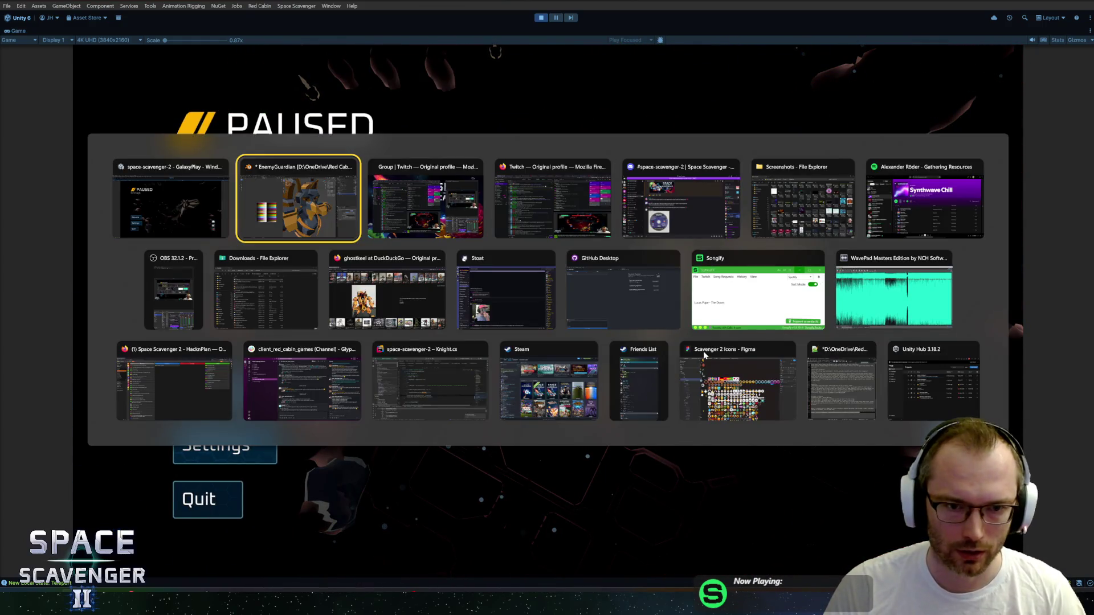
Slide an edge beside the knight's beak, then check it from the front in Object Mode.
mouse_move(668, 352)
middle_mouse_down()
mouse_move(705, 284)
mouse_move(697, 261)
middle_mouse_up()
key("Tab")
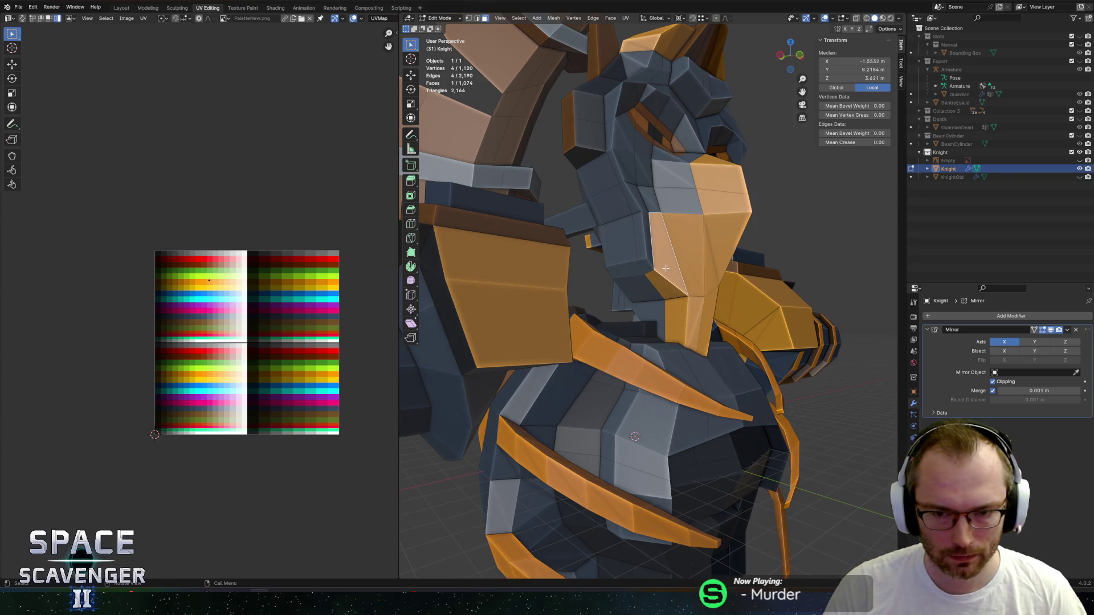
scroll(661, 285, "up", 5)
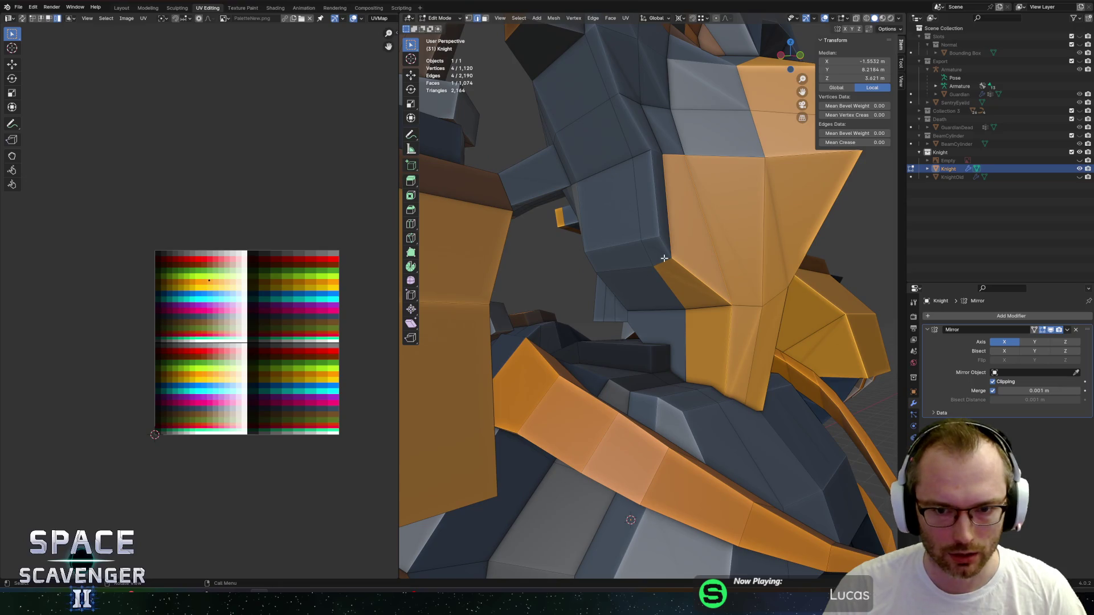
left_click(663, 258)
key("g")
key("g")
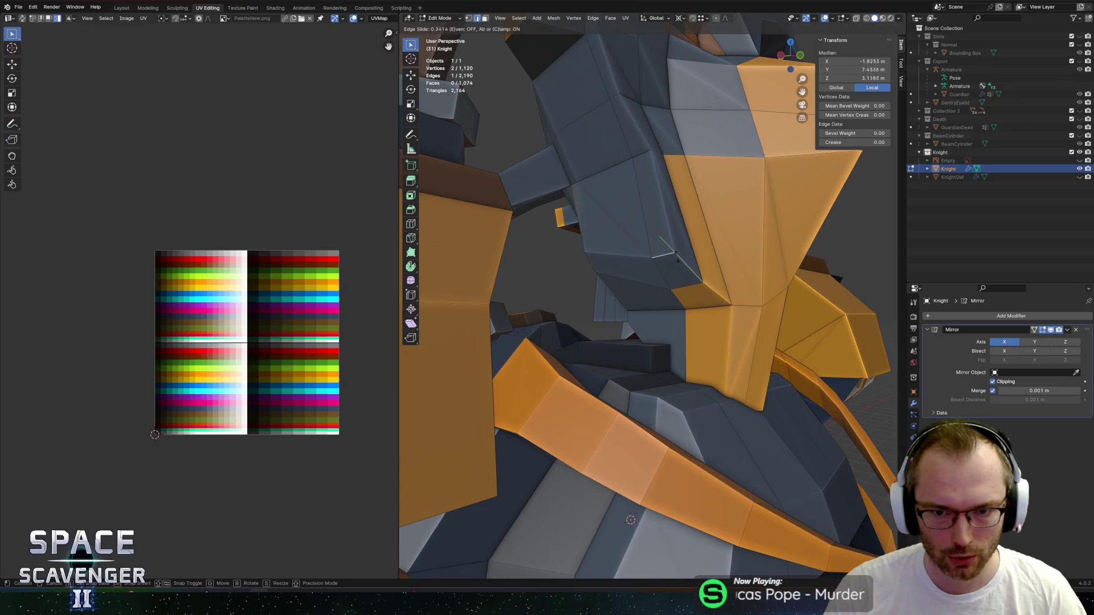
left_click(677, 260)
mouse_move(677, 259)
middle_mouse_down()
mouse_move(598, 284)
mouse_move(721, 302)
middle_mouse_up()
scroll(615, 276, "down", 2)
key("Tab")
key("Tab")
Try a Y-constrained vertex move, cancel it, and slide an edge near the neck instead.
scroll(721, 302, "up", 2)
scroll(720, 302, "up", 2)
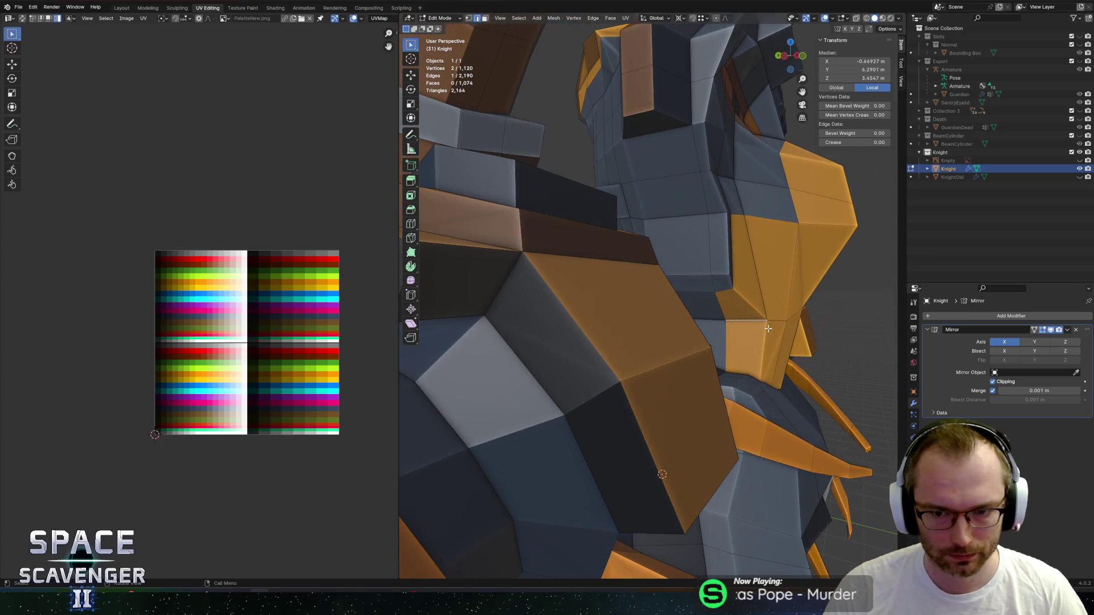
key("g")
key("y")
right_click(758, 323)
left_click(734, 316, "shift")
key("g")
key("g")
left_click(733, 304)
middle_click_drag(734, 303, 715, 300)
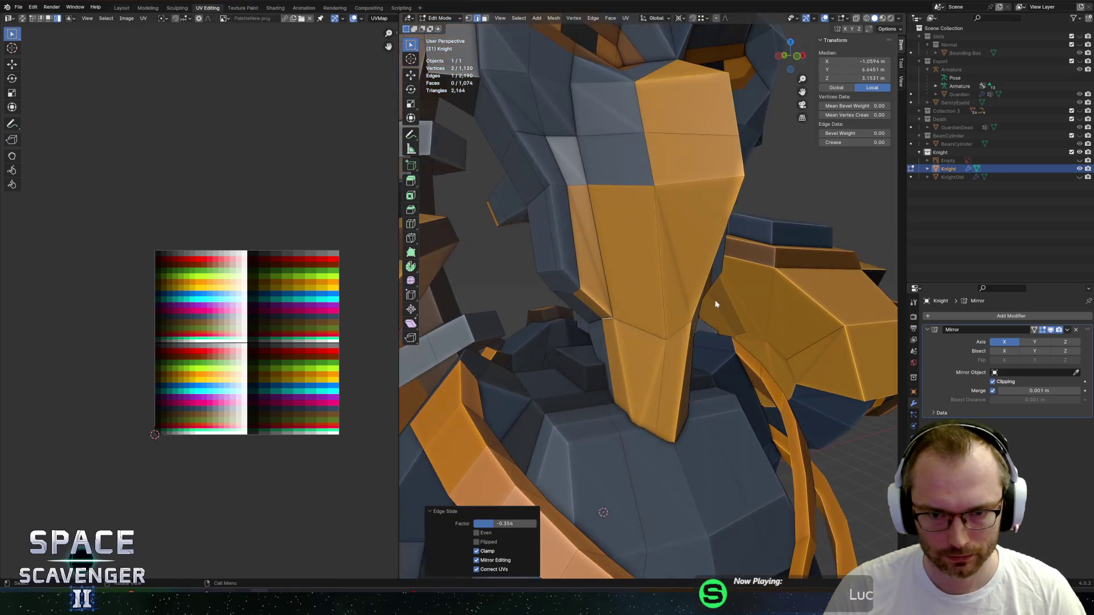
scroll(715, 300, "down", 5)
key("Tab")
key("Tab")
scroll(648, 313, "up", 10)
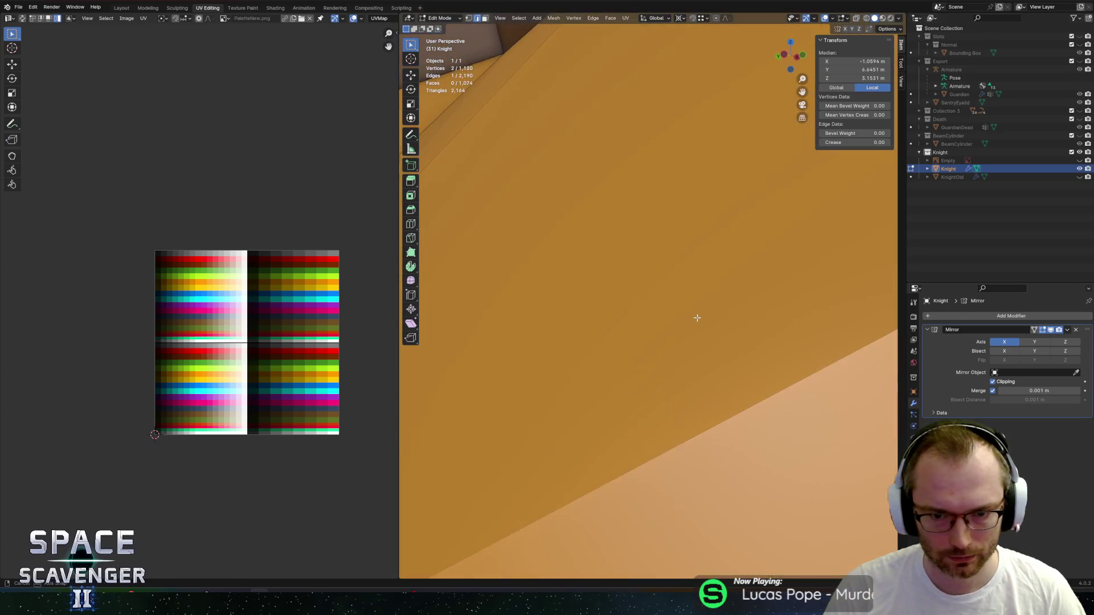
Inset the flat face at the neck's base, undo it, and view the knight from the front.
mouse_move(697, 318)
middle_mouse_down()
mouse_move(686, 349)
mouse_move(708, 238)
mouse_move(747, 276)
mouse_move(684, 242)
mouse_move(704, 234)
mouse_move(643, 246)
mouse_move(740, 245)
mouse_move(713, 268)
middle_mouse_up()
left_click(712, 268)
key("s")
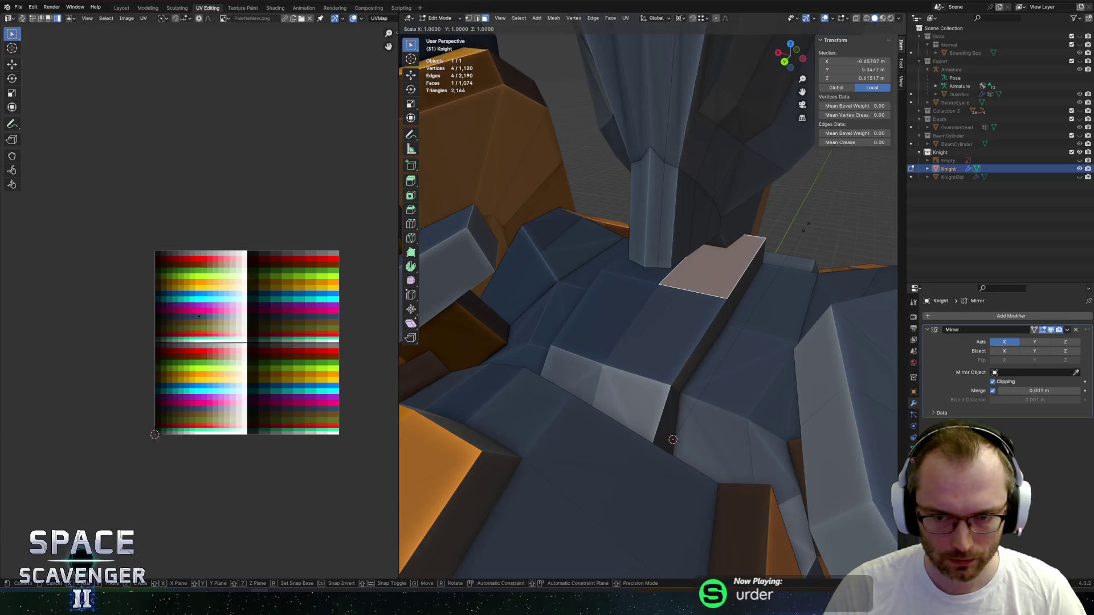
key("Escape")
key("i")
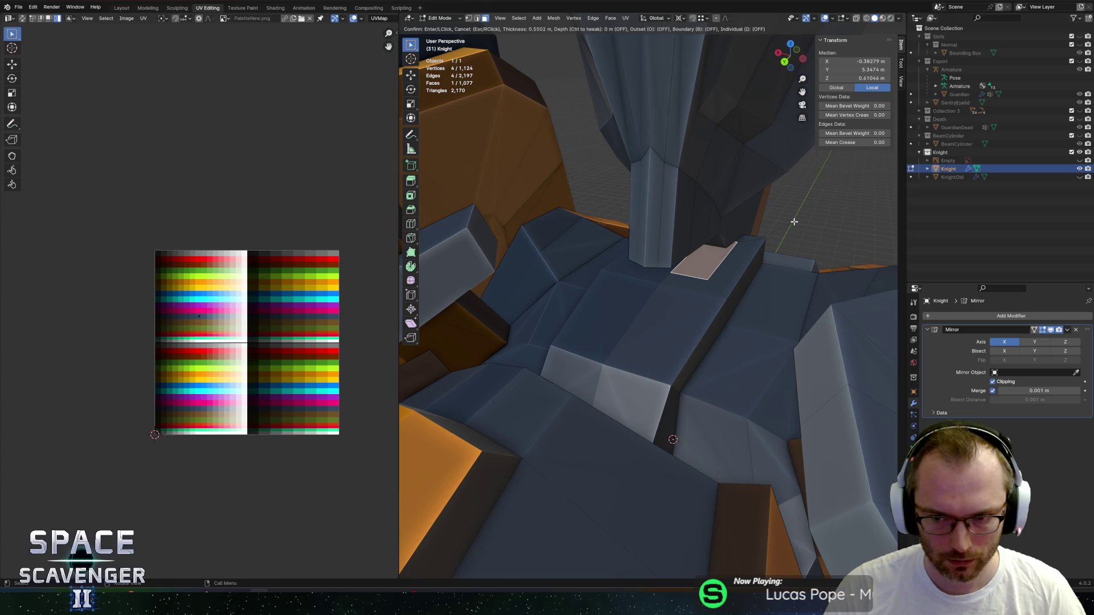
left_click(794, 222)
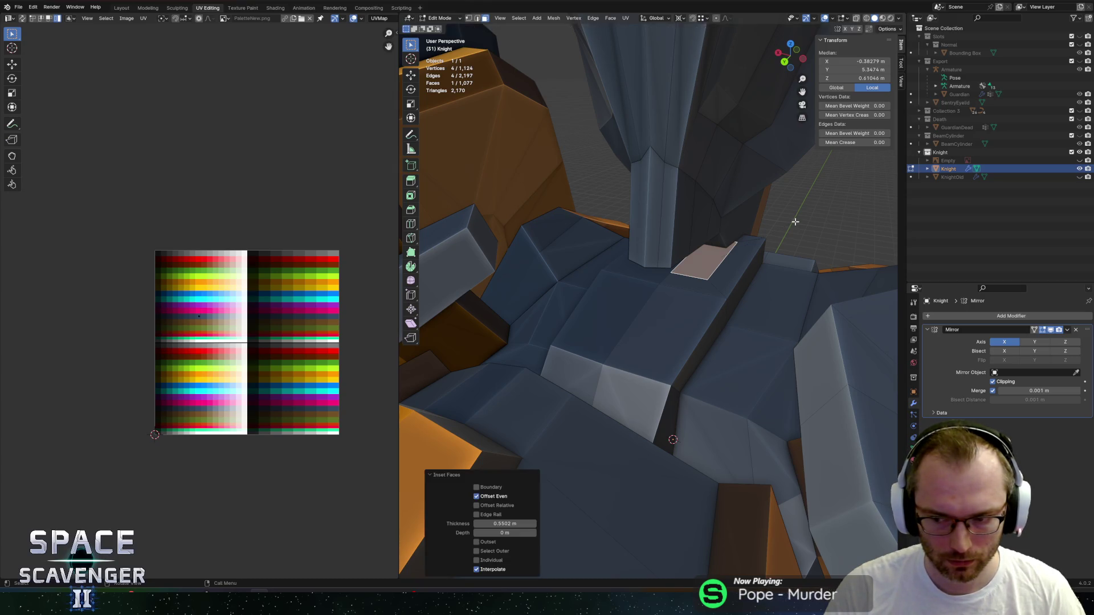
scroll(796, 228, "down", 5)
key("ctrl+z")
key("Tab")
scroll(795, 261, "down", 5)
mouse_move(720, 279)
middle_mouse_down()
mouse_move(627, 248)
mouse_move(606, 253)
middle_mouse_up()
scroll(625, 246, "up", 3)
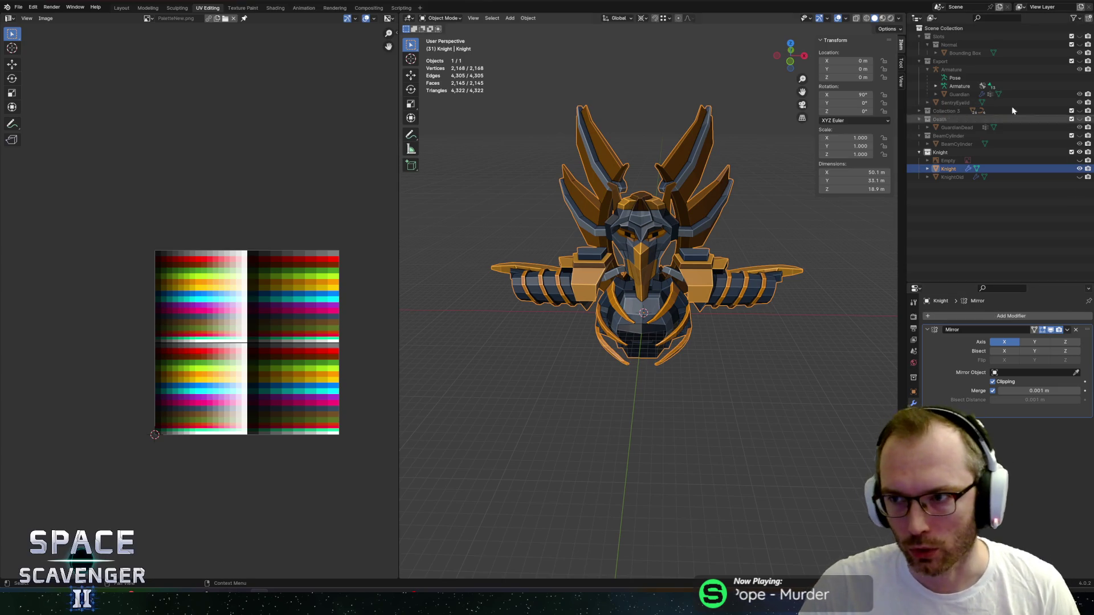
In Edit Mode, select the whole Knight mesh and move it down along Z in front view.
middle_click_drag(719, 191, 816, 205)
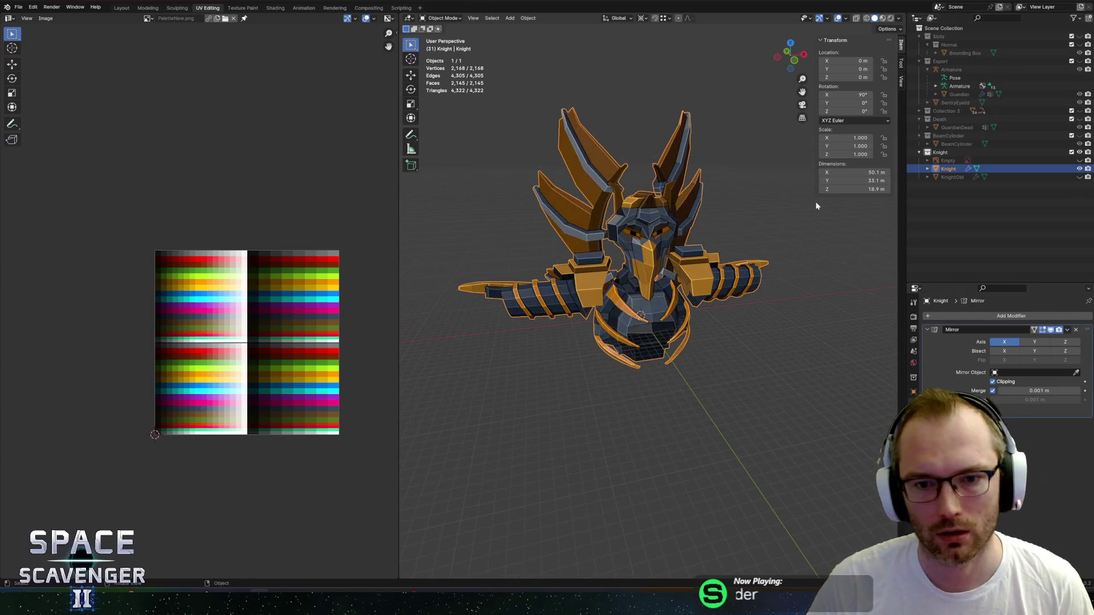
mouse_move(721, 296)
middle_mouse_down()
mouse_move(667, 342)
mouse_move(693, 254)
mouse_move(725, 263)
middle_mouse_up()
scroll(661, 350, "up", 3)
key("Tab")
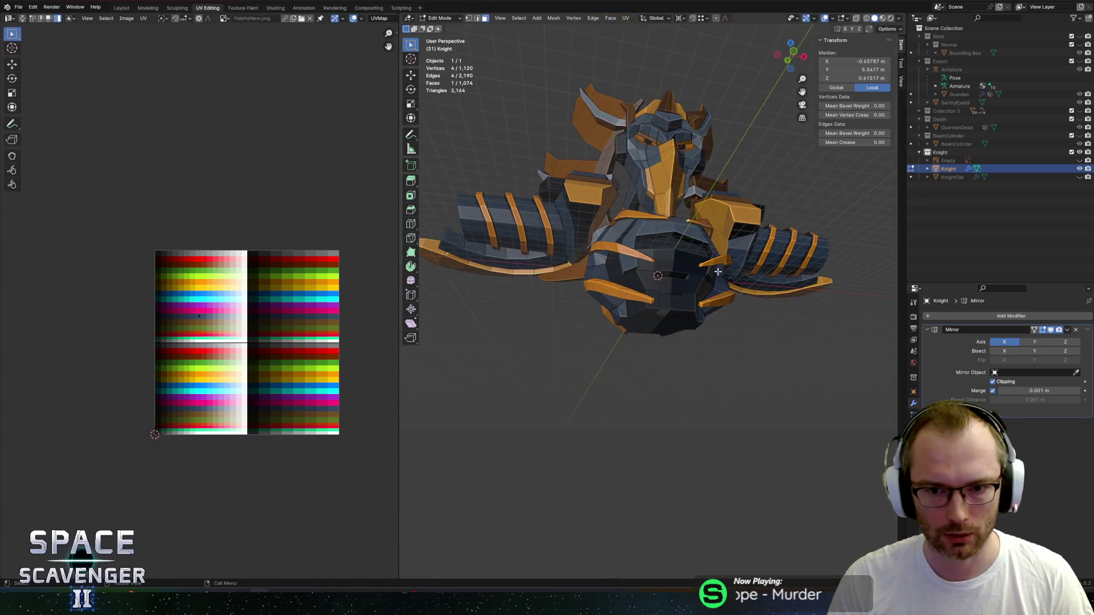
mouse_move(640, 315)
middle_mouse_down()
mouse_move(604, 308)
mouse_move(766, 286)
mouse_move(725, 256)
middle_mouse_up()
key("a")
scroll(725, 256, "down", 2)
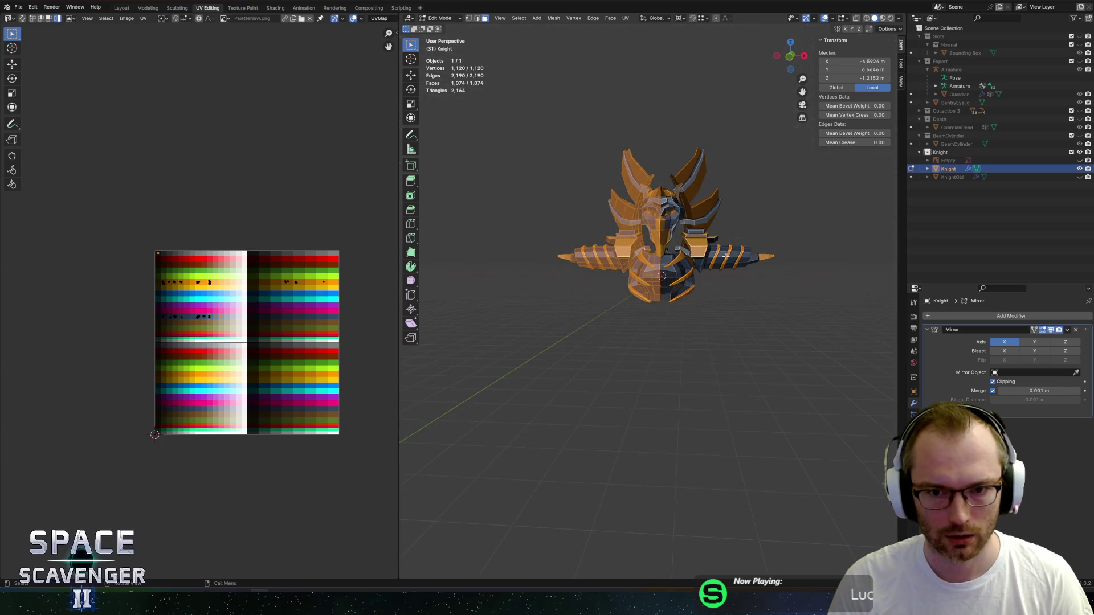
left_click(791, 57)
key("g")
key("z")
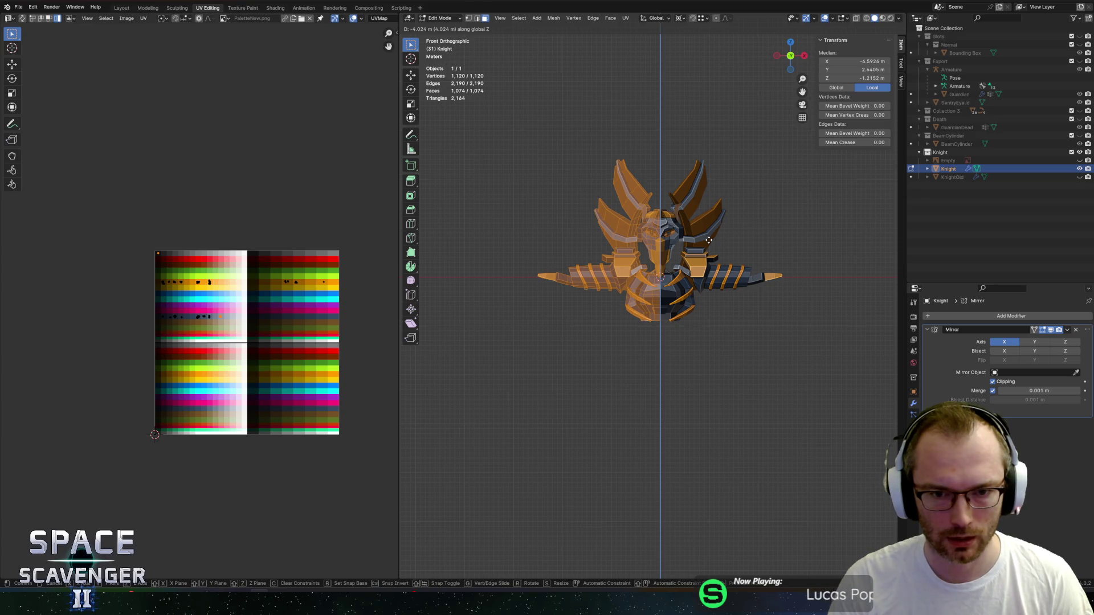
left_click(709, 240)
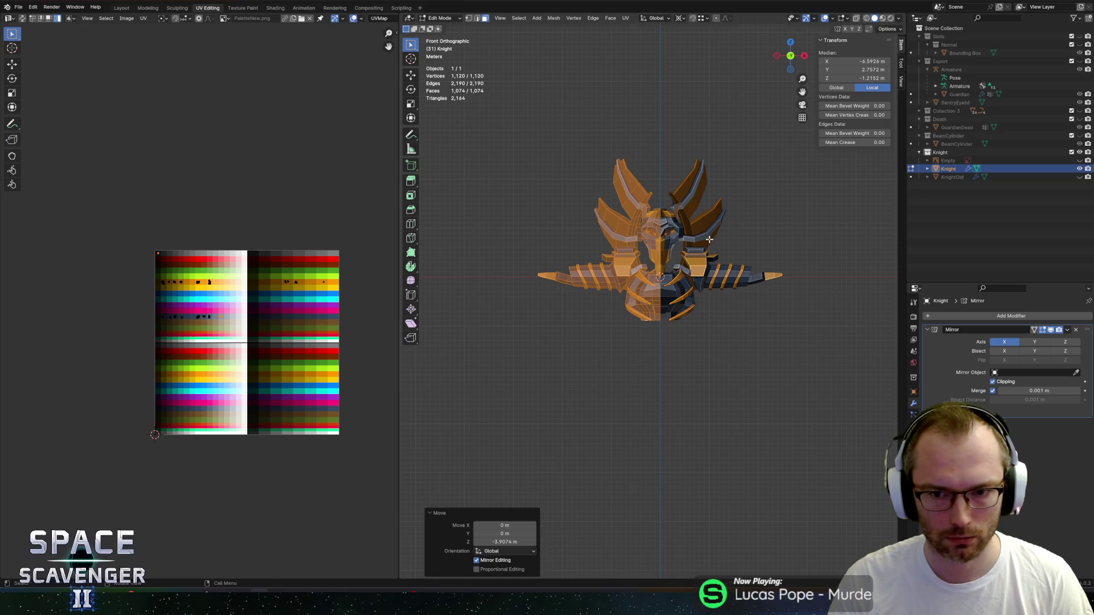
Select a face on the Knight's underside and lower it along Z.
mouse_move(626, 285)
middle_mouse_down()
mouse_move(618, 322)
mouse_move(632, 248)
mouse_move(636, 282)
mouse_move(610, 254)
mouse_move(707, 279)
mouse_move(699, 264)
middle_mouse_up()
scroll(617, 322, "up", 3)
left_click(633, 281)
left_click(675, 202)
mouse_move(681, 212)
middle_mouse_down()
mouse_move(652, 215)
mouse_move(690, 256)
mouse_move(633, 202)
mouse_move(659, 231)
mouse_move(621, 232)
mouse_move(654, 357)
mouse_move(641, 311)
mouse_move(675, 330)
mouse_move(674, 301)
mouse_move(687, 325)
mouse_move(695, 317)
mouse_move(608, 298)
mouse_move(579, 305)
mouse_move(759, 329)
mouse_move(671, 296)
mouse_move(681, 323)
mouse_move(634, 282)
mouse_move(569, 274)
mouse_move(637, 288)
mouse_move(656, 278)
middle_mouse_up()
left_click(627, 196)
key("g")
key("z")
left_click(618, 222)
key("g")
key("z")
left_click(670, 336)
Slide an underside edge, then in X-ray move another edge −0.3749 m along X.
left_click(687, 328)
left_click(663, 288)
key("a")
key("alt+z")
key("2")
left_click(613, 256)
key("g")
key("x")
left_click(610, 291)
key("alt+z")
Slide three vertices around the chest opening along their neighbouring edges.
left_click(623, 198)
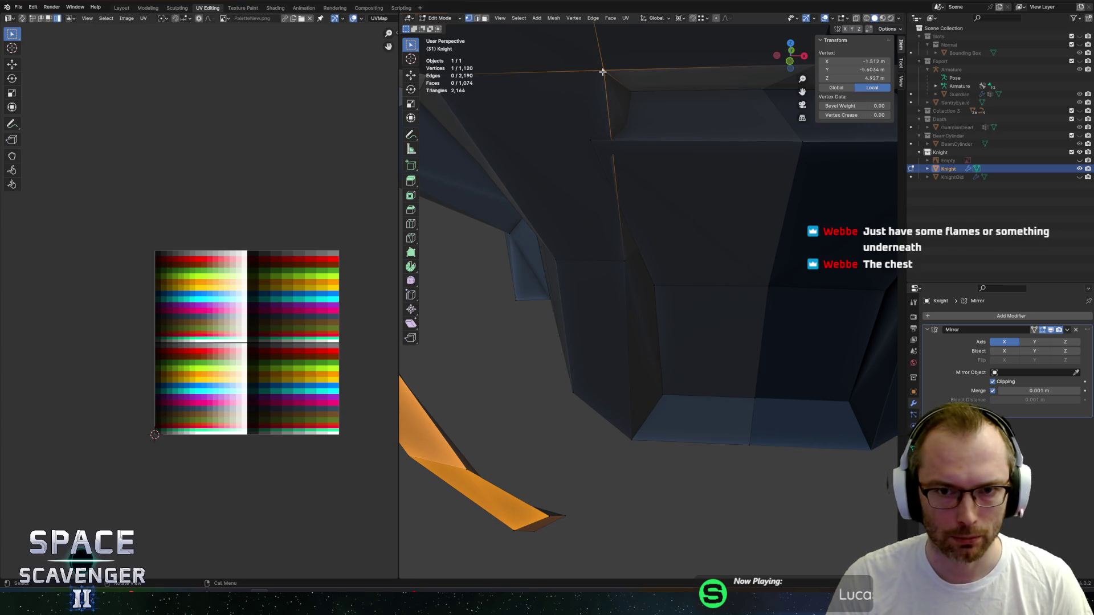
key("g")
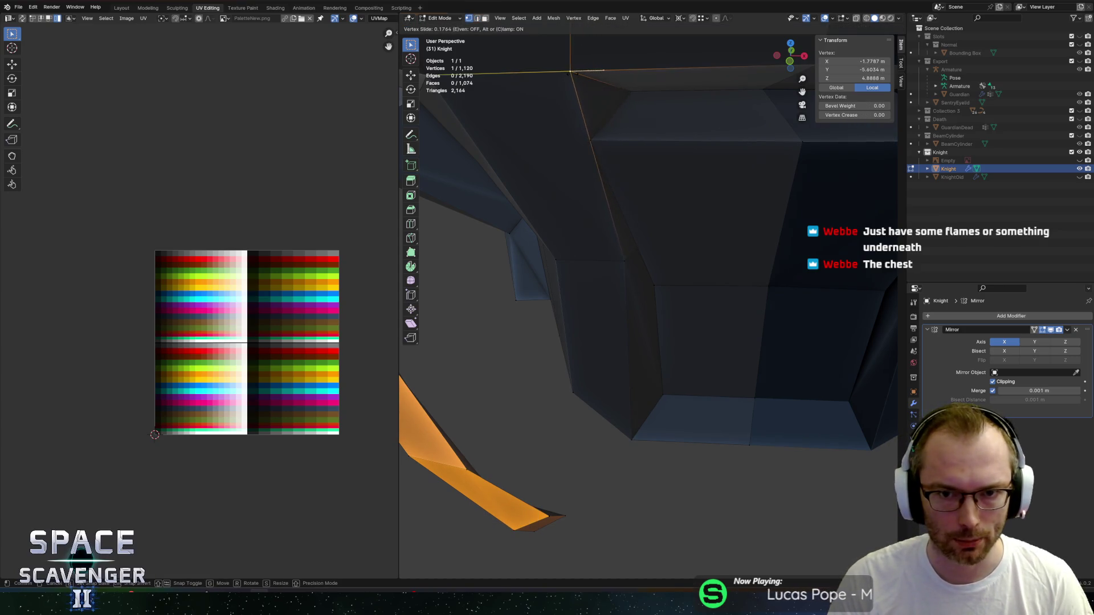
mouse_move(664, 144)
middle_mouse_down()
mouse_move(648, 156)
mouse_move(682, 147)
middle_mouse_up()
left_click(721, 145)
left_click(700, 284)
key("g")
key("g")
left_click(698, 348)
left_click(690, 390)
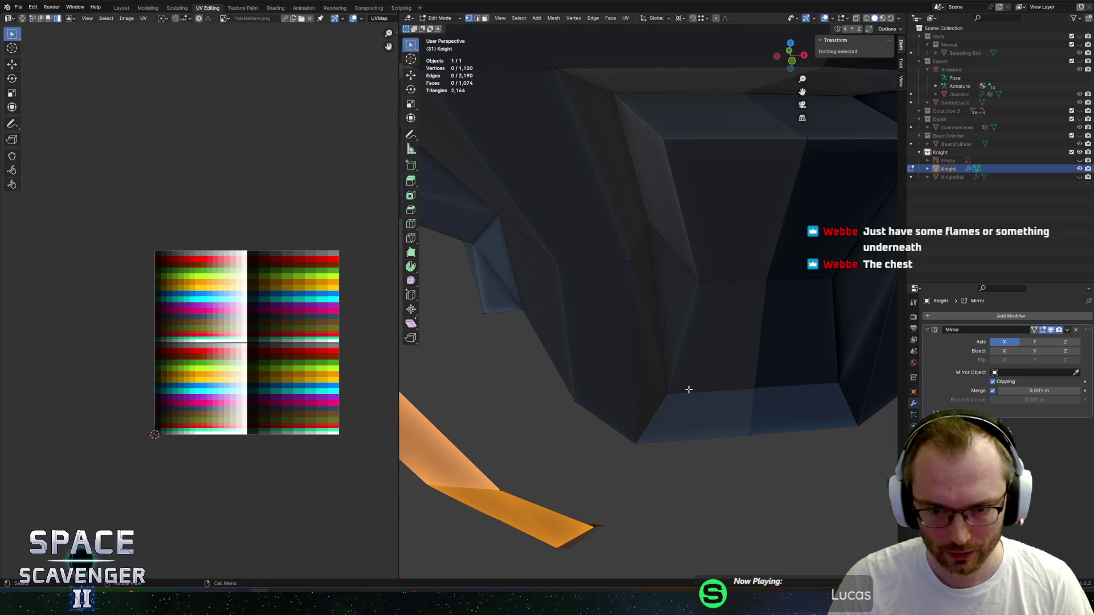
key("g")
key("g")
left_click(752, 347)
Inspect the chest in X-ray, then select the opening's vertical edge and a loop of faces around it.
key("alt+z")
scroll(751, 347, "down", 5)
mouse_move(751, 347)
middle_mouse_down()
mouse_move(742, 254)
mouse_move(688, 310)
mouse_move(659, 301)
middle_mouse_up()
key("alt+z")
scroll(659, 300, "up", 3)
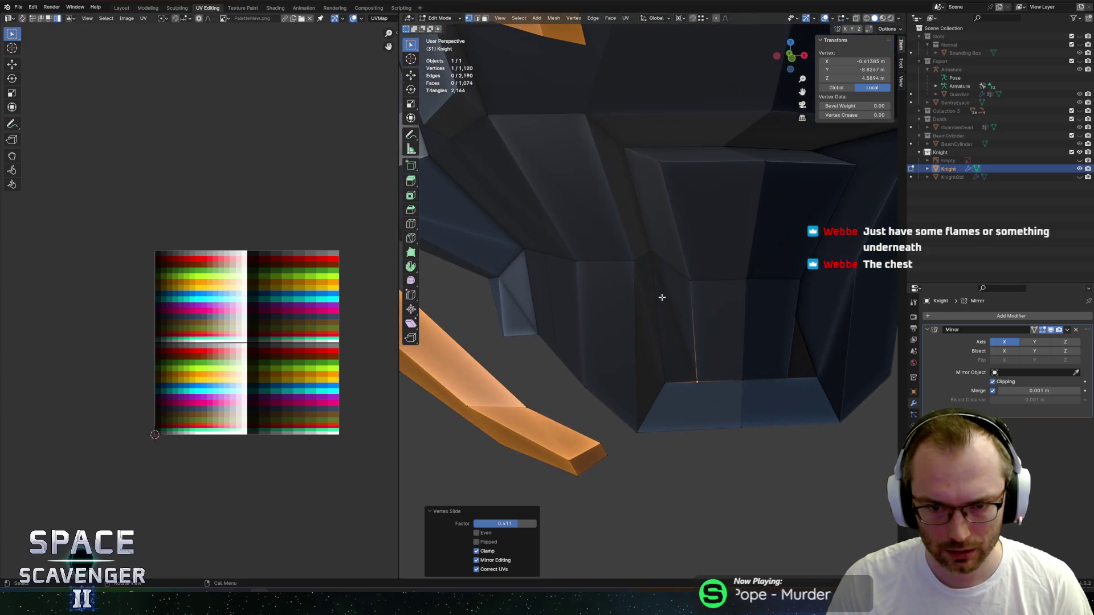
left_click(643, 226)
key("alt+a")
left_click(657, 264)
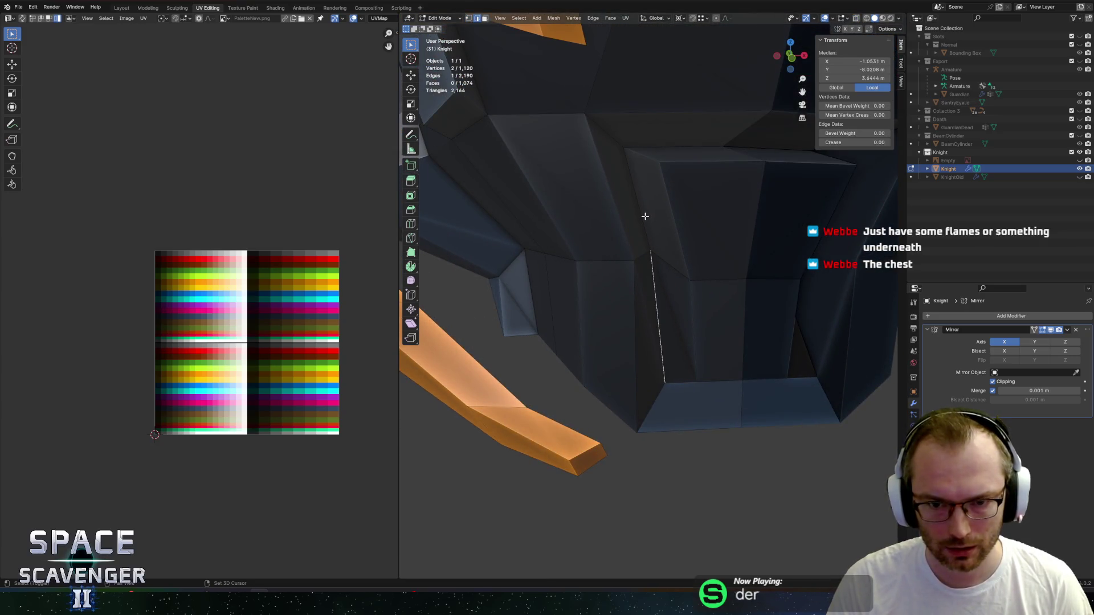
mouse_move(681, 145)
middle_mouse_down()
mouse_move(696, 171)
mouse_move(668, 162)
middle_mouse_up()
left_click(646, 270, "alt")
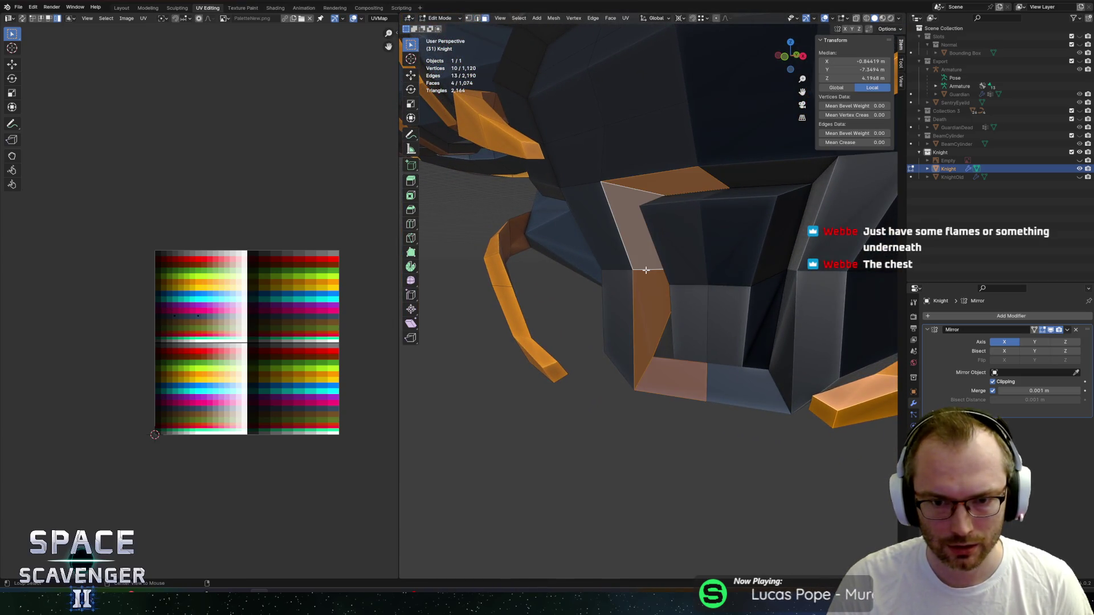
mouse_move(646, 270)
middle_mouse_down()
mouse_move(770, 290)
mouse_move(804, 269)
mouse_move(688, 330)
mouse_move(712, 299)
mouse_move(774, 281)
middle_mouse_up()
In face mode, select the chest faces beside the opening.
left_click(670, 354)
key("3")
left_click(660, 317)
scroll(668, 262, "down", 6)
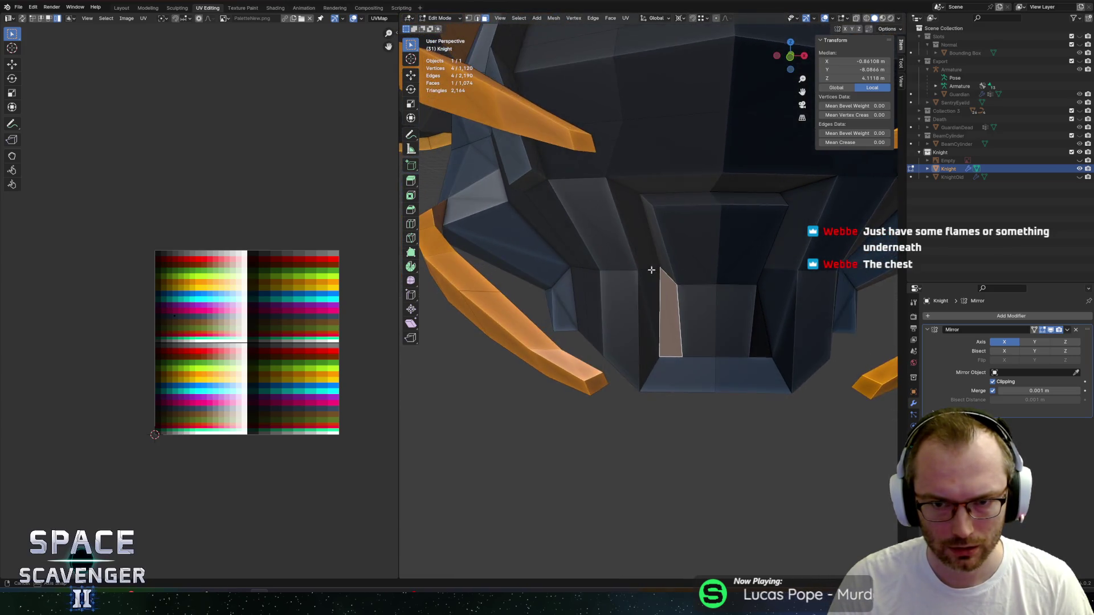
mouse_move(668, 263)
middle_mouse_down()
mouse_move(718, 228)
mouse_move(706, 239)
middle_mouse_up()
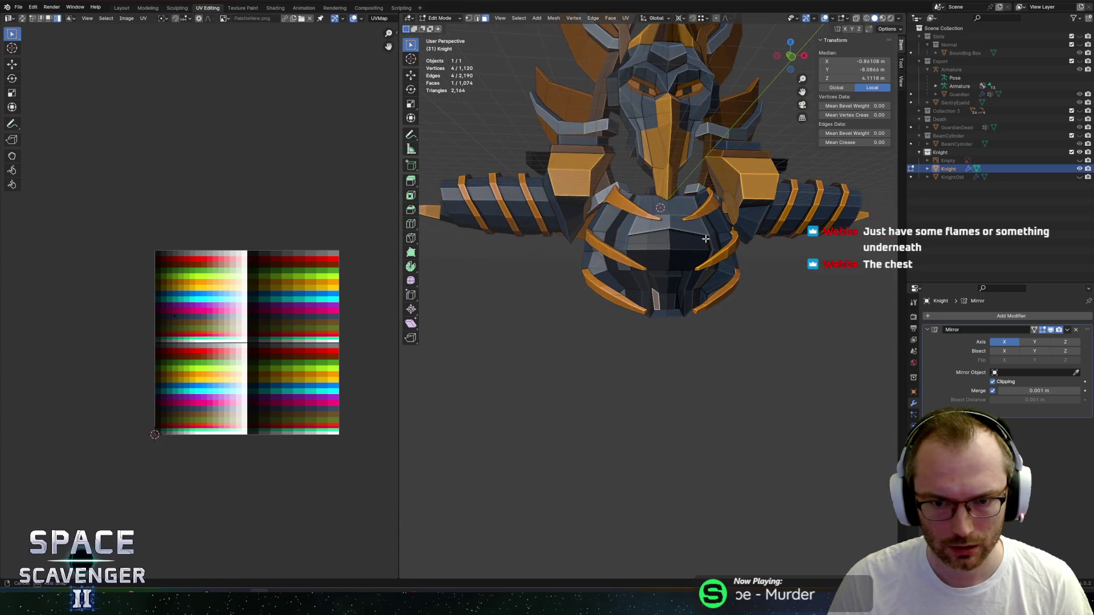
scroll(706, 239, "up", 6)
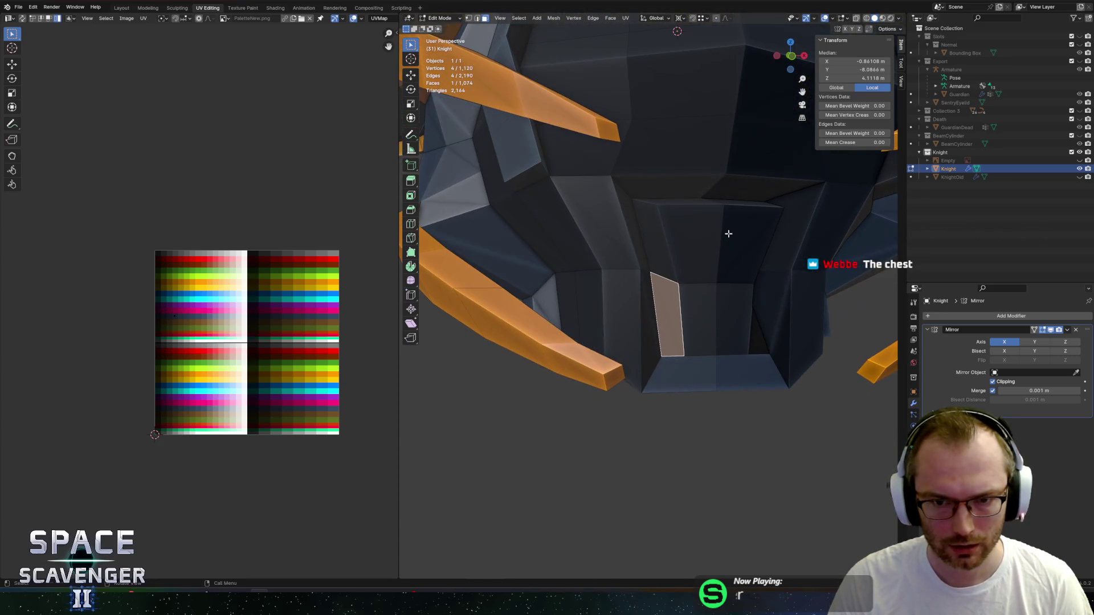
left_click(665, 203, "ctrl")
Delete the five selected chest faces, then try filling the hole and undo it.
left_click(692, 302, "ctrl")
key("x")
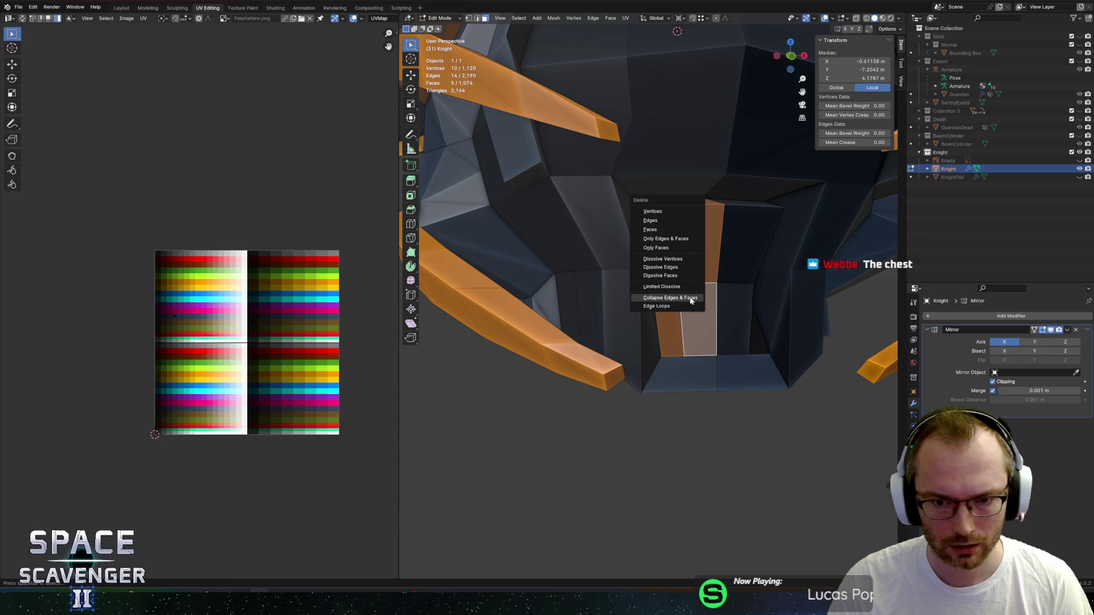
left_click(655, 230)
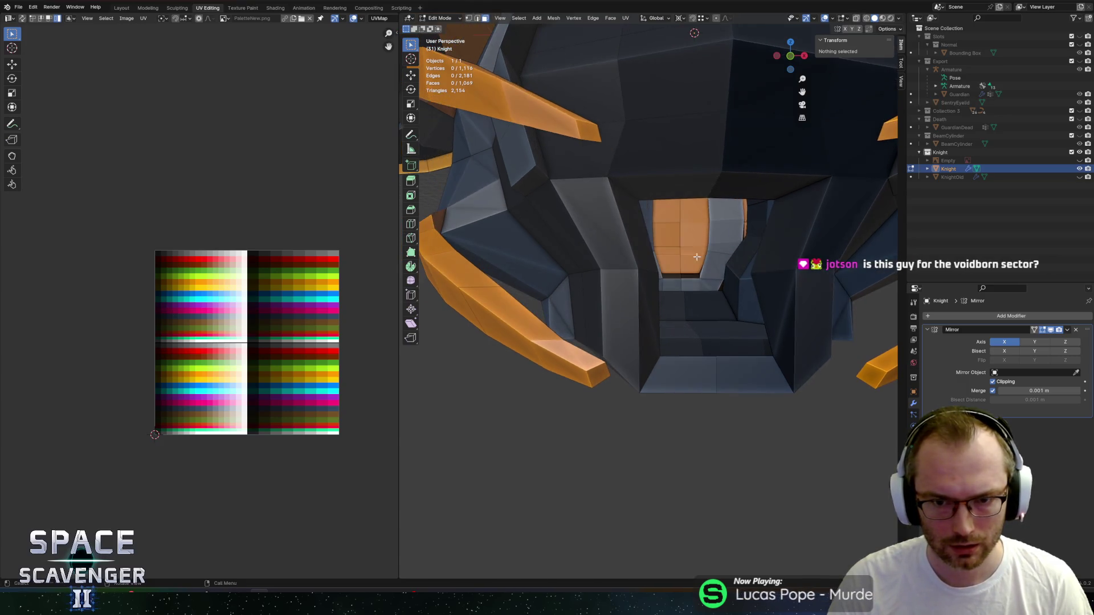
left_click(644, 236, "alt")
key("f")
key("g")
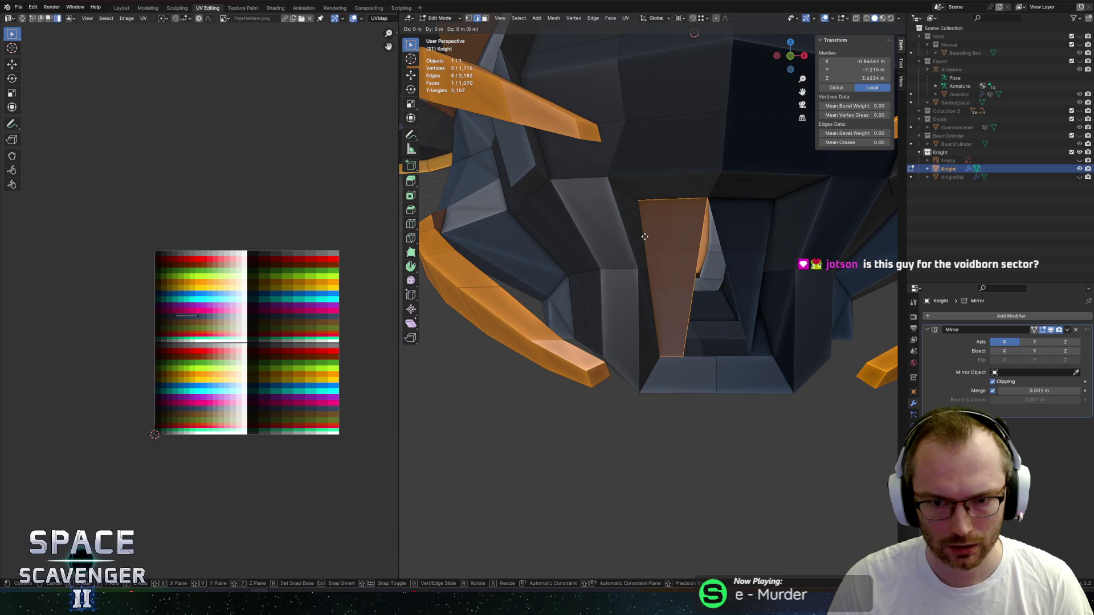
key("Escape")
key("ctrl+z")
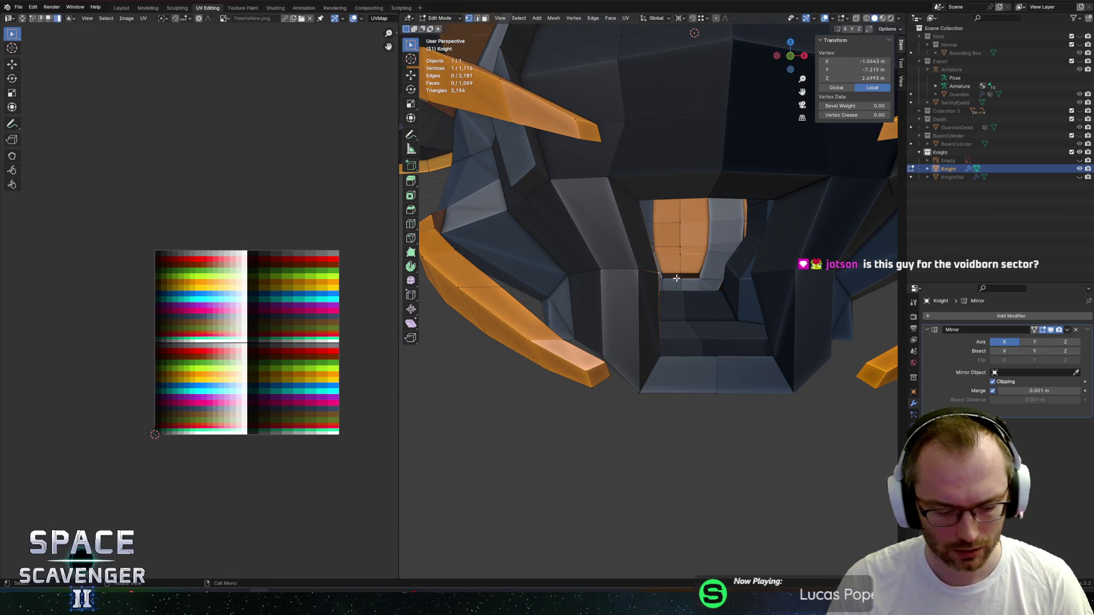
Extrude a vertex along X and fill new faces across the chest opening.
key("e")
key("x")
left_click(862, 291)
left_click(710, 193, "shift")
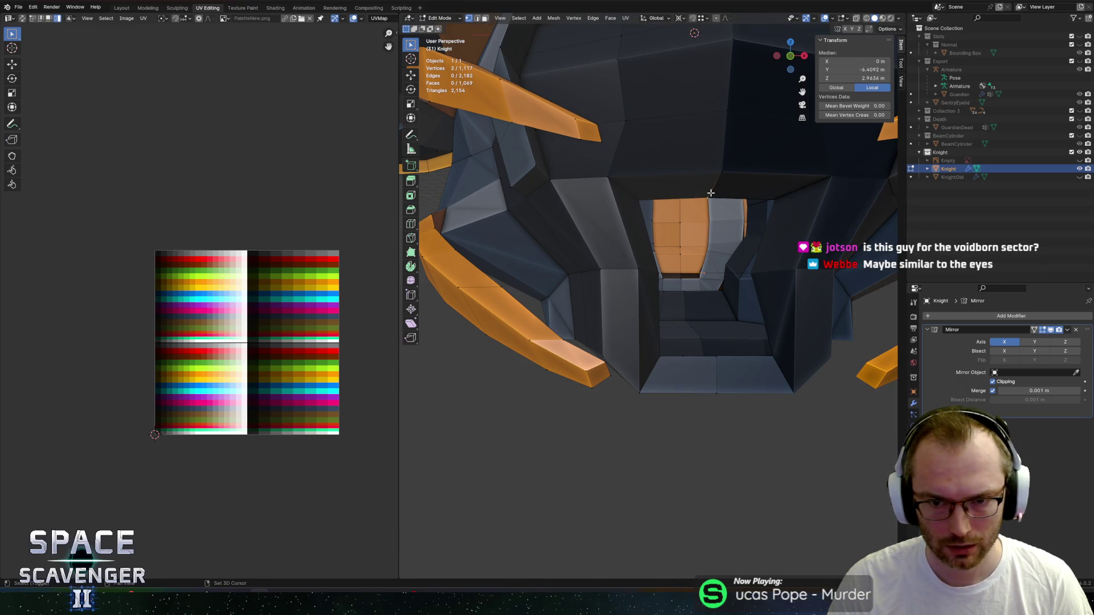
left_click(638, 198, "shift")
mouse_move(638, 198)
middle_mouse_down()
mouse_move(647, 251)
mouse_move(621, 254)
middle_mouse_up()
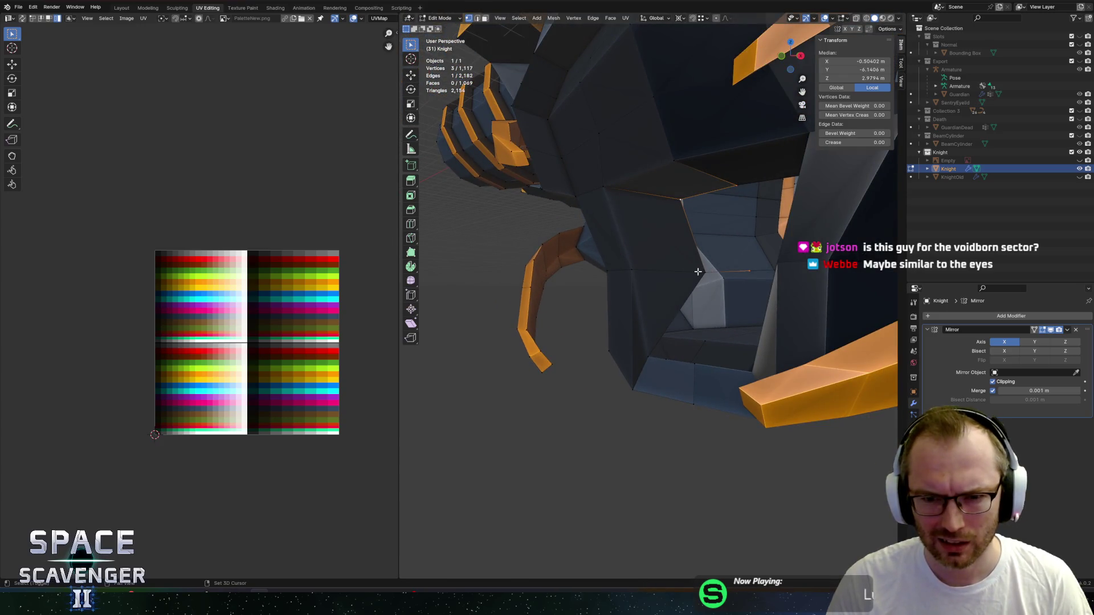
key("f")
mouse_move(698, 272)
middle_mouse_down()
mouse_move(673, 285)
mouse_move(653, 342)
mouse_move(713, 361)
middle_mouse_up()
left_click(673, 285)
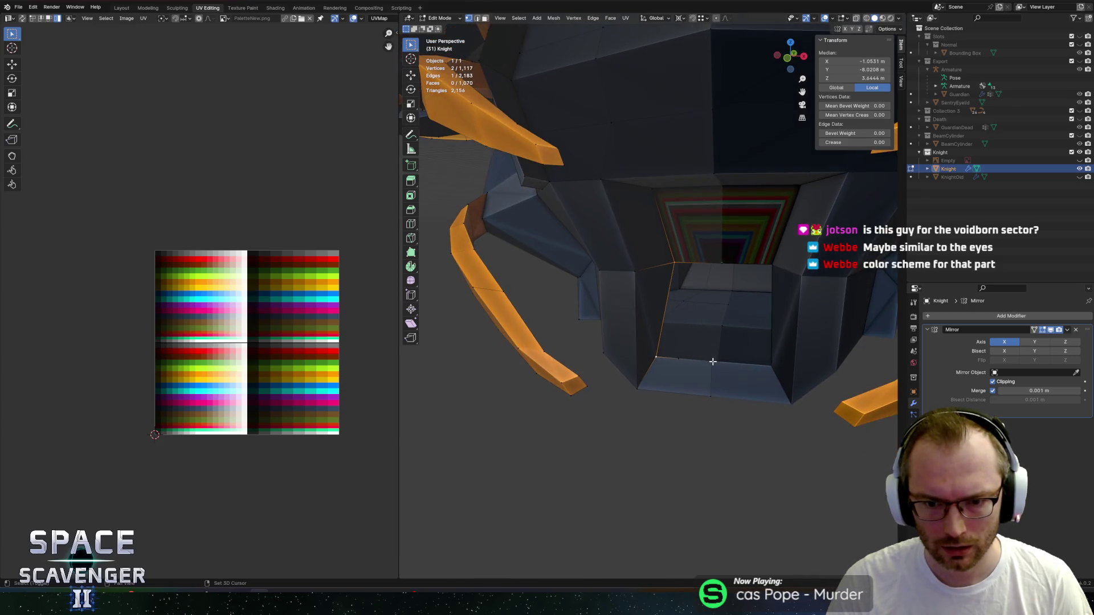
left_click(722, 262, "shift")
key("f")
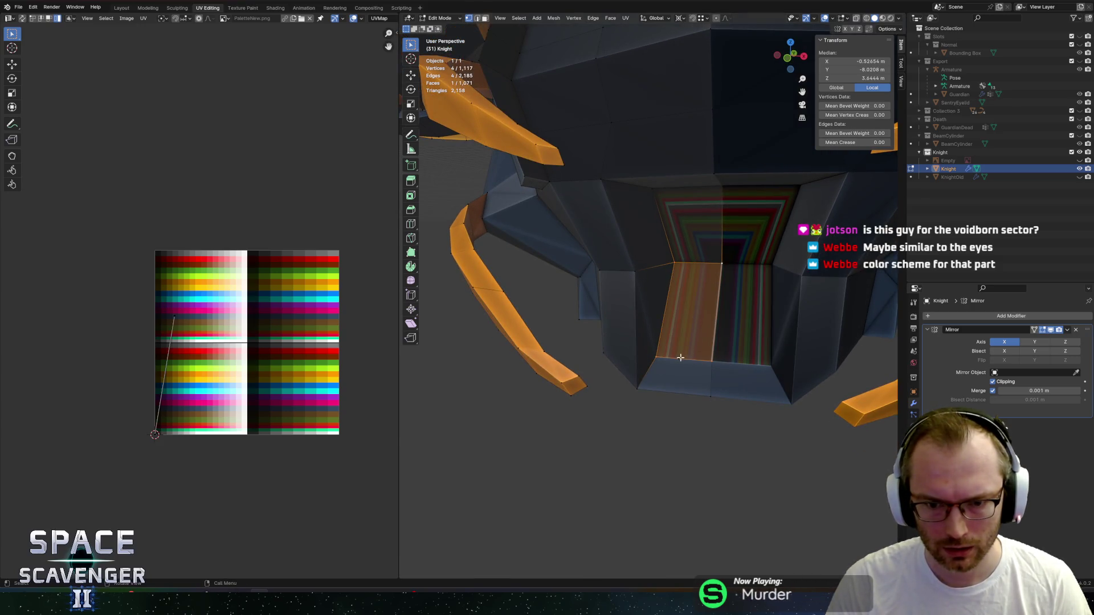
Delete the stray vertex and select the opening's bottom edge.
left_click(681, 357)
key("x")
left_click(660, 339)
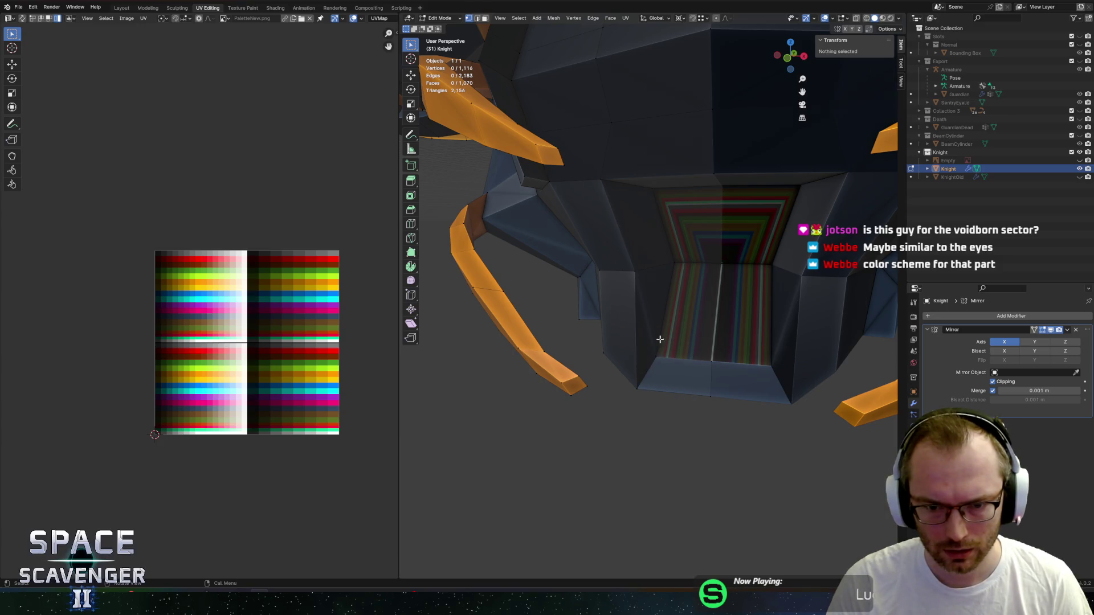
right_click(679, 359)
key("Escape")
key("2")
left_click(684, 366)
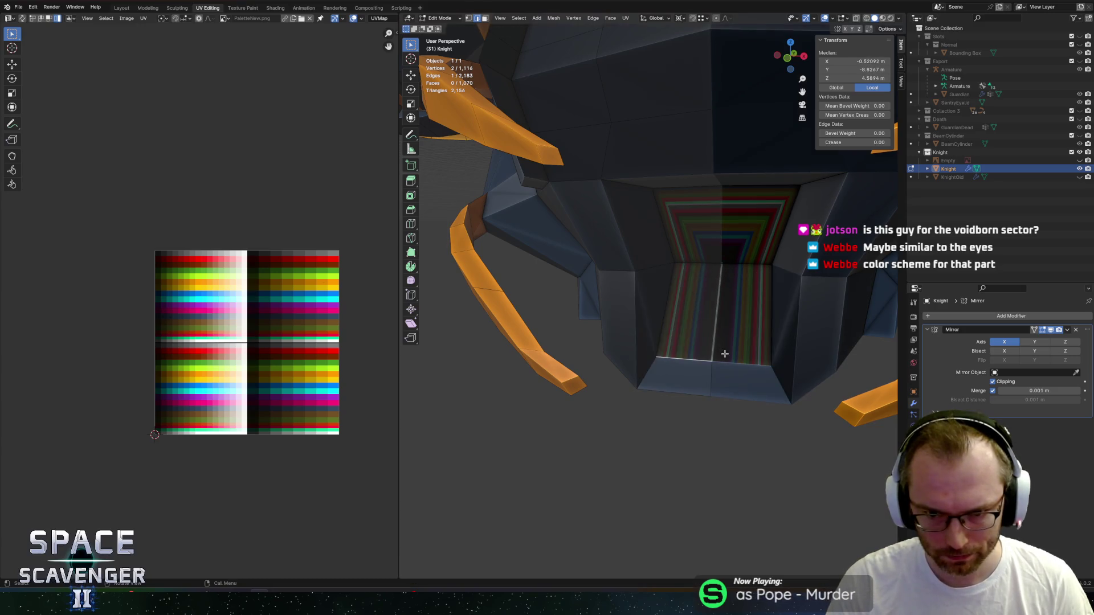
Merge overlapping vertices by distance across the whole Knight mesh.
key("a")
mouse_move(724, 355)
middle_mouse_down()
mouse_move(613, 251)
mouse_move(673, 334)
middle_mouse_up()
key("1")
left_click(650, 328)
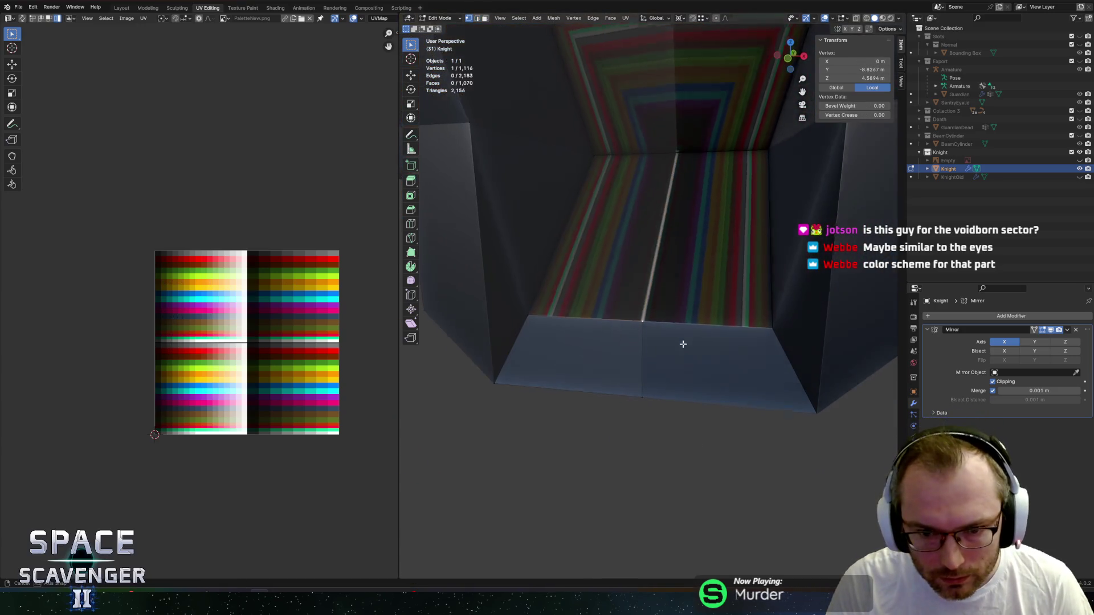
key("g")
key("x")
key("Escape")
key("a")
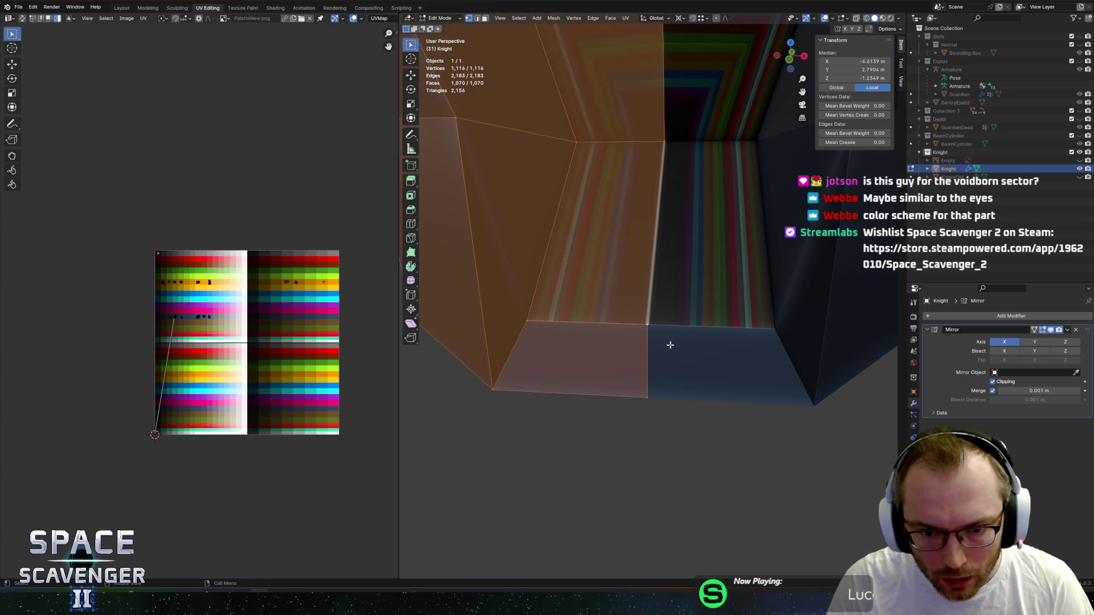
key("m")
left_click(669, 345)
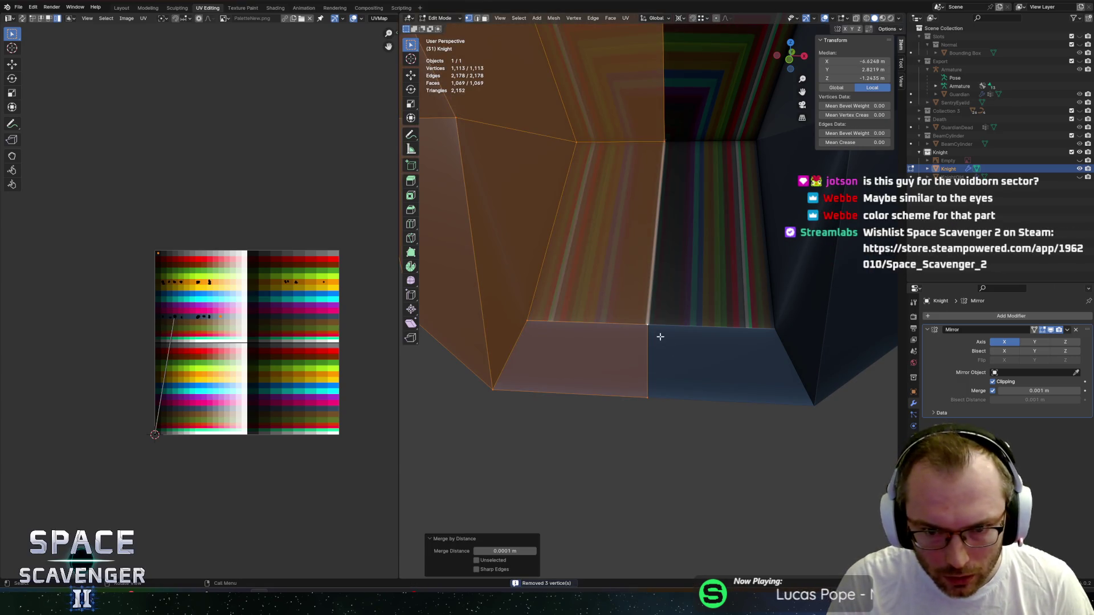
Move one edge of the inner chest panel along the Y axis.
key("3")
left_click(630, 245)
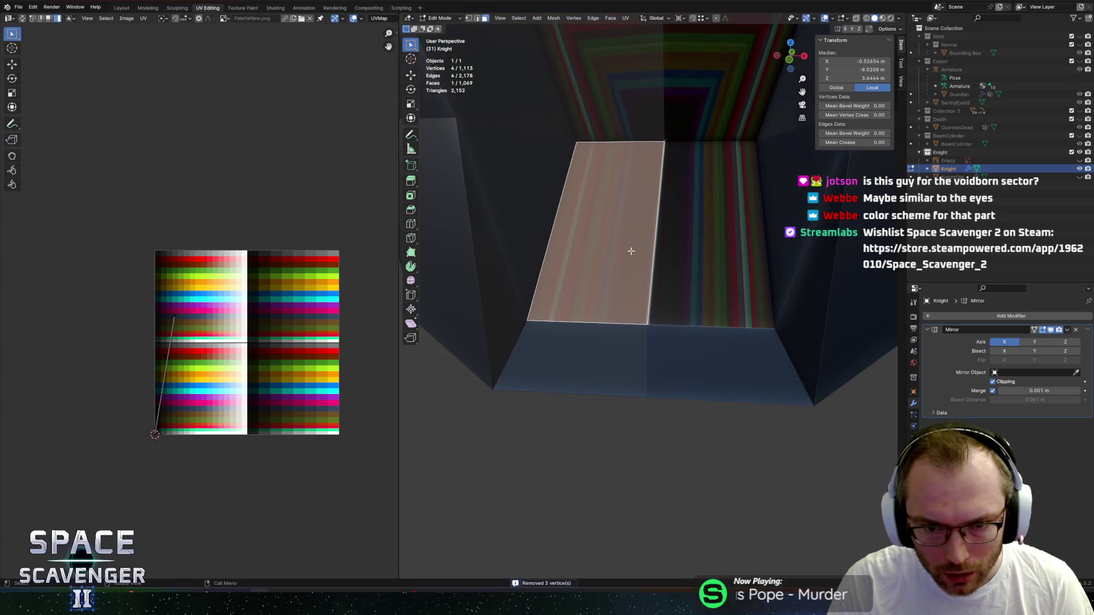
scroll(633, 245, "down", 4)
middle_click_drag(641, 213, 615, 227)
key("2")
left_click(619, 228)
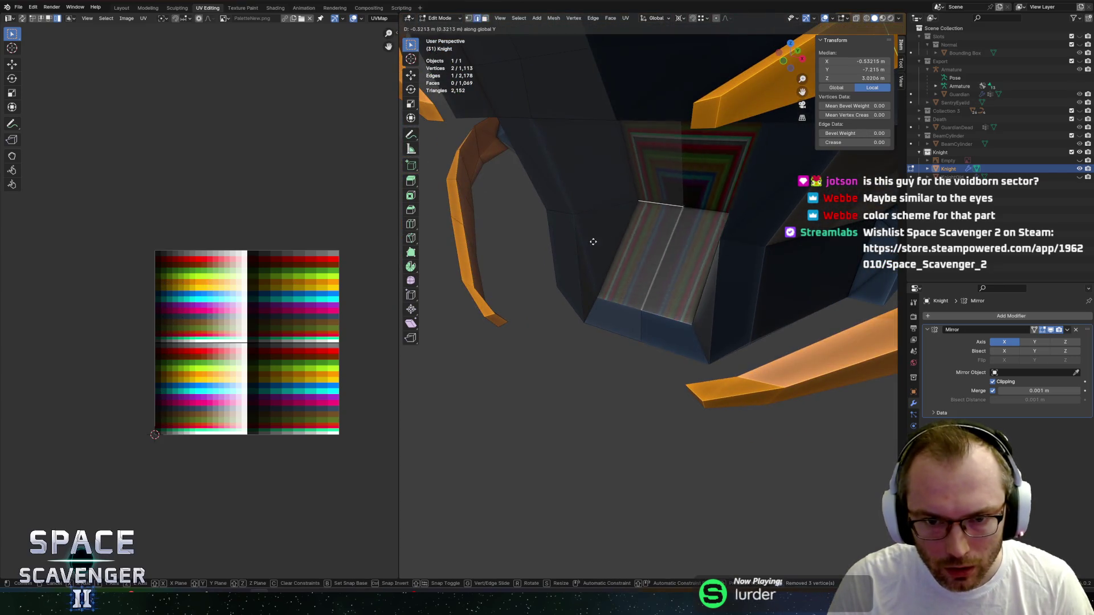
key("g")
key("y")
left_click(473, 314)
Check the whole Knight, then select the upper and lower chest panel faces.
key("Tab")
mouse_move(473, 314)
middle_mouse_down()
mouse_move(596, 270)
mouse_move(674, 223)
middle_mouse_up()
scroll(675, 224, "up", 3)
key("Tab")
left_click(625, 212)
left_click(664, 283, "shift")
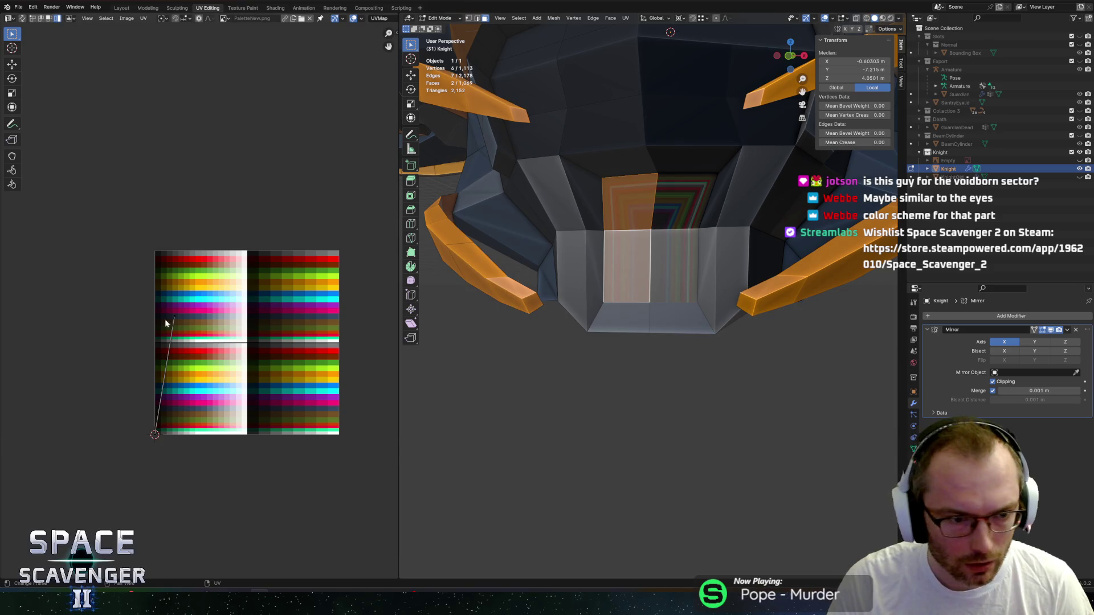
Scale the panel's UVs to 0 and place them on the orange palette swatch.
key("a")
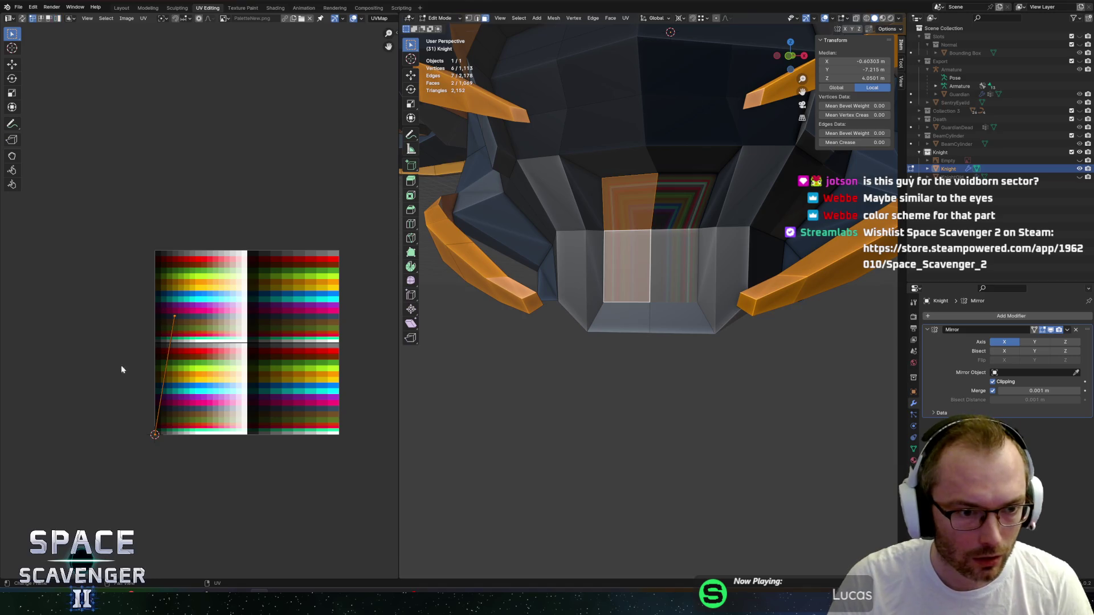
key("s")
key("0")
key("Return")
key("g")
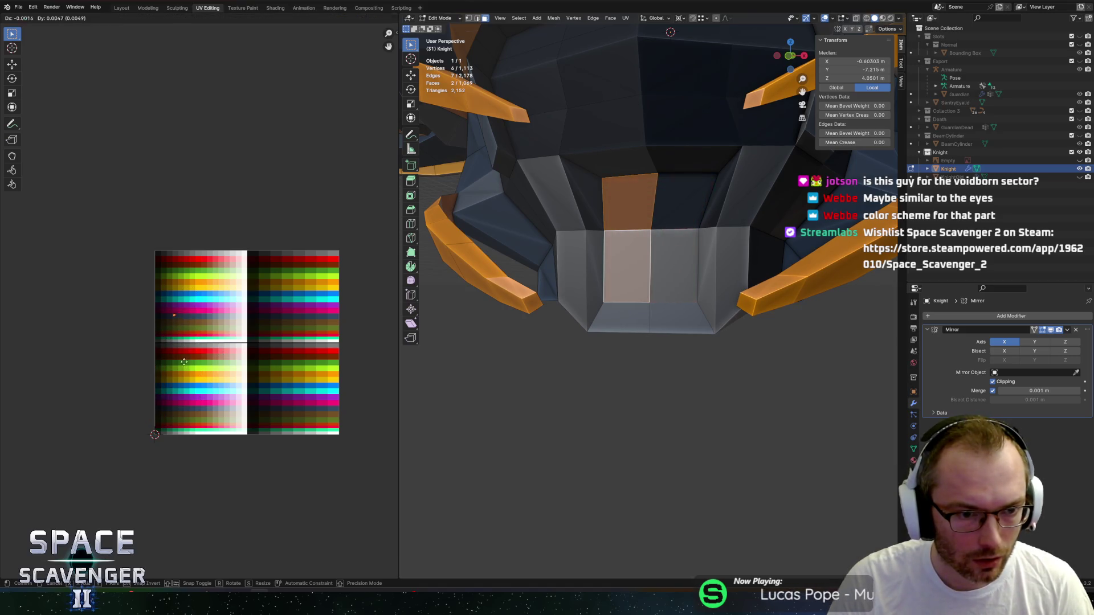
left_click(294, 331)
key("Tab")
mouse_move(640, 303)
middle_mouse_down()
mouse_move(757, 301)
mouse_move(707, 314)
middle_mouse_up()
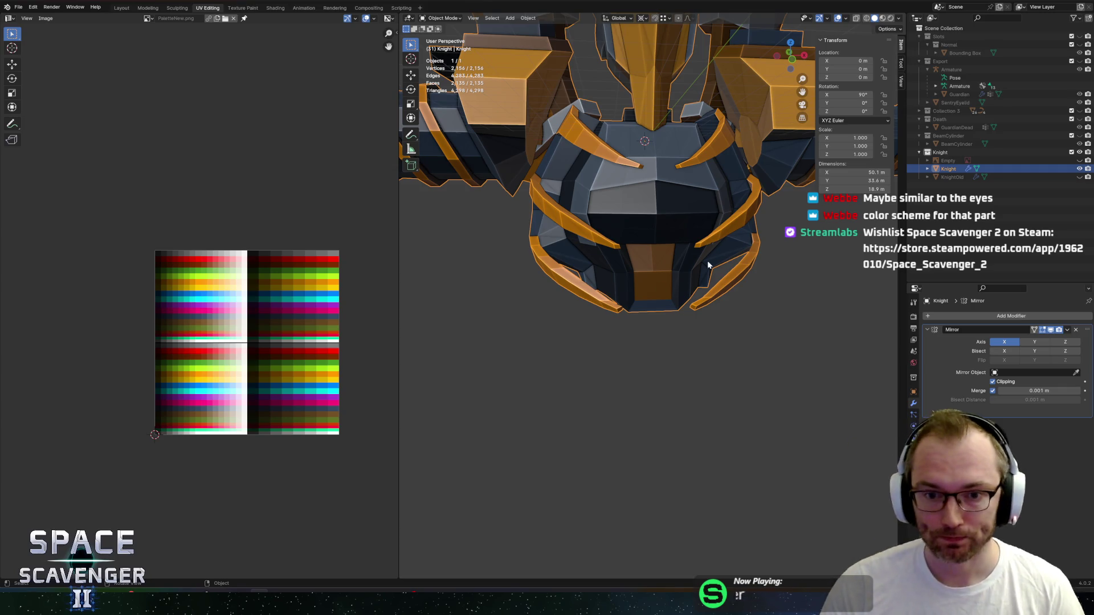
Lower a single face of the knight's lower front armour along Z.
scroll(706, 261, "down", 4)
middle_click_drag(645, 249, 646, 250)
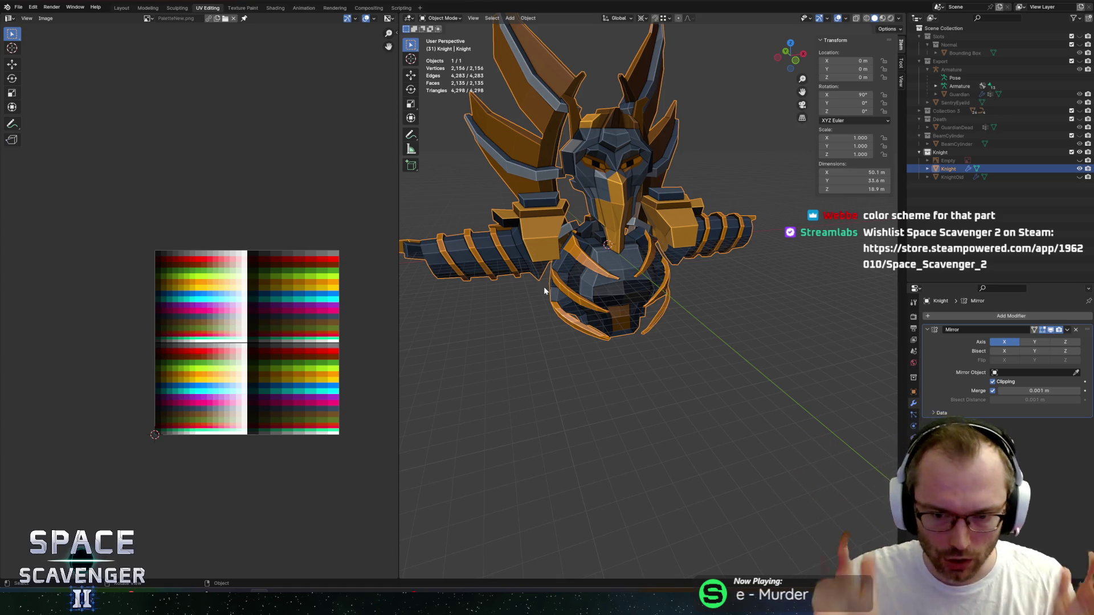
scroll(617, 238, "up", 3)
mouse_move(617, 238)
middle_mouse_down()
mouse_move(676, 190)
mouse_move(610, 245)
mouse_move(584, 231)
middle_mouse_up()
key("Tab")
scroll(613, 247, "up", 3)
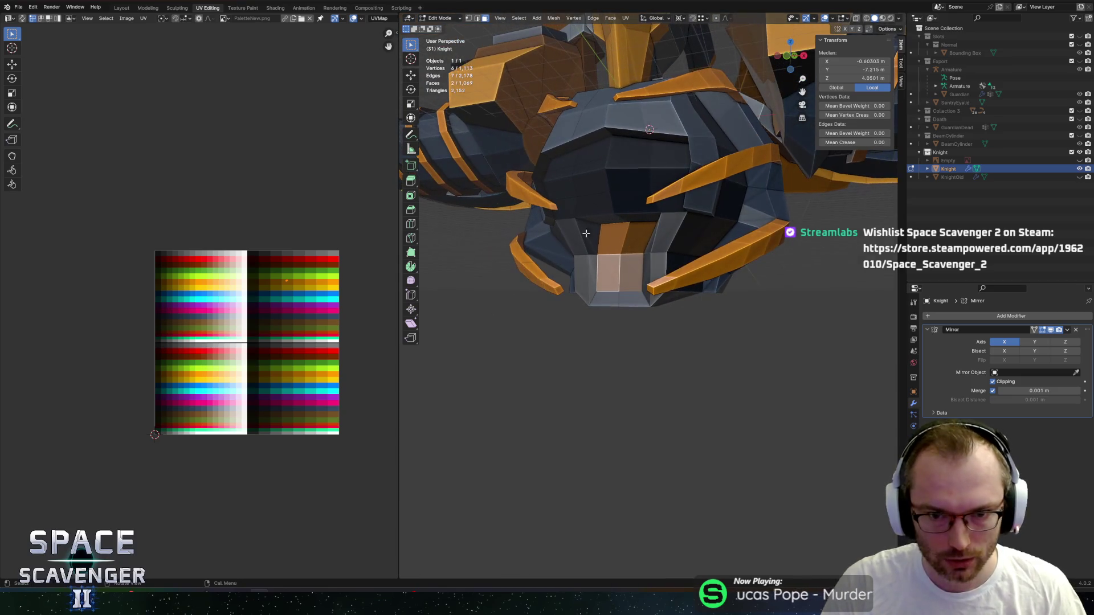
left_click(609, 276)
mouse_move(609, 276)
middle_mouse_down()
mouse_move(710, 253)
mouse_move(650, 228)
mouse_move(656, 239)
mouse_move(647, 225)
middle_mouse_up()
key("g")
key("z")
left_click(704, 279)
Nudge a front-panel edge along Y and a corner vertex along X.
key("2")
left_click(605, 183)
key("g")
key("y")
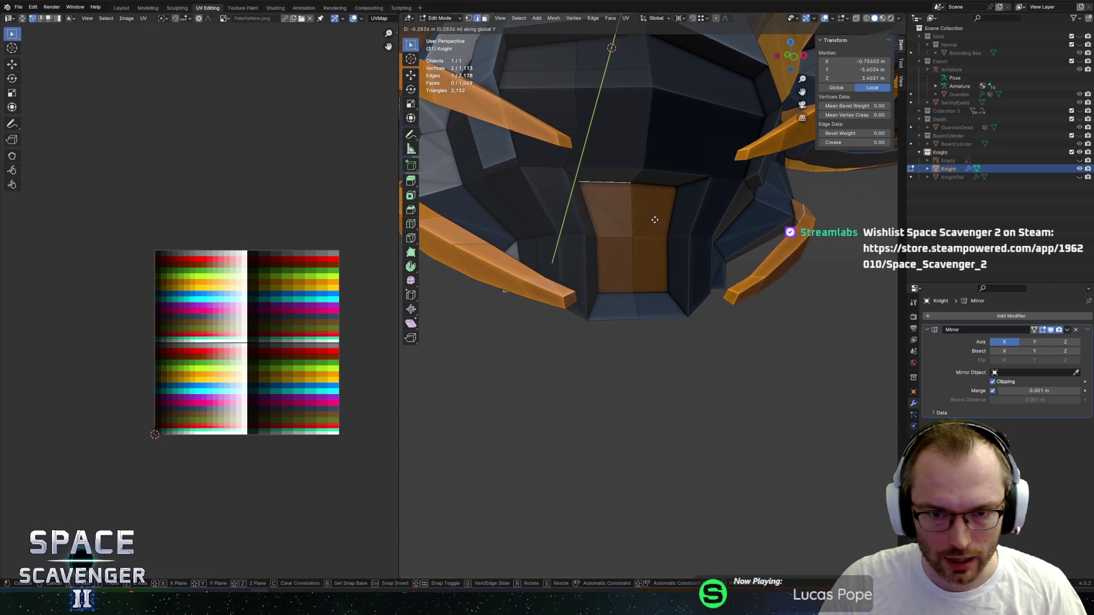
left_click(655, 220)
key("1")
left_click(608, 213)
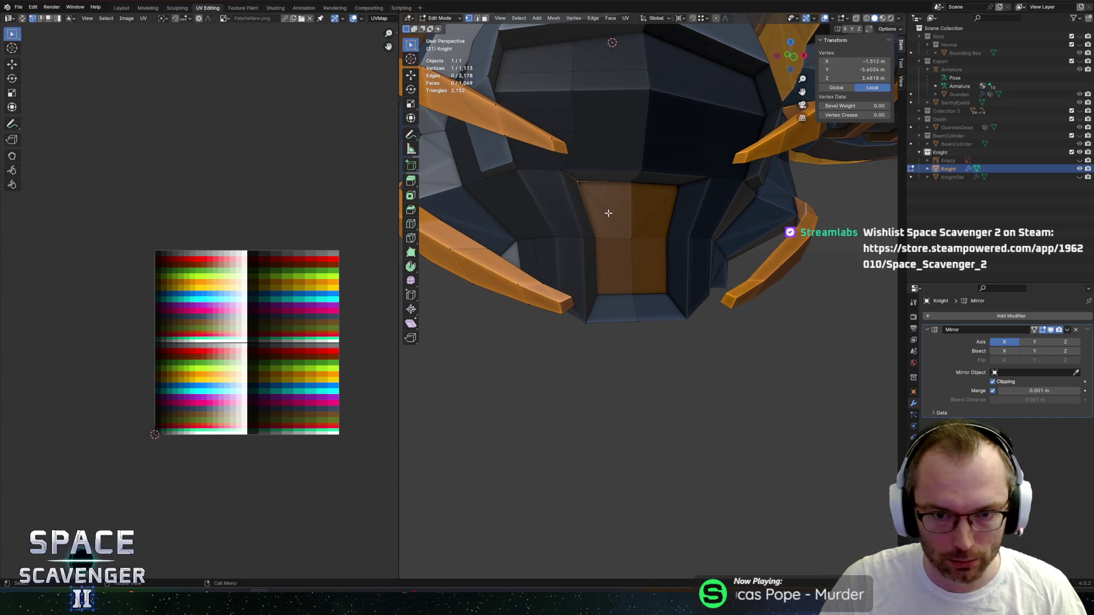
key("g")
key("x")
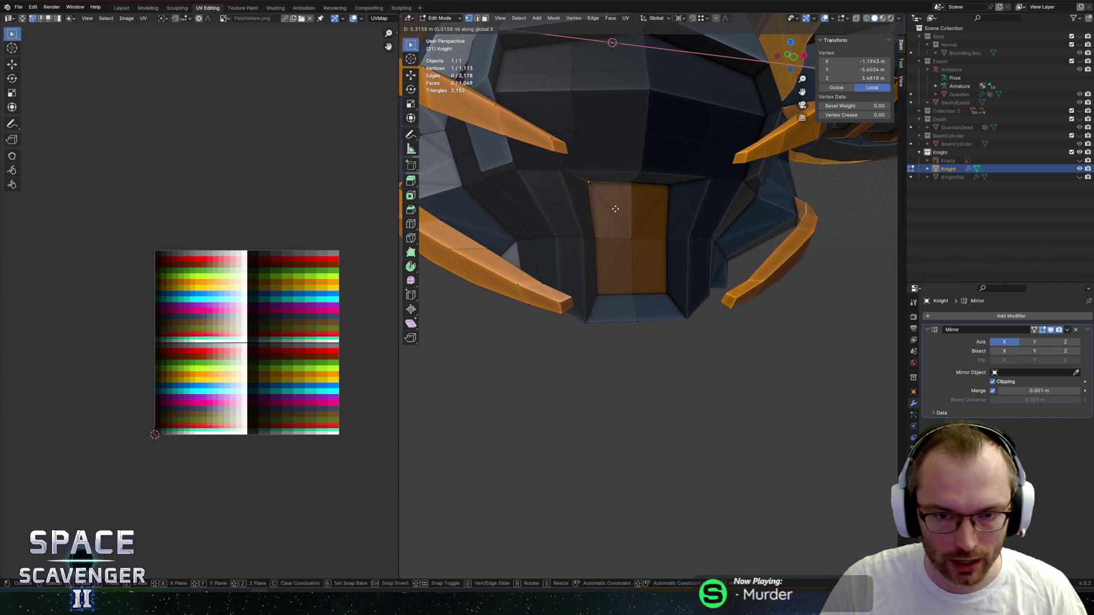
left_click(616, 209)
Shift another front-panel edge sideways along X and review the whole knight.
mouse_move(598, 237)
middle_mouse_down()
mouse_move(575, 244)
mouse_move(648, 237)
mouse_move(737, 203)
mouse_move(679, 209)
mouse_move(639, 289)
mouse_move(644, 240)
middle_mouse_up()
key("2")
left_click(647, 237)
key("g")
key("x")
left_click(639, 239)
key("Tab")
scroll(639, 238, "down", 5)
scroll(647, 270, "up", 4)
Lower four faces of the lower armour 0.66346 m along Z, leaving 1,069 faces.
key("Tab")
key("3")
key("c")
mouse_move(644, 239)
left_mouse_down()
mouse_move(576, 290)
mouse_move(547, 329)
left_mouse_up()
key("Escape")
mouse_move(658, 242)
middle_mouse_down()
mouse_move(650, 335)
mouse_move(708, 306)
mouse_move(706, 274)
mouse_move(680, 229)
middle_mouse_up()
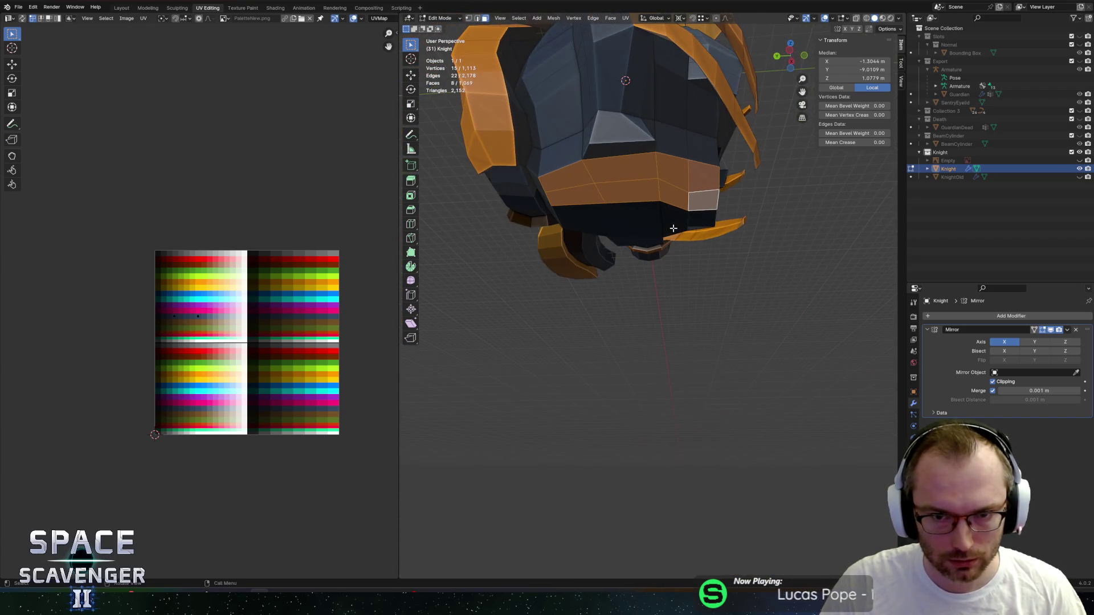
left_click(614, 187)
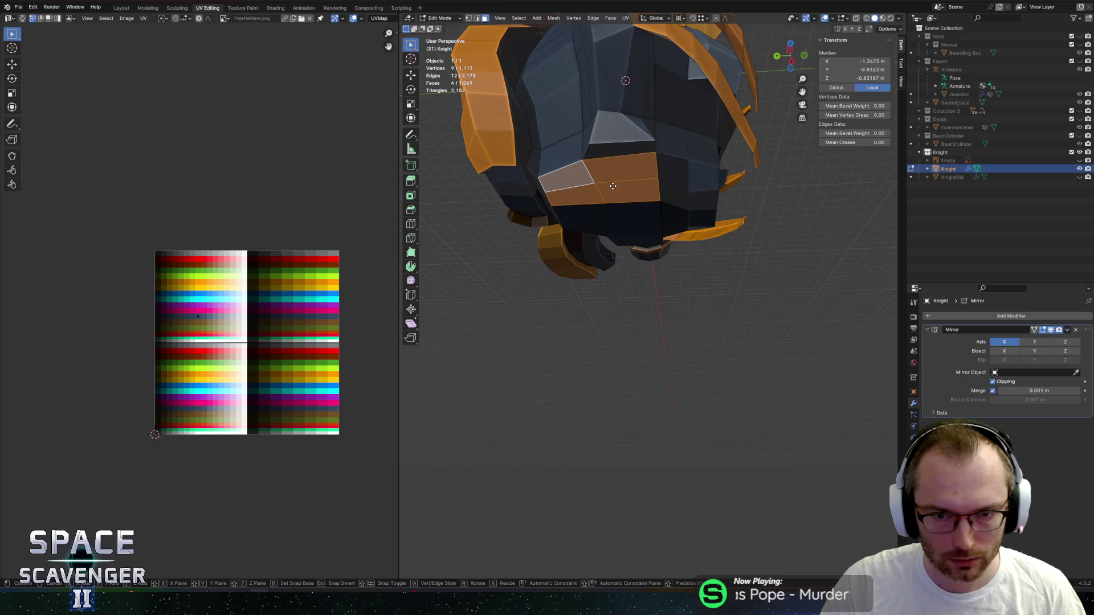
key("g")
key("z")
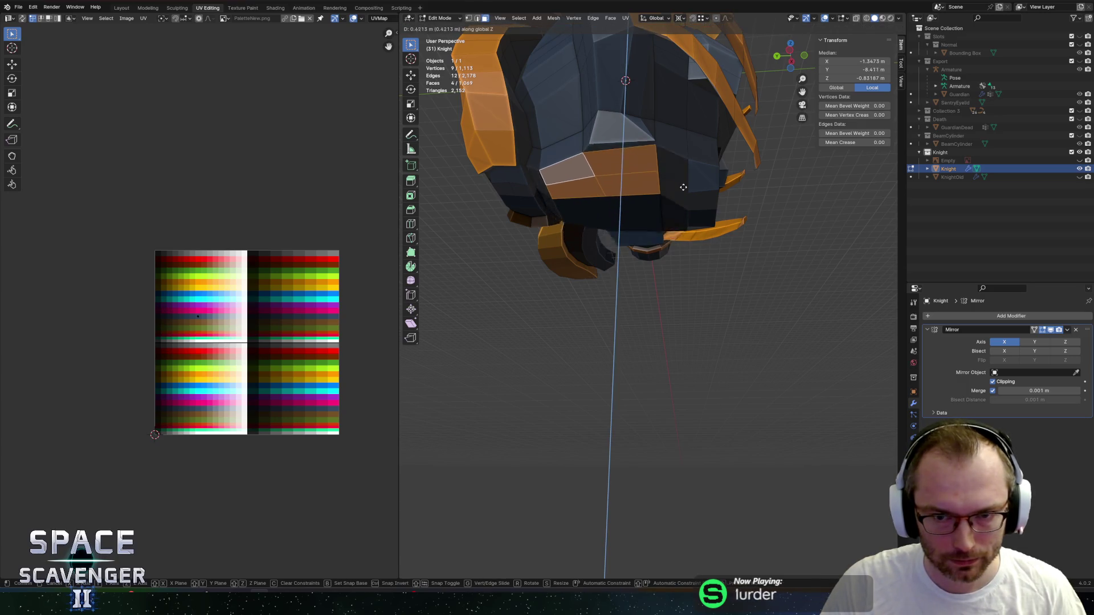
left_click(685, 187)
mouse_move(685, 187)
middle_mouse_down()
mouse_move(646, 217)
mouse_move(597, 170)
middle_mouse_up()
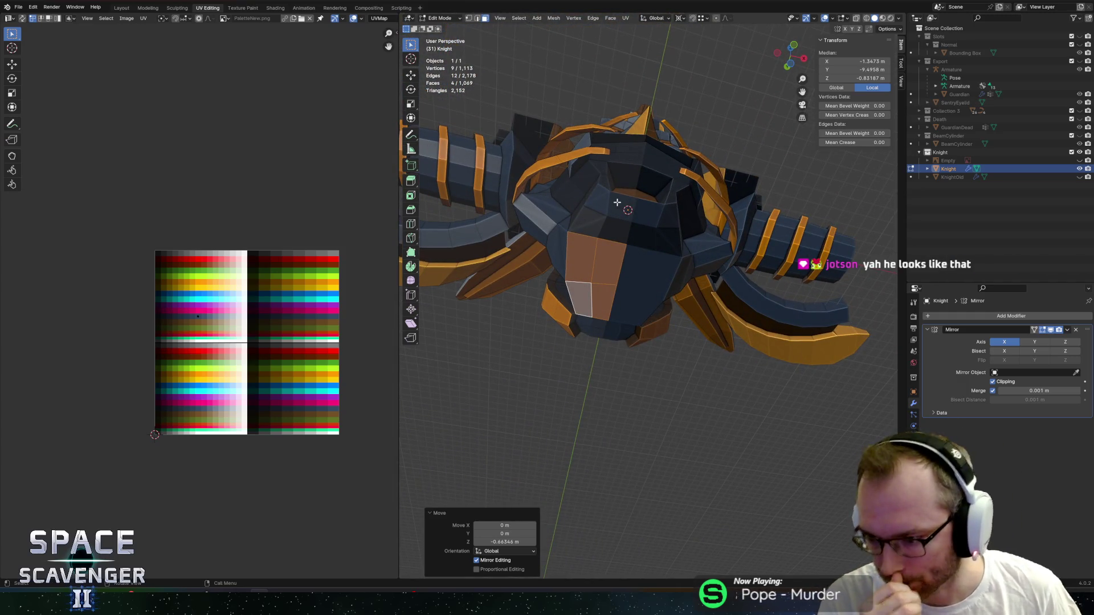
mouse_move(614, 155)
middle_mouse_down()
mouse_move(678, 271)
mouse_move(667, 266)
middle_mouse_up()
Select the whole knight mesh and box-select all its UVs across the palette rows.
key("a")
scroll(653, 224, "down", 3)
scroll(661, 239, "up", 3)
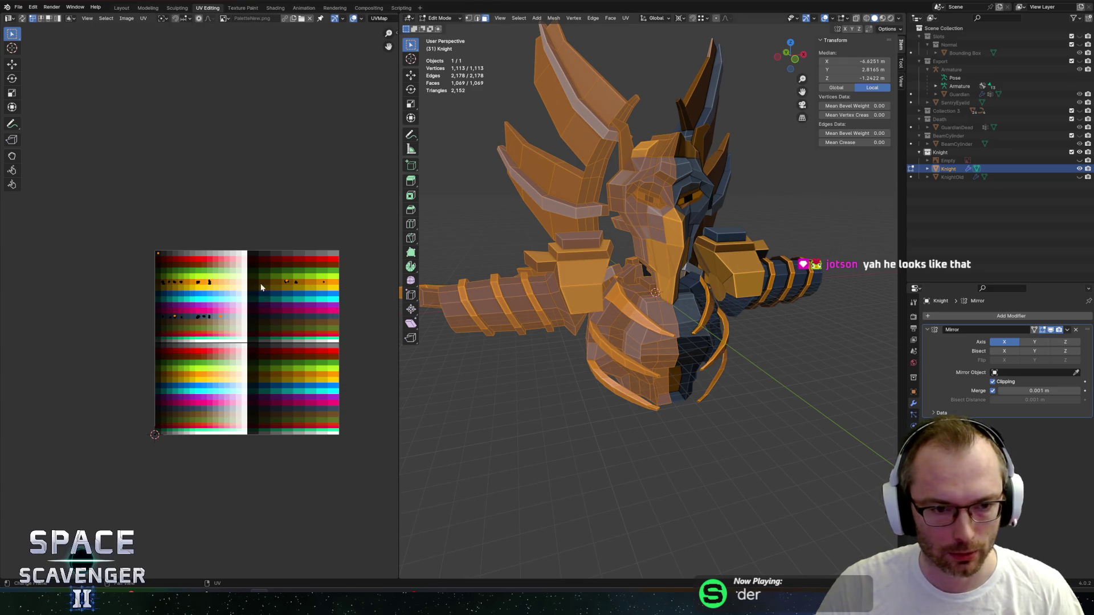
scroll(259, 287, "up", 5)
left_click_drag(210, 187, 353, 283)
middle_click_drag(280, 319, 199, 306)
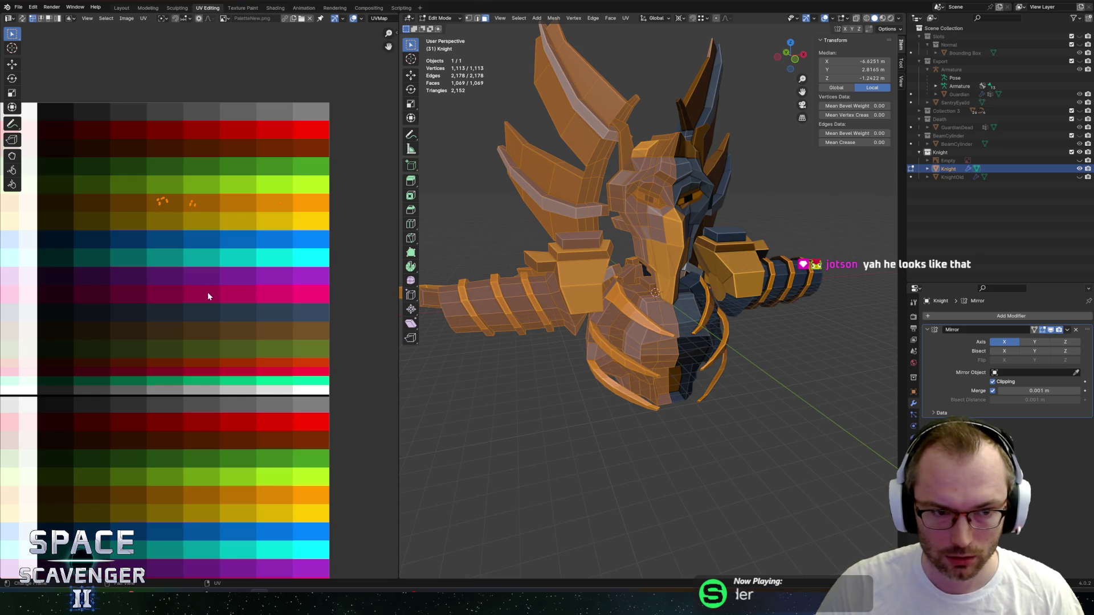
scroll(198, 296, "down", 3)
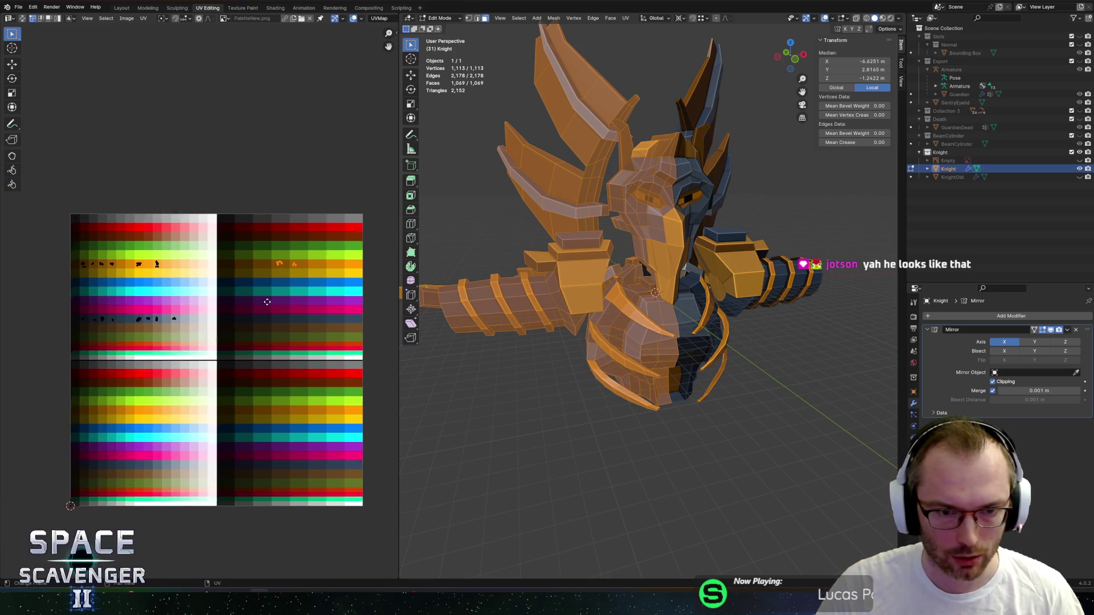
key("alt+a")
key("a")
left_click_drag(50, 244, 312, 286)
Move the UVs vertically onto the purple palette rows and view the knight in Object Mode.
key("g")
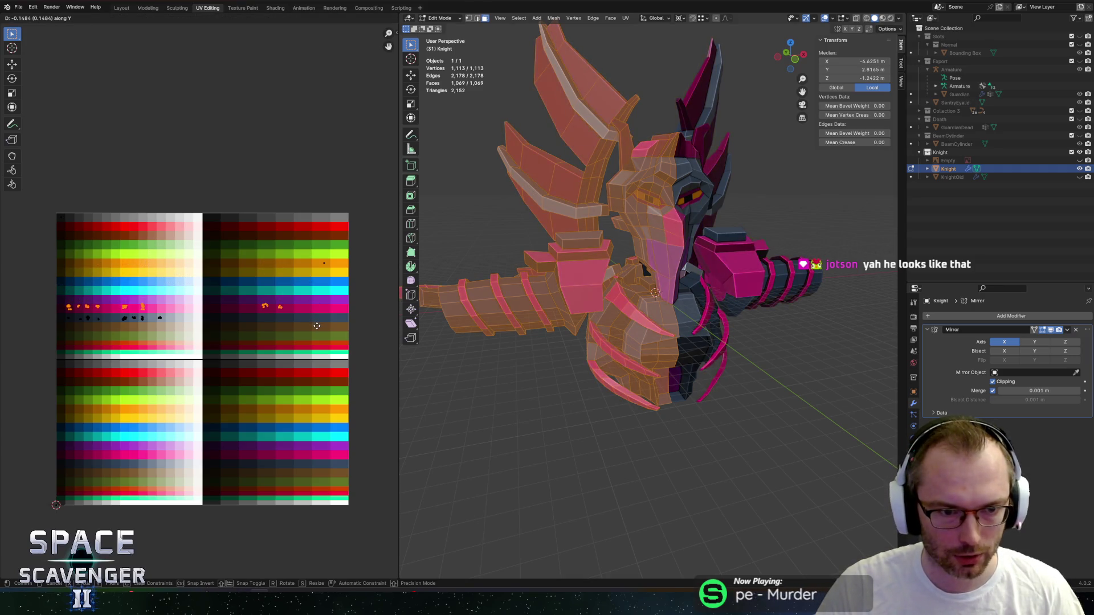
key("Escape")
left_click_drag(26, 239, 370, 288)
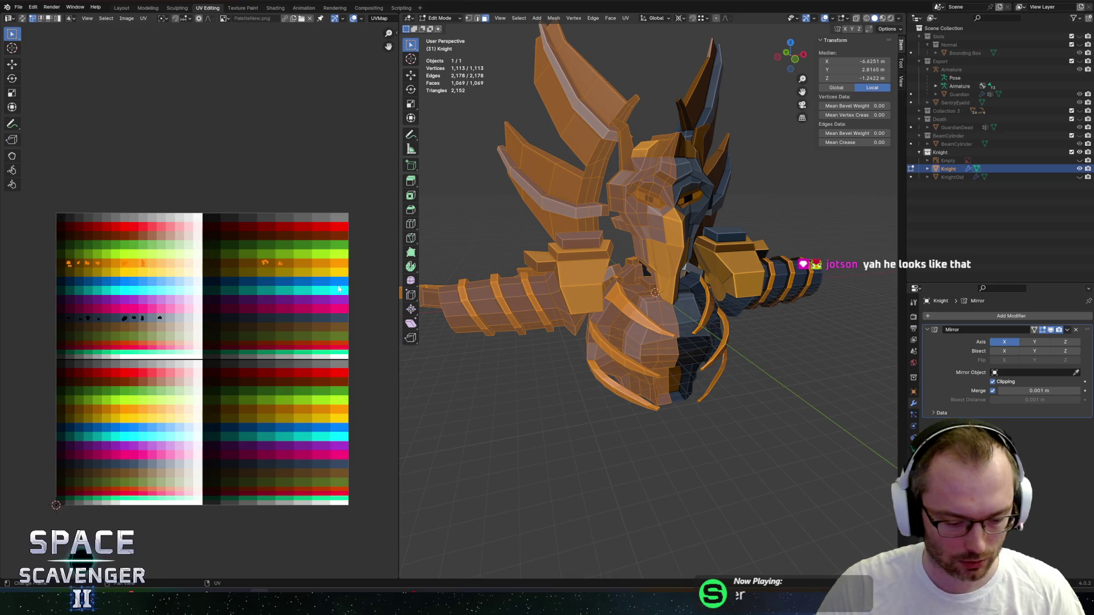
key("g")
key("y")
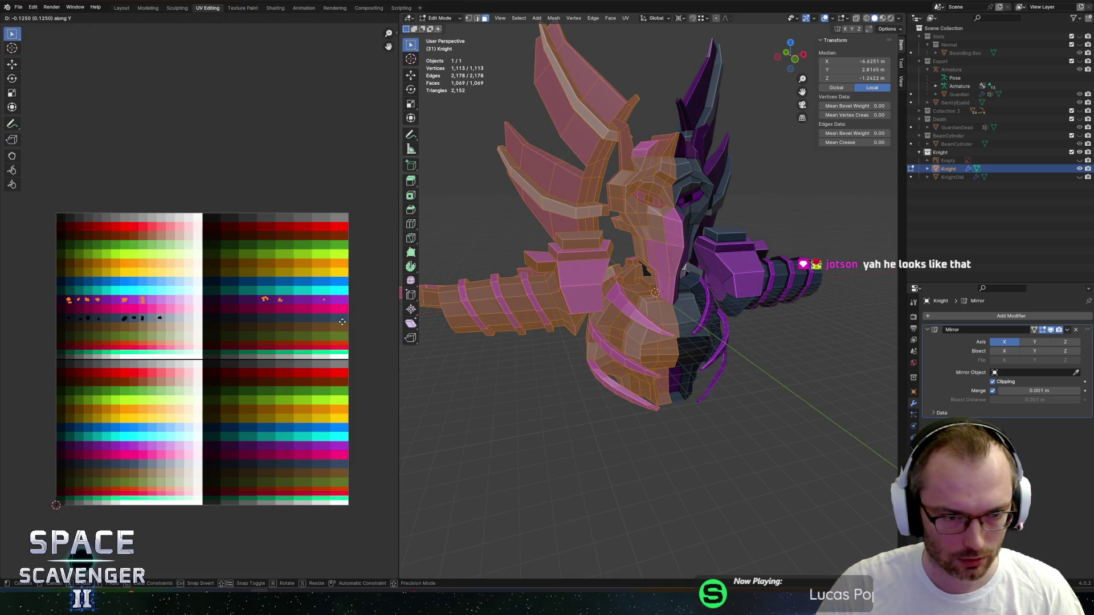
left_click(344, 323)
key("Tab")
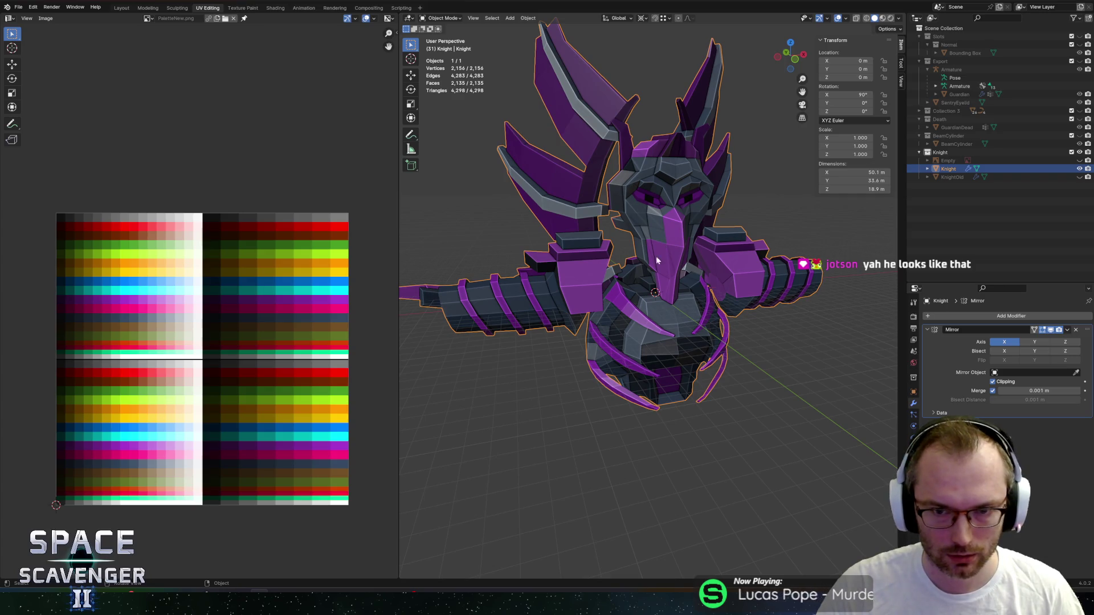
Export the purple knight as Knight.fbx, check it in the resumed Unity game, then resume mesh editing.
key("ctrl+e")
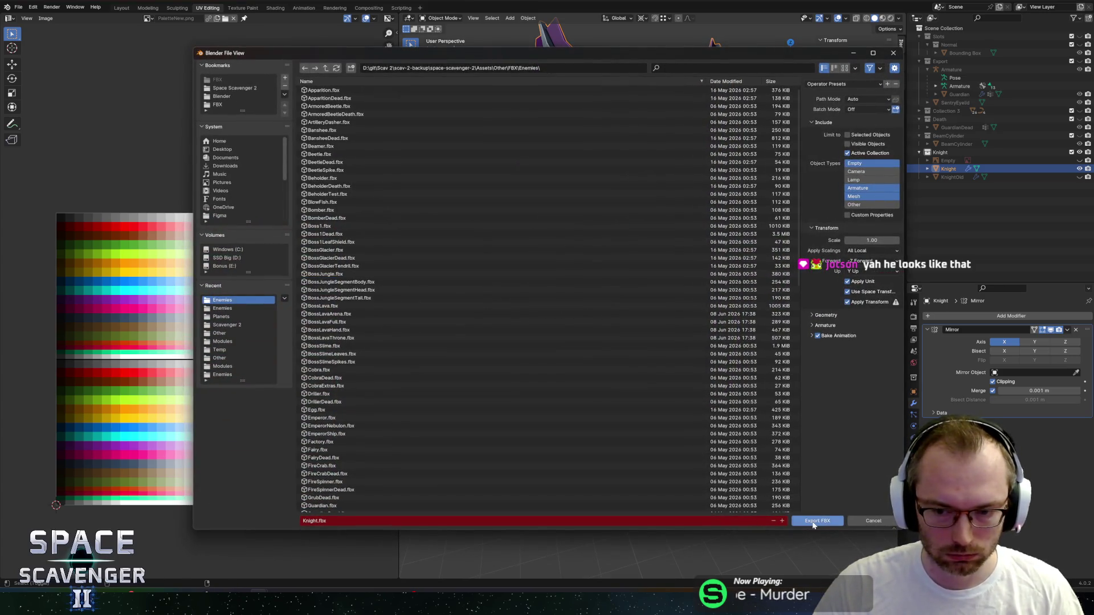
left_click(813, 521)
key("alt+Tab")
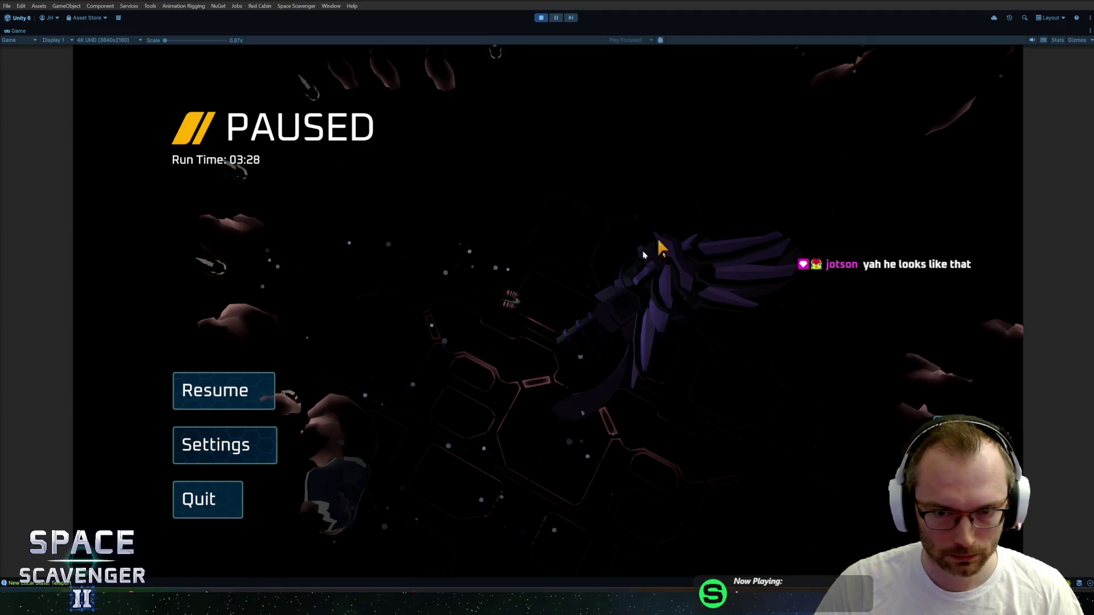
left_click(262, 388)
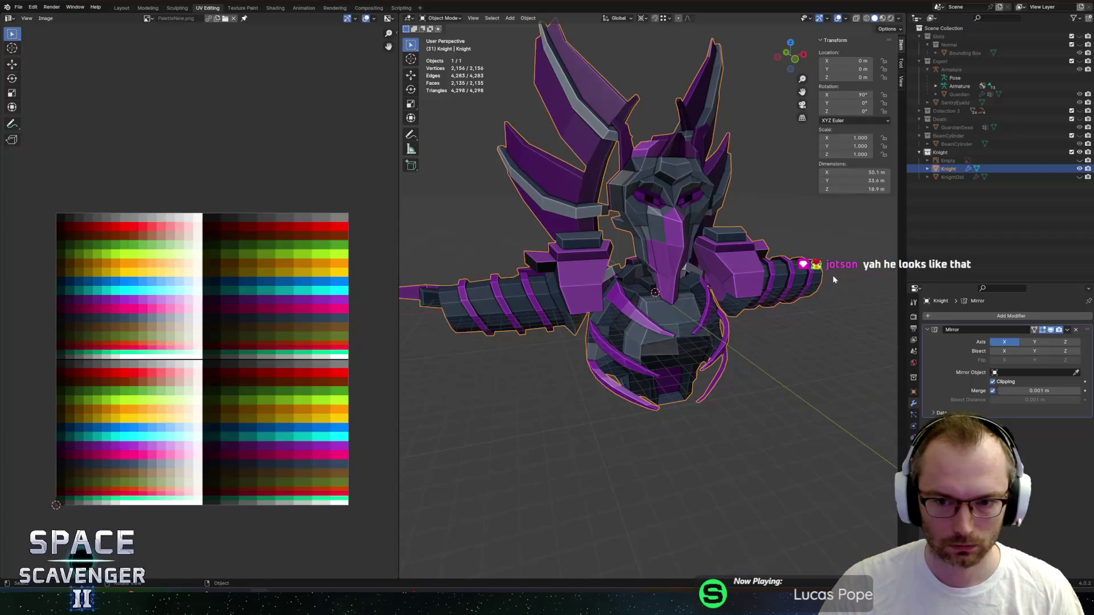
key("Tab")
scroll(88, 283, "up", 1)
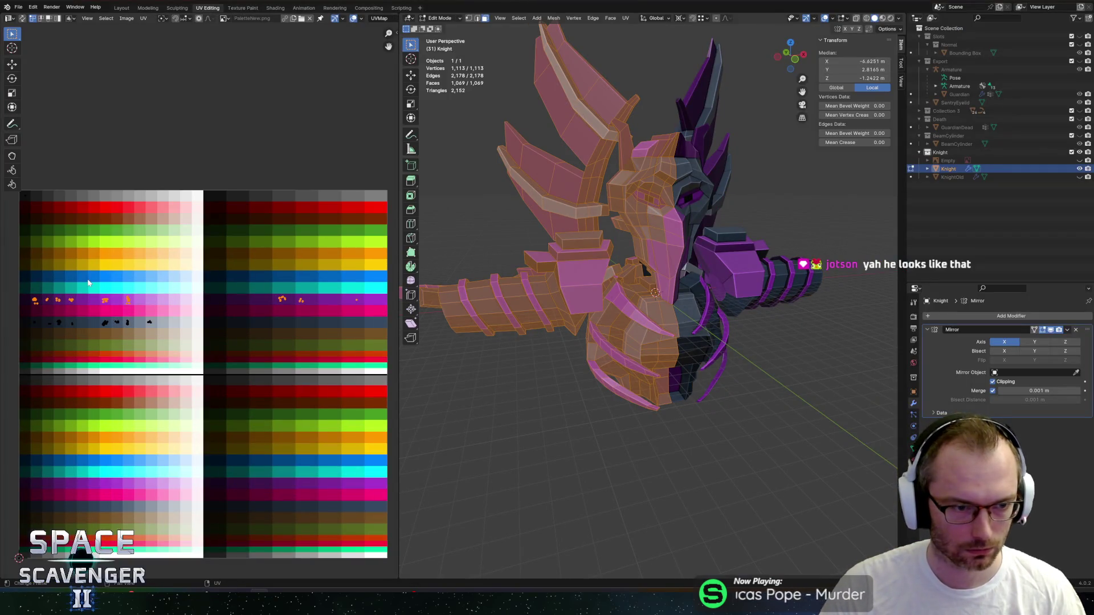
Move the knight's UVs onto the yellow palette row and re-export the FBX for a Unity check.
key("g")
key("y")
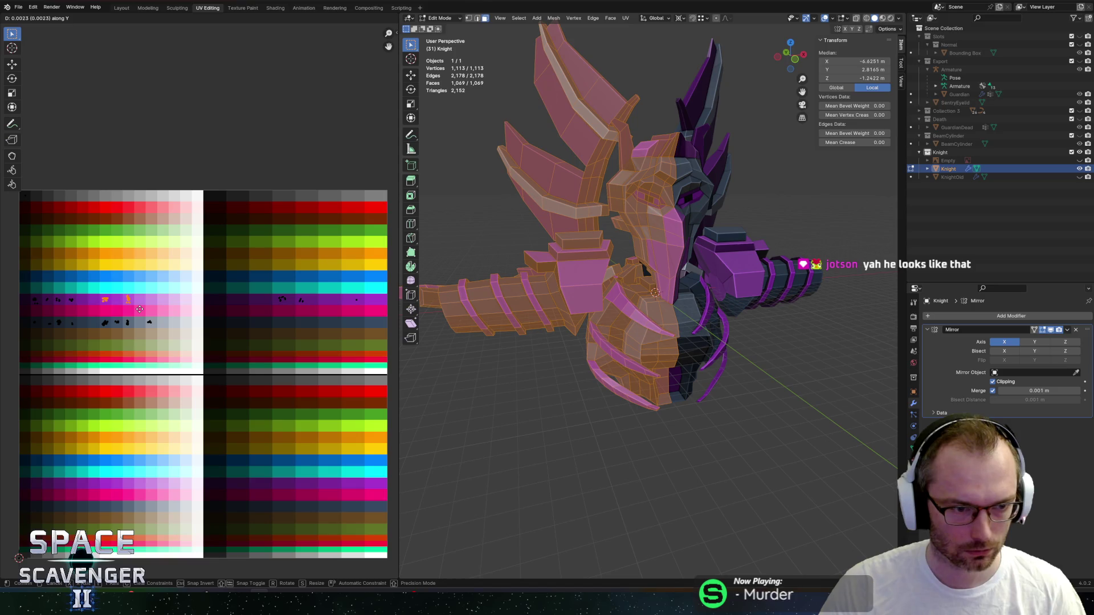
left_click(144, 274)
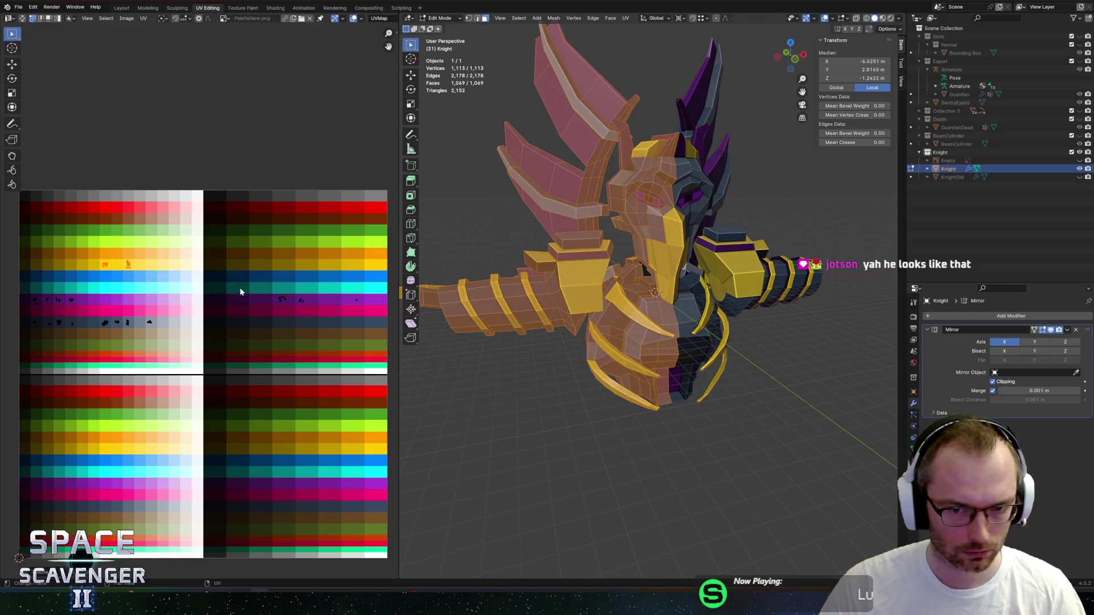
key("Tab")
key("ctrl+shift+s")
key("Return")
key("alt+Tab")
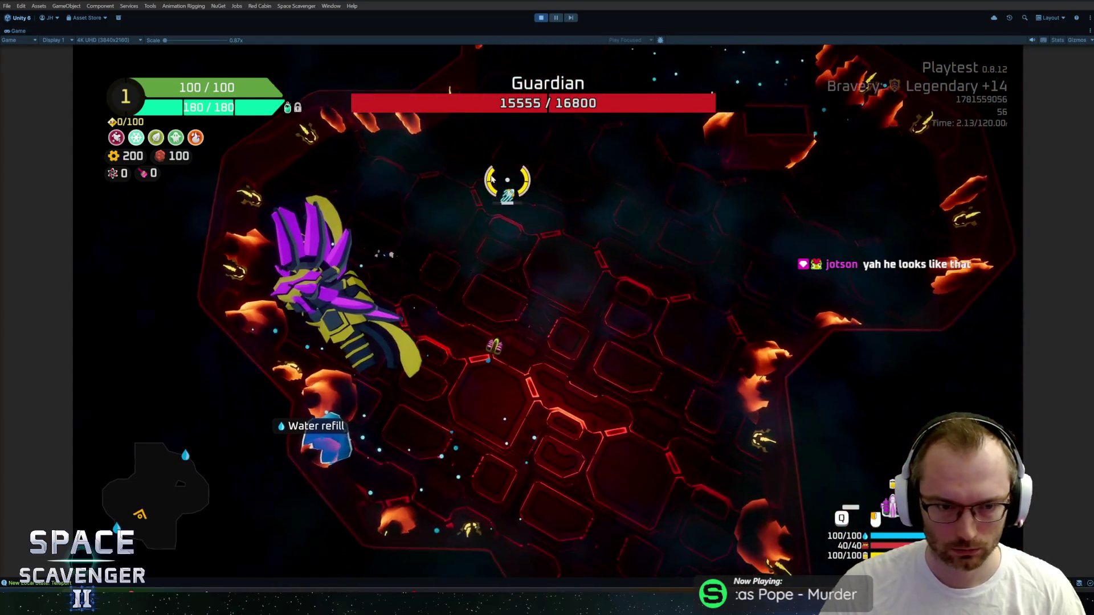
key("alt+Tab")
With UV Sync enabled, move the pink wings' UV island onto the yellow row.
key("Tab")
left_click_drag(243, 262, 295, 319)
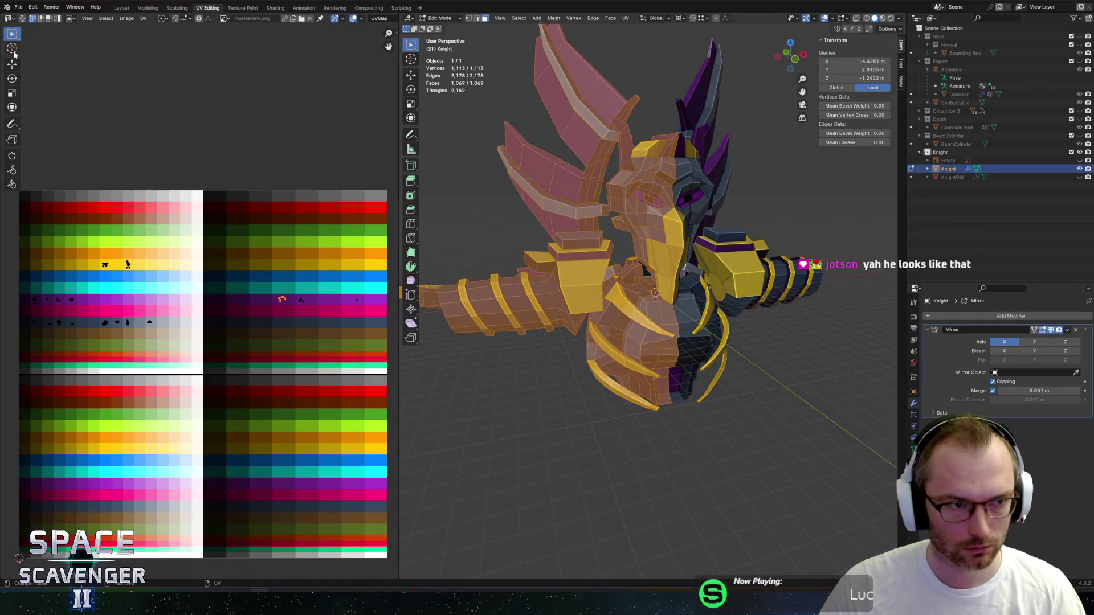
left_click(22, 18)
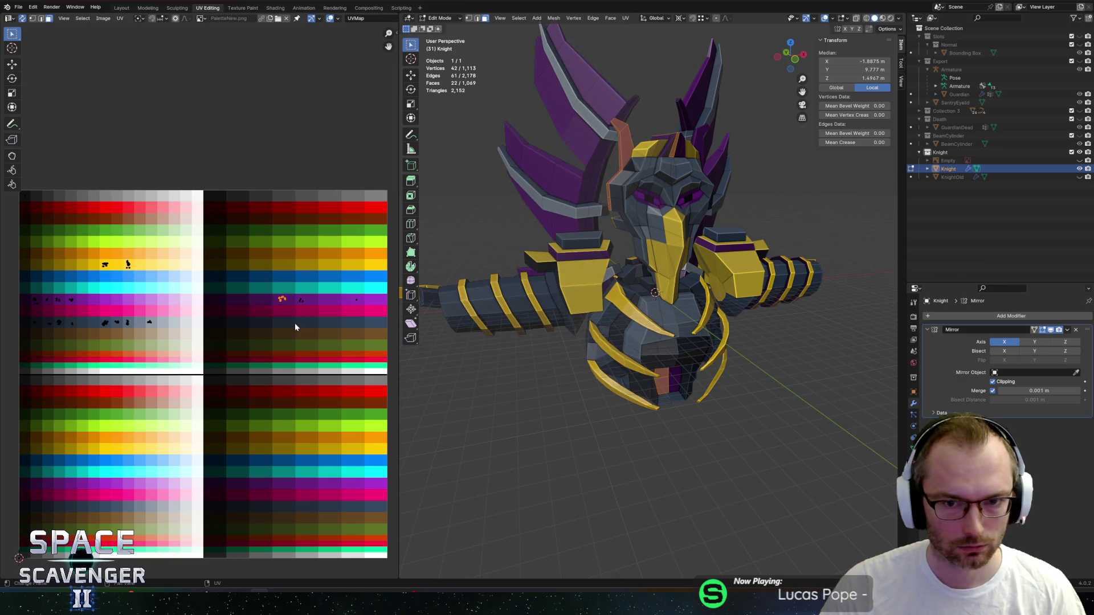
left_click_drag(288, 293, 316, 323)
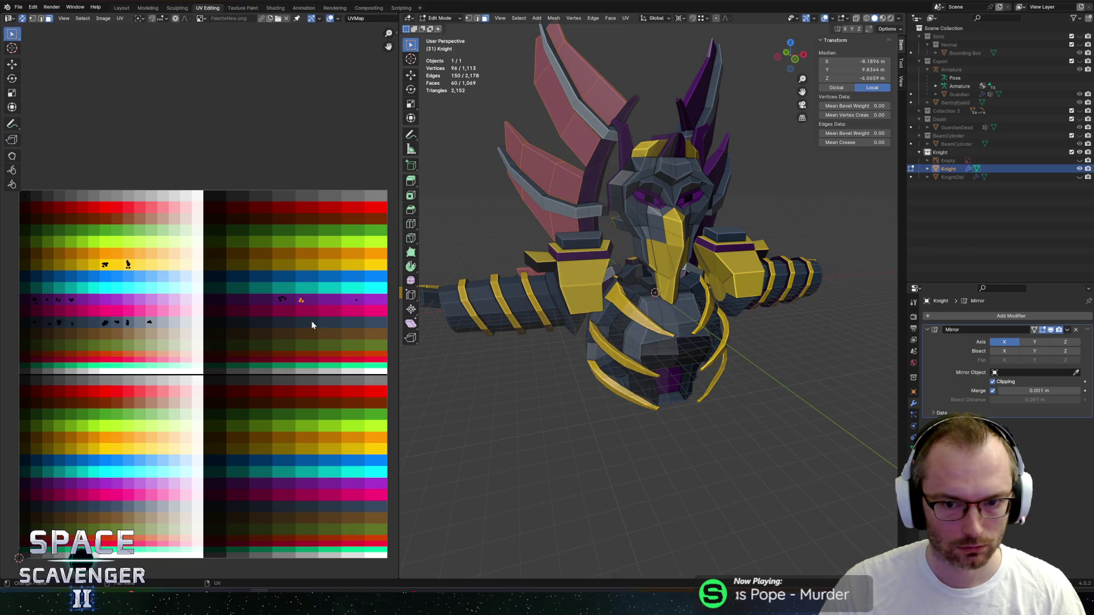
key("g")
key("y")
left_click(314, 285)
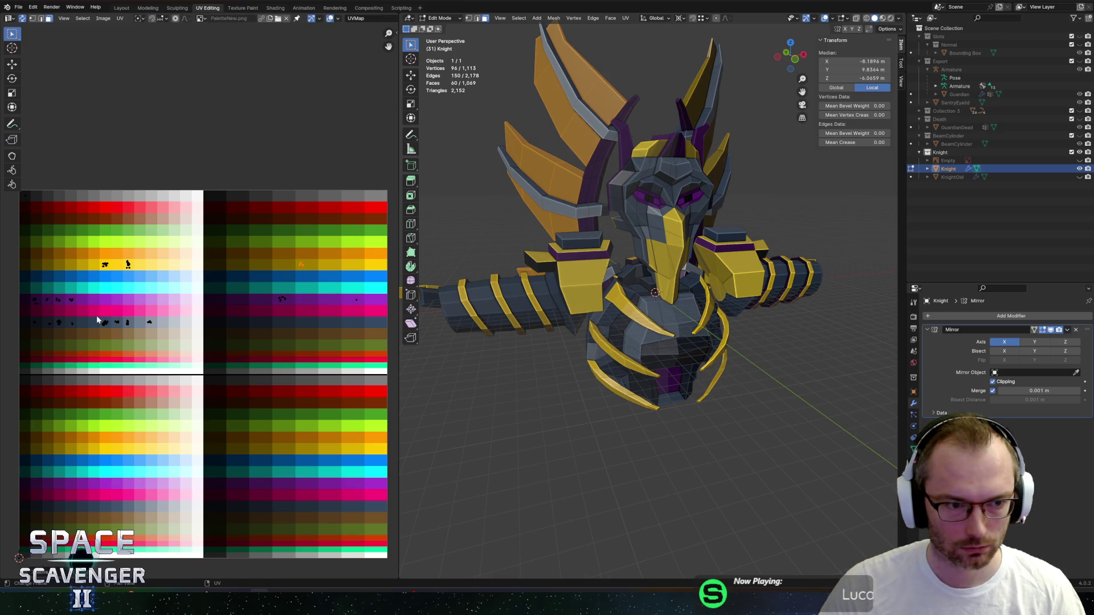
key("Tab")
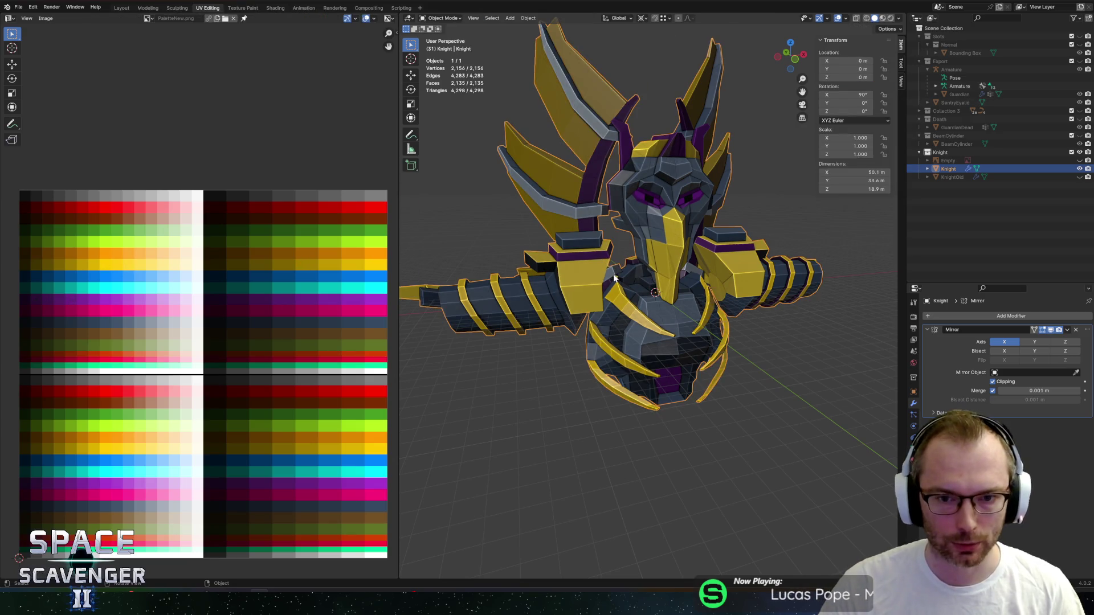
Select small UV islands on the magenta row and inspect which faces they cover.
key("Tab")
left_click_drag(26, 286, 119, 313)
left_click_drag(42, 310, 41, 311)
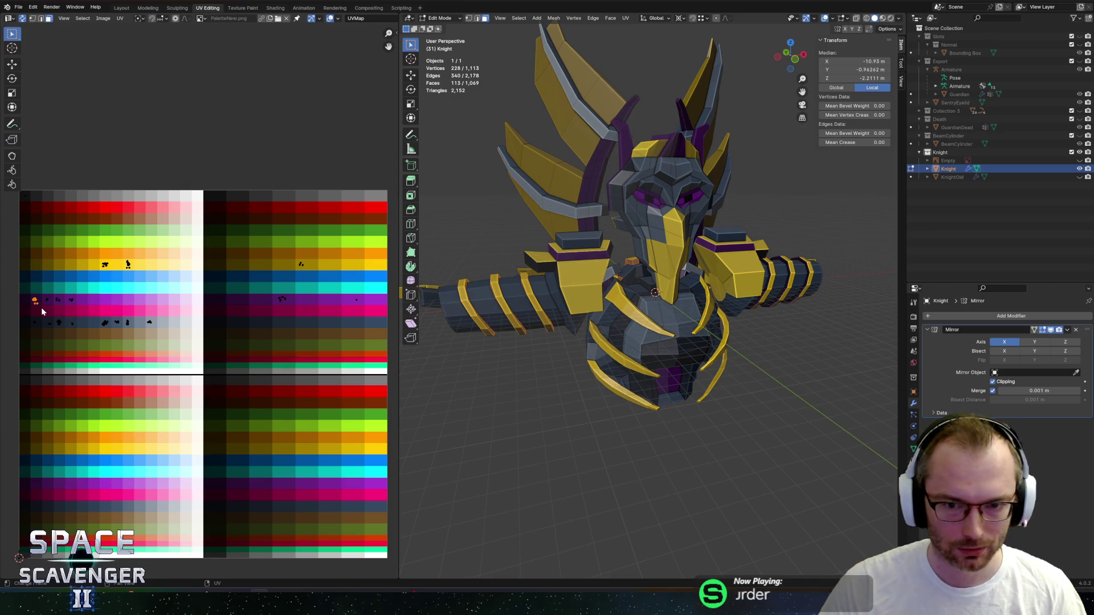
mouse_move(590, 330)
middle_mouse_down()
mouse_move(638, 339)
mouse_move(738, 326)
middle_mouse_up()
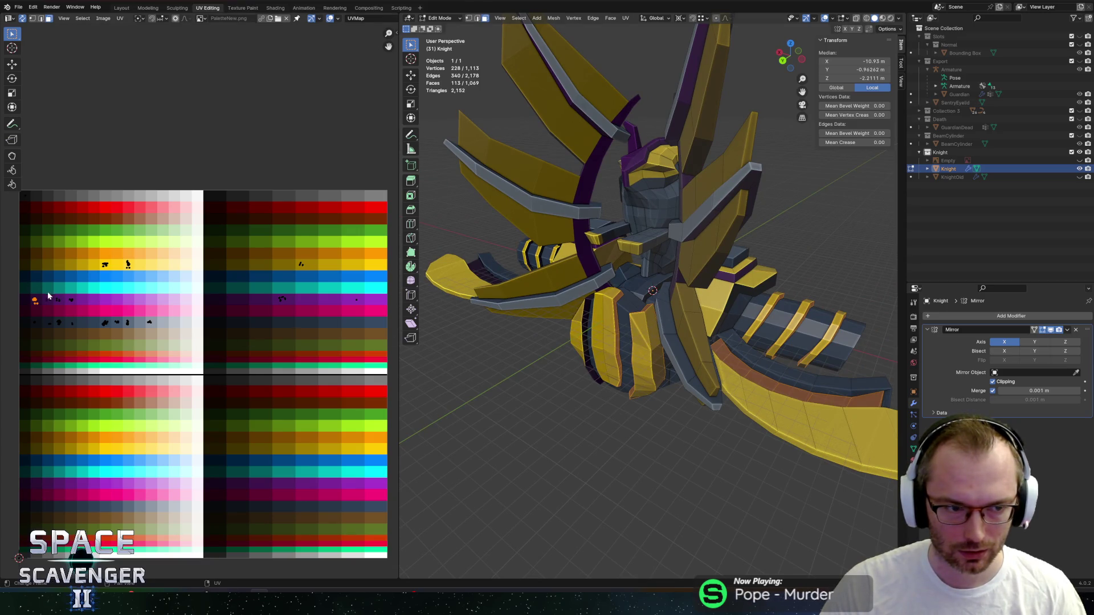
left_click_drag(50, 305, 49, 308)
mouse_move(454, 263)
middle_mouse_down()
mouse_move(475, 233)
mouse_move(467, 264)
middle_mouse_up()
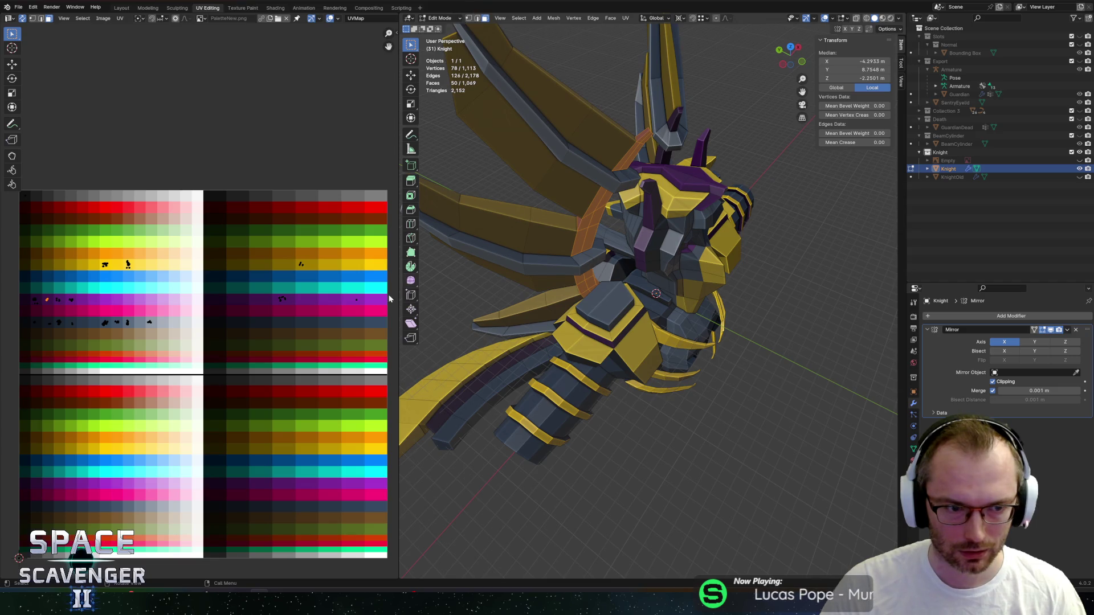
Select the face loops along the Knight's upper and lower wing blades.
left_click(572, 162)
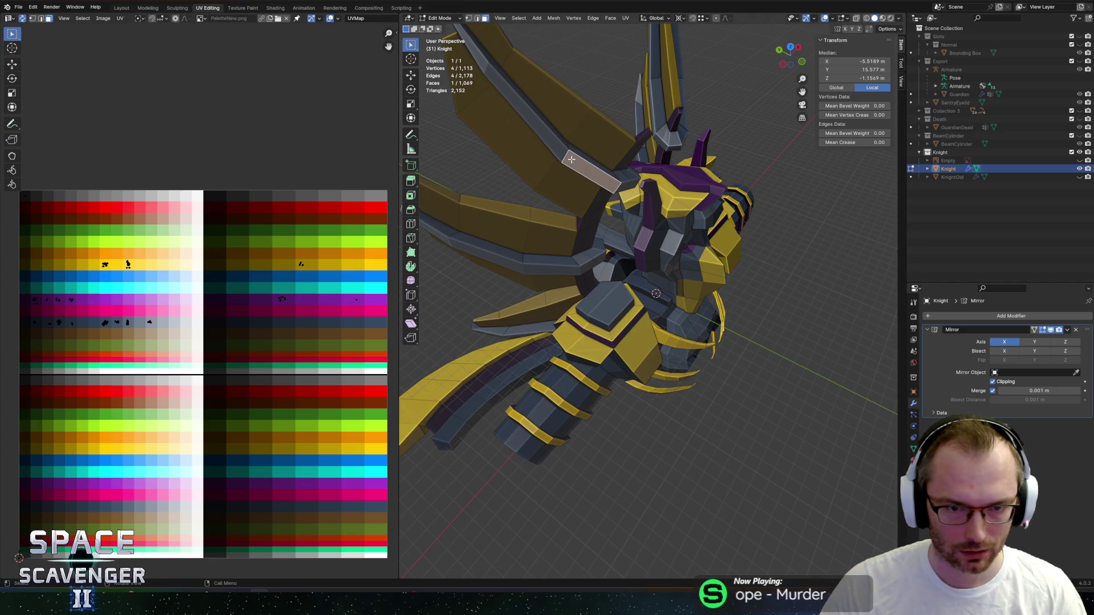
middle_click_drag(571, 160, 545, 195)
left_click(547, 227, "alt")
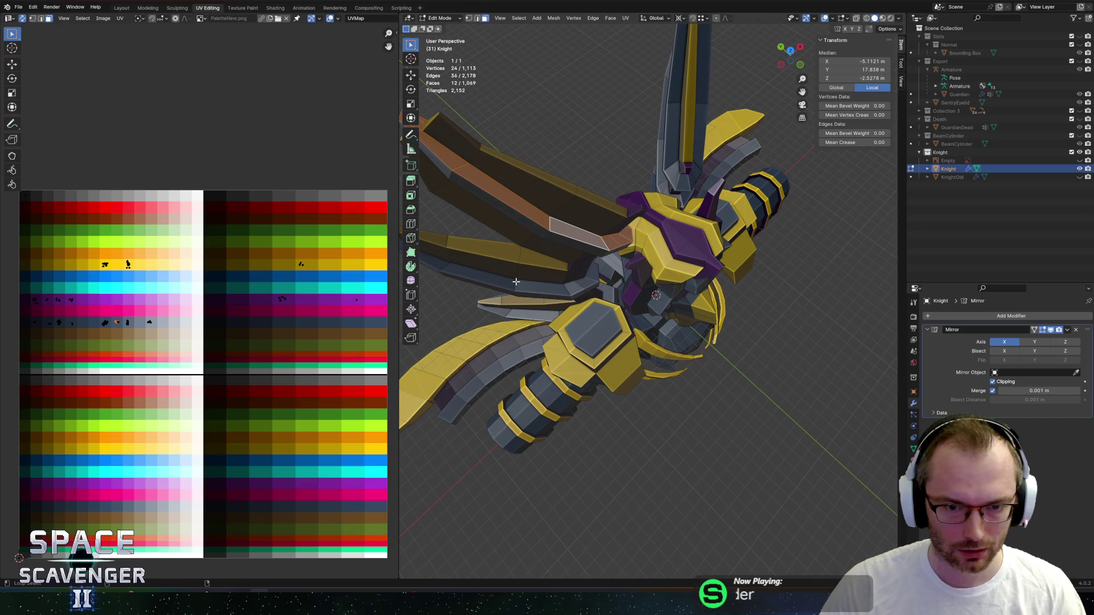
left_click(510, 292, "alt+shift")
mouse_move(518, 289)
middle_mouse_down()
mouse_move(506, 330)
mouse_move(552, 269)
middle_mouse_up()
left_click(508, 330, "alt+shift")
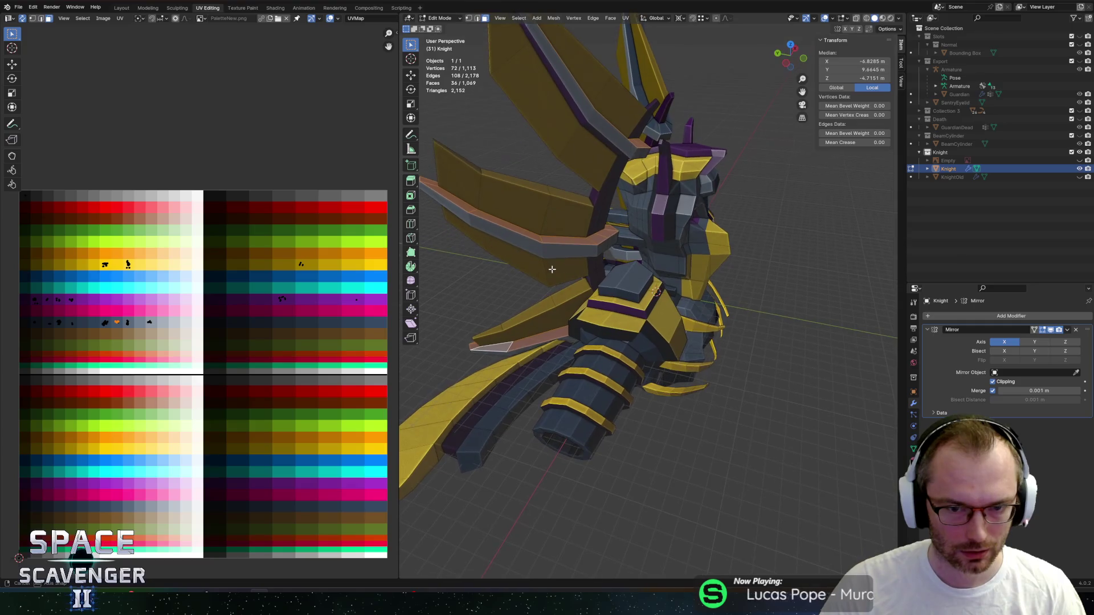
left_click(563, 249, "shift")
scroll(143, 334, "up", 4)
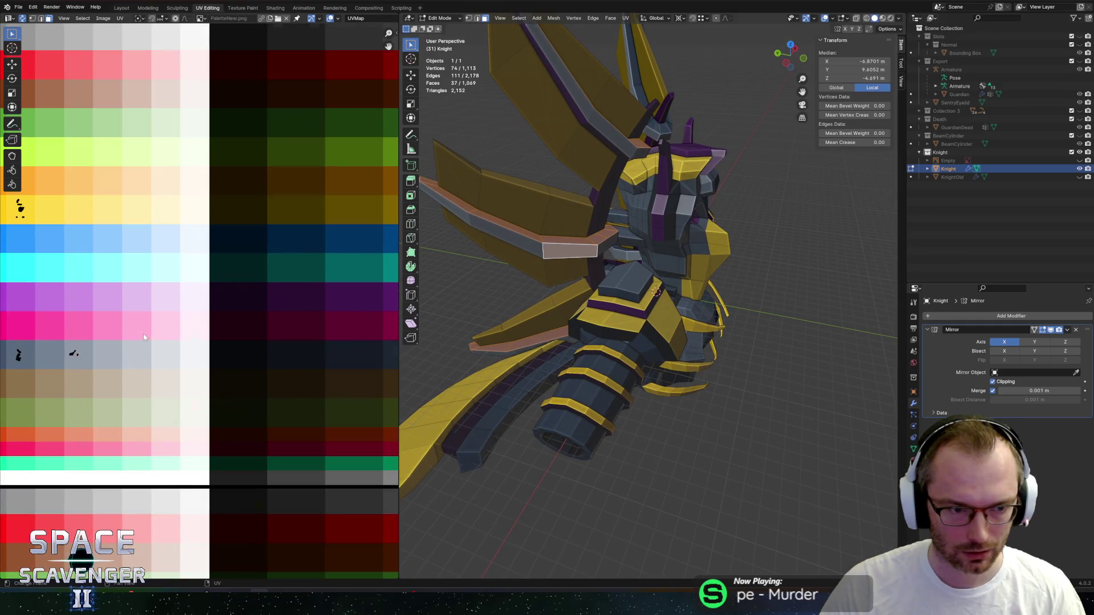
scroll(73, 355, "up", 3)
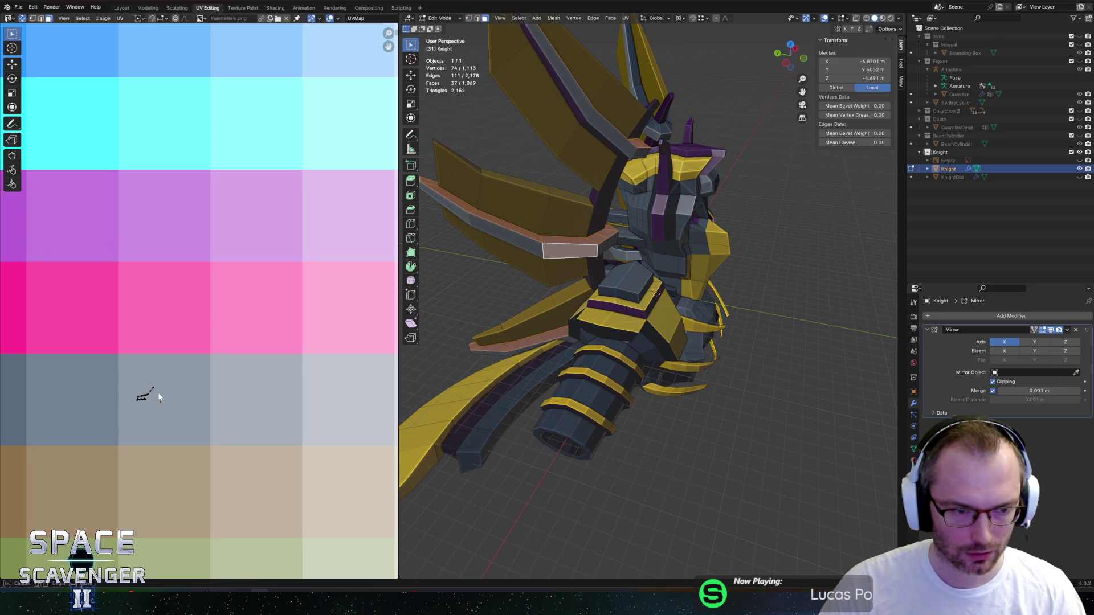
Shift the blade UVs from the grey-blue row one row up and bring up FBX export settings.
left_click_drag(177, 423, 159, 418)
scroll(535, 285, "down", 5)
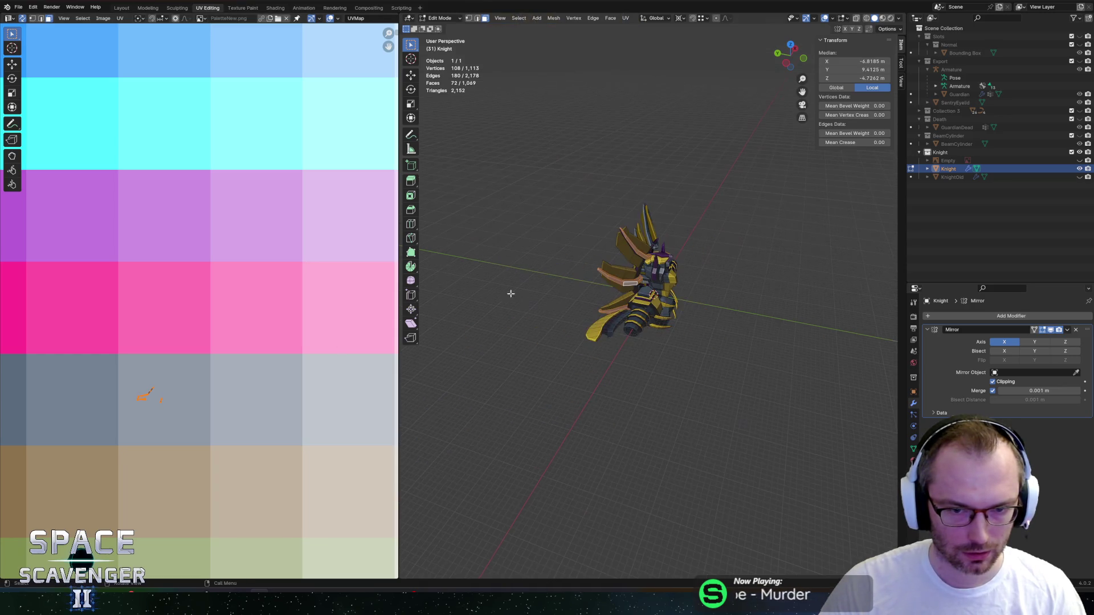
scroll(257, 317, "down", 4)
key("g")
key("y")
left_click(263, 291)
key("KP_1")
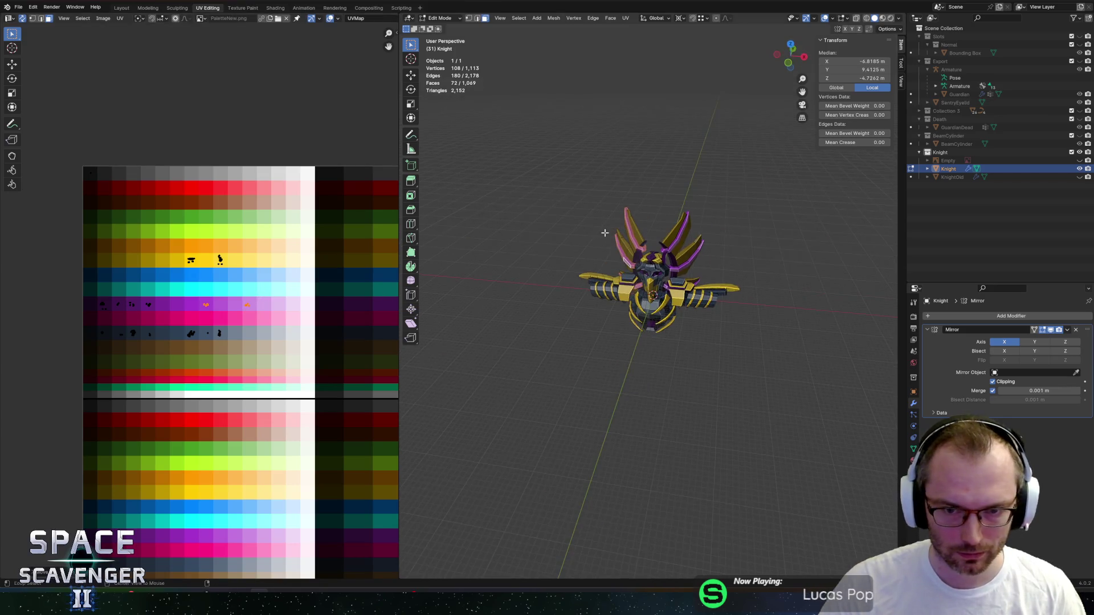
Export the Knight FBX, check it in Unity's Guardian fight, then return to mesh editing and deselect all.
left_click(806, 523)
key("alt+Tab")
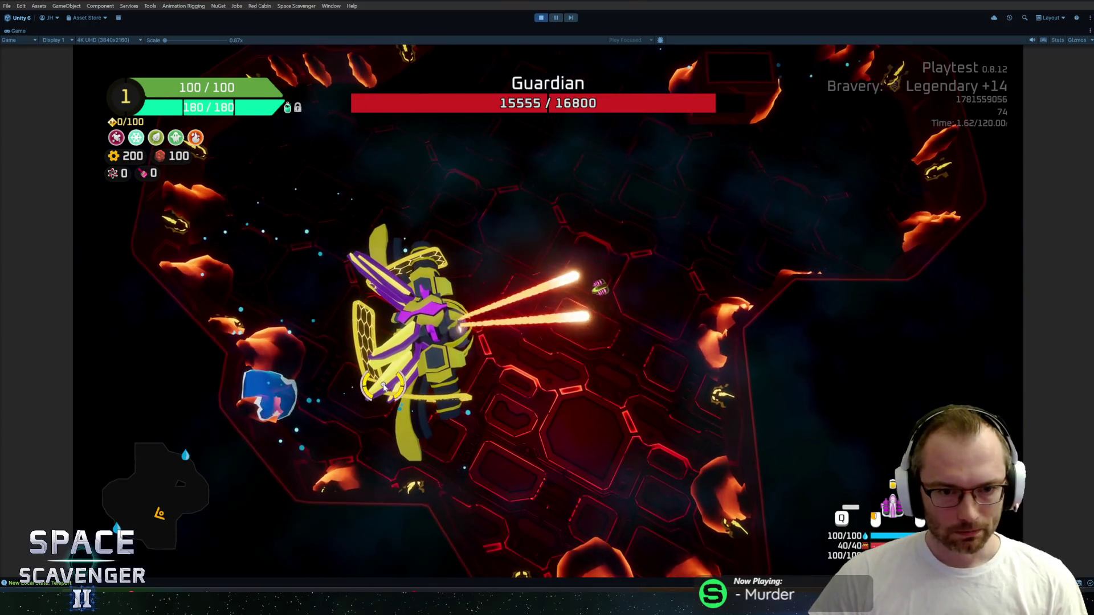
key("alt+Tab")
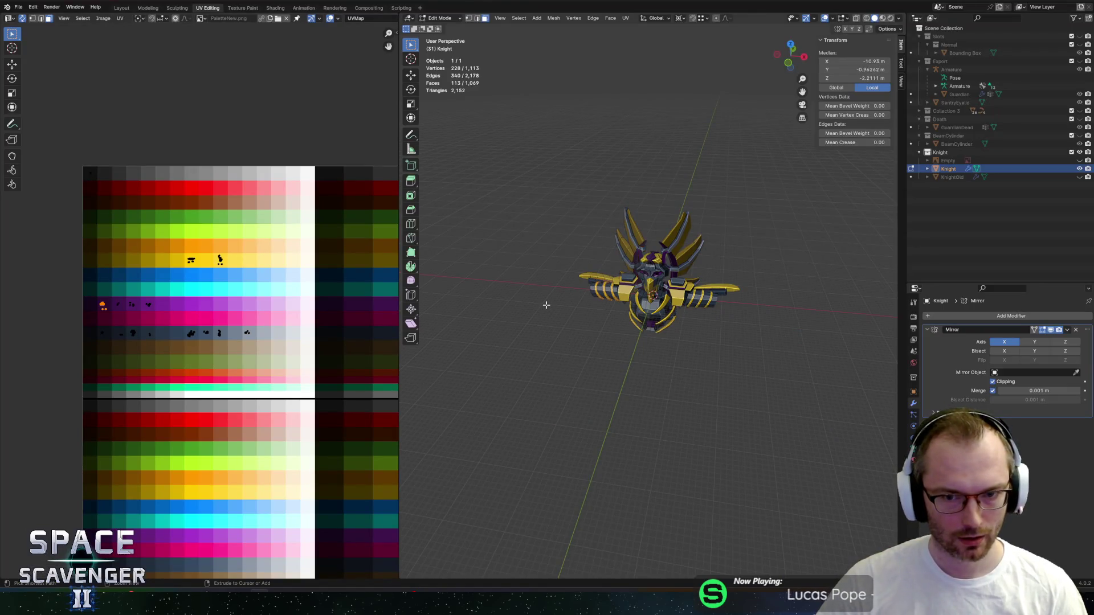
key("Tab")
key("Tab")
key("Tab")
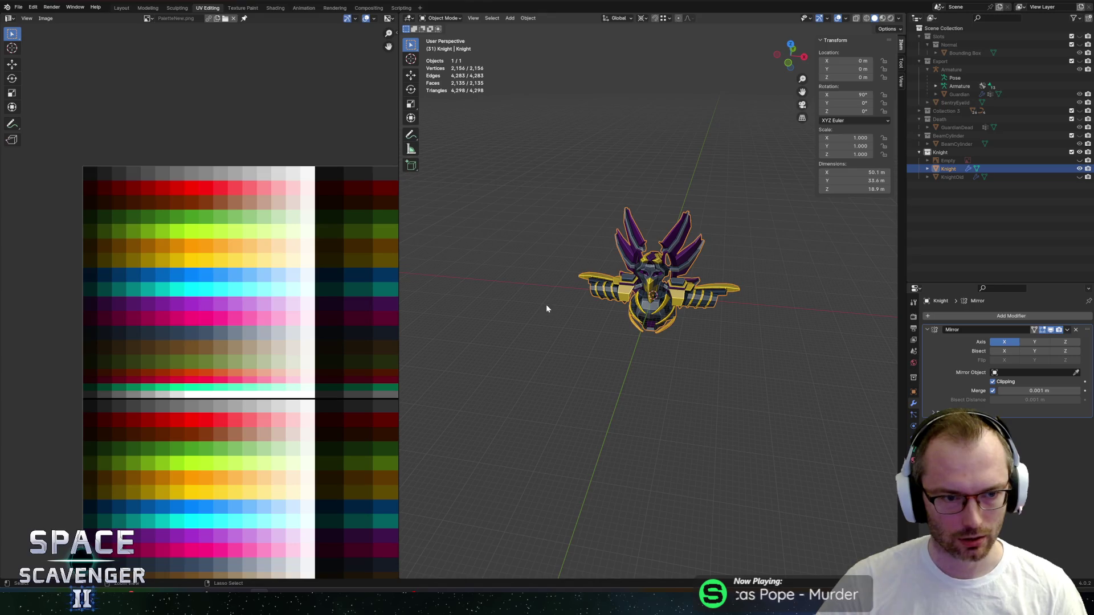
key("Tab")
key("Tab")
key("Tab")
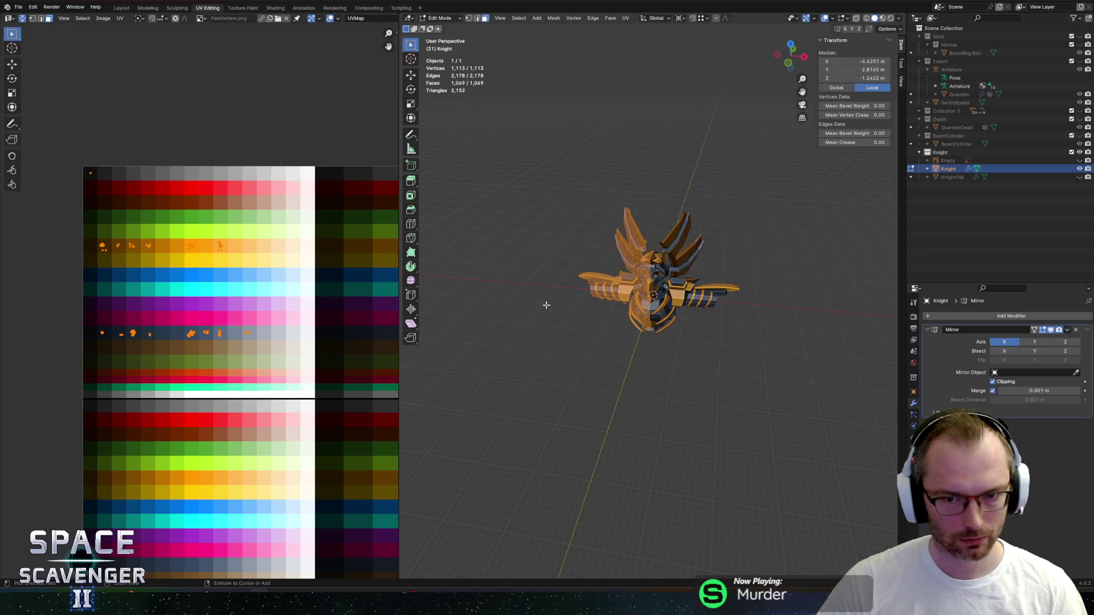
middle_click_drag(313, 308, 203, 291)
left_click(203, 292)
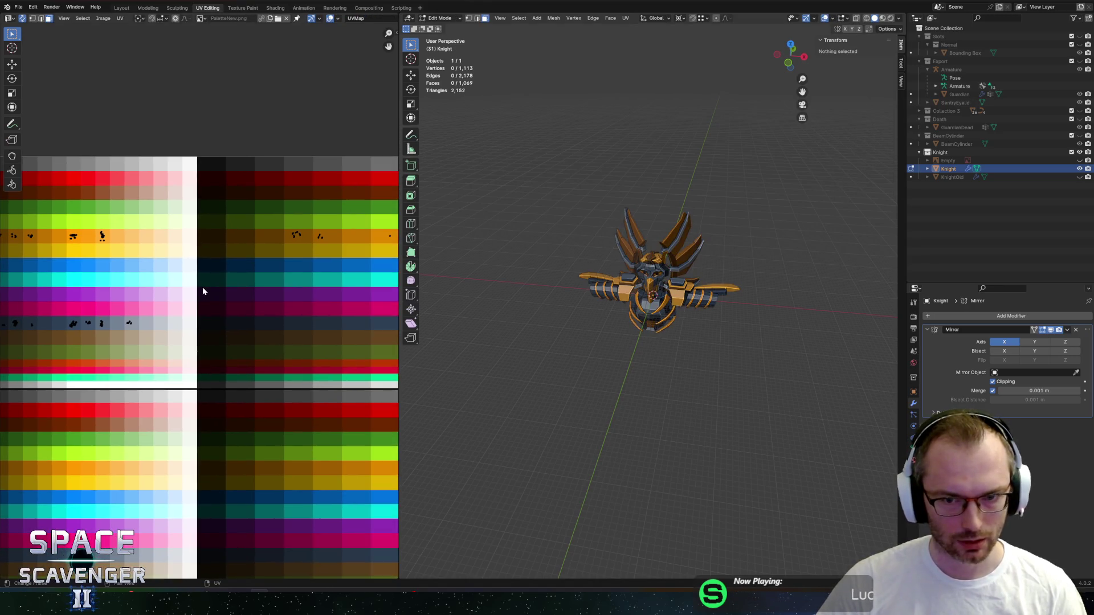
Select a face on the Knight's upper left wing blade and locate its UVs on the palette.
key("Tab")
mouse_move(582, 237)
middle_mouse_down()
mouse_move(692, 228)
mouse_move(586, 244)
middle_mouse_up()
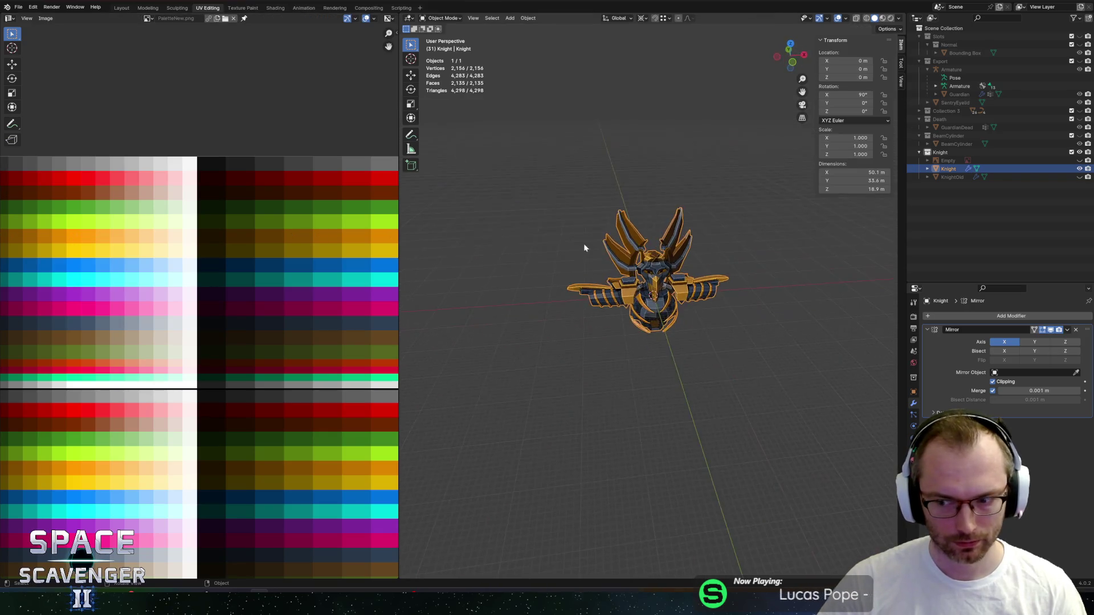
scroll(572, 249, "up", 3)
key("Tab")
left_click(610, 203)
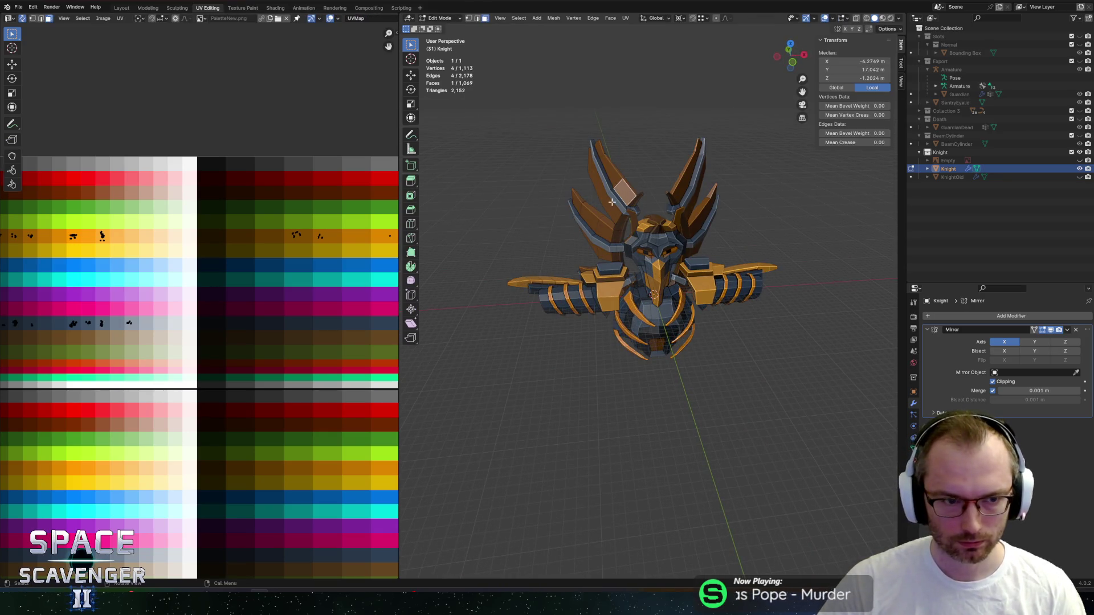
scroll(180, 279, "down", 1)
middle_click_drag(220, 286, 294, 312)
scroll(282, 266, "up", 5)
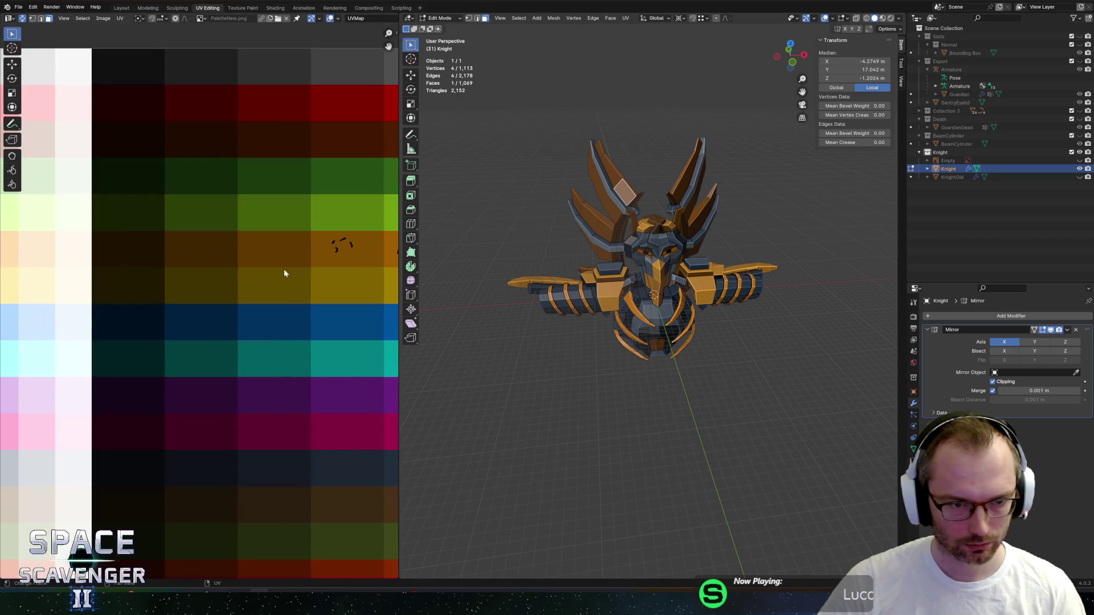
middle_click_drag(342, 246, 240, 239)
Drop the blade UVs from the orange row onto the purple row and open FBX export.
left_click_drag(297, 304, 296, 304)
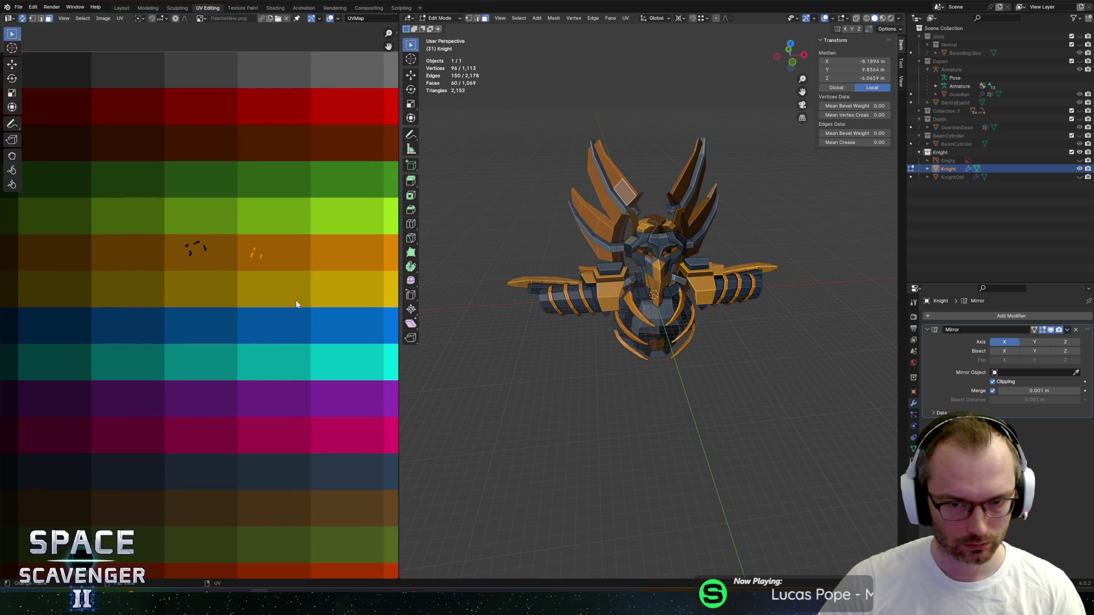
key("g")
key("y")
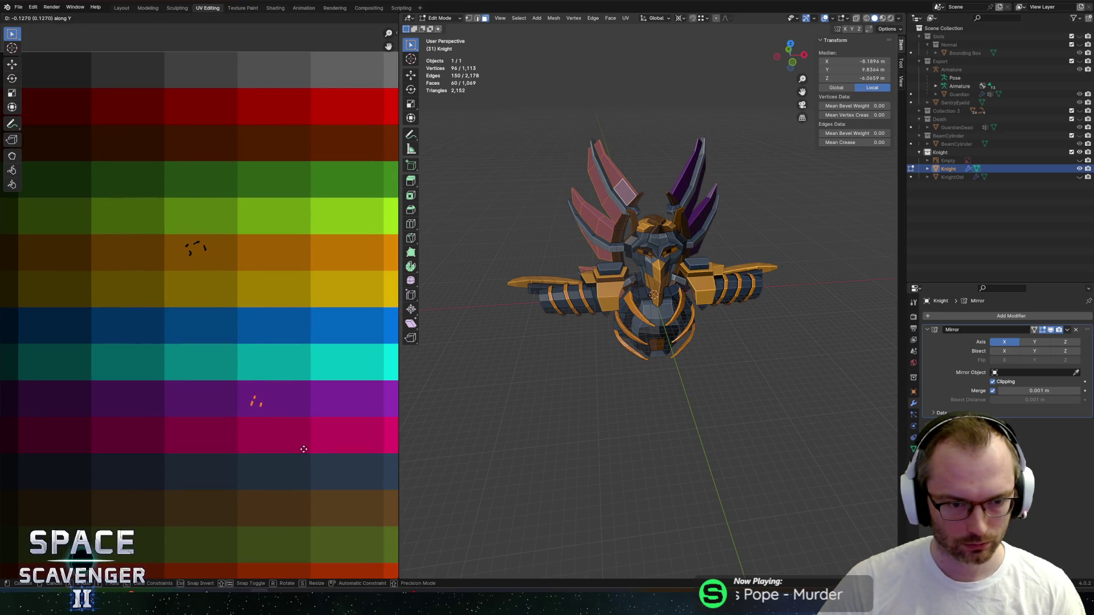
left_click(303, 450)
scroll(311, 433, "down", 3)
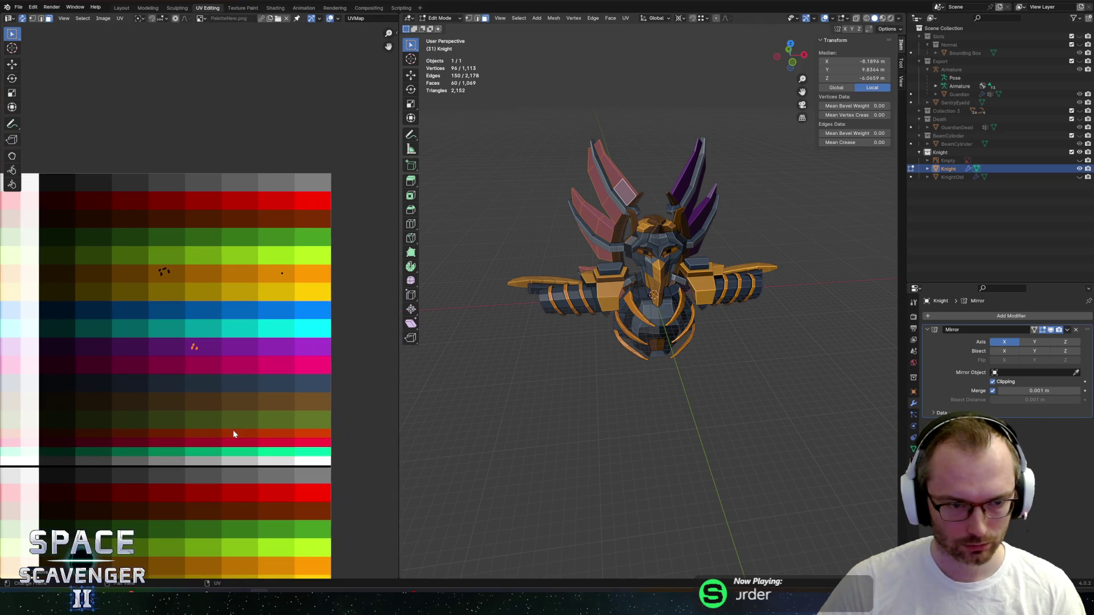
key("ctrl+alt+e")
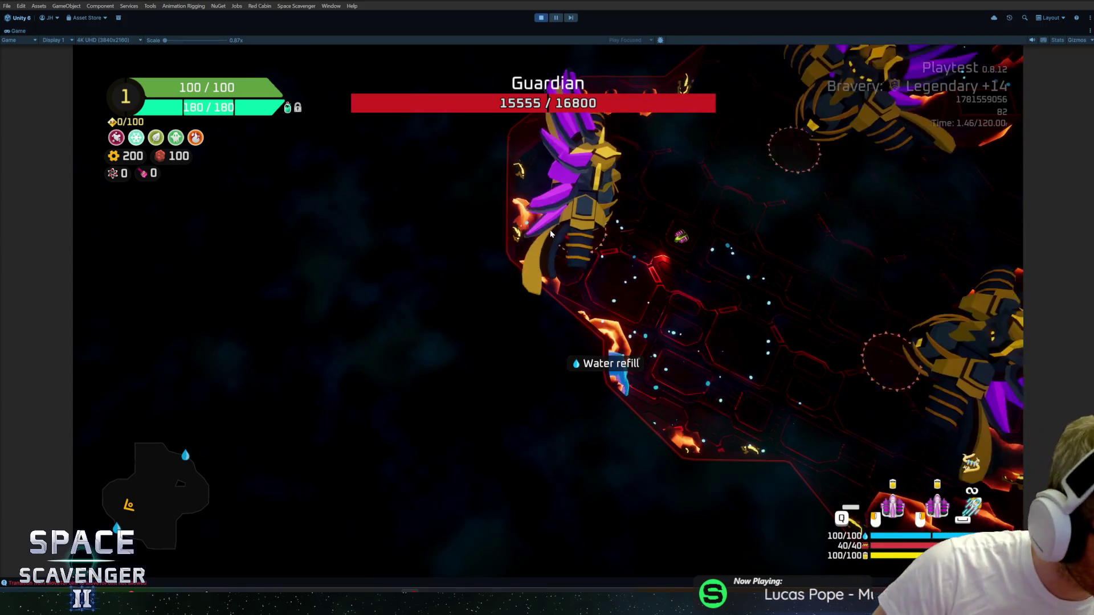
Play the Guardian fight, then save EnemyGuardian.blend over the existing file and return to Unity.
left_click(549, 230)
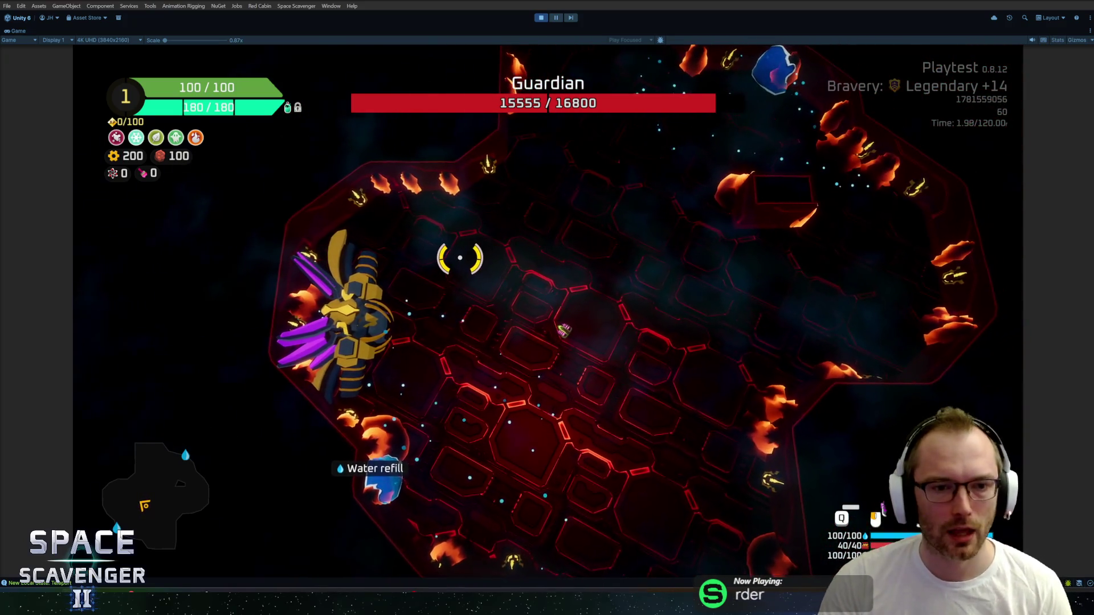
key("alt+Tab")
left_click(474, 217)
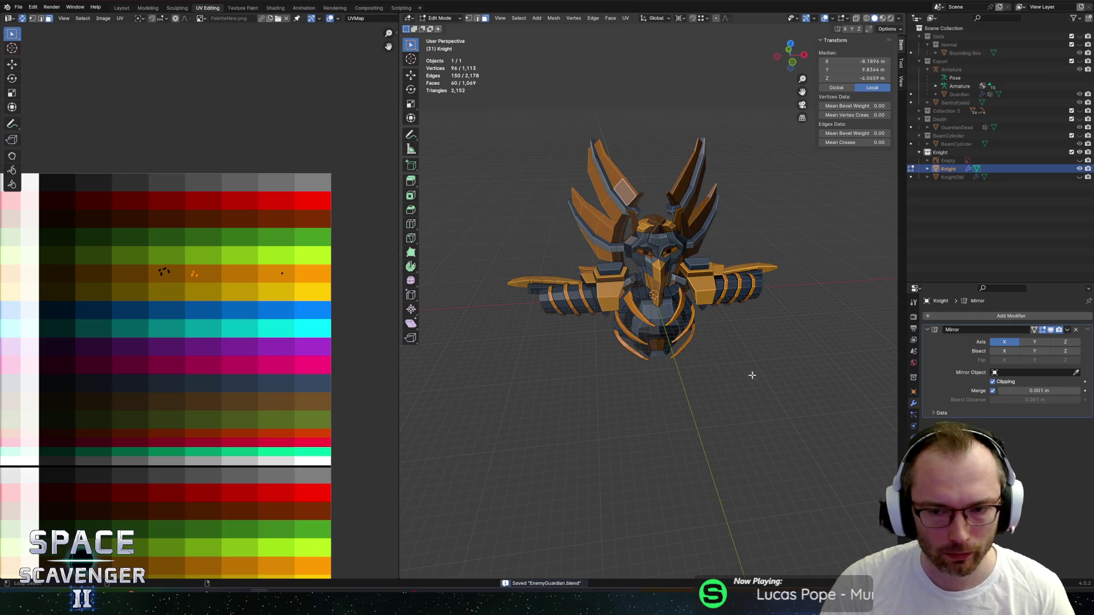
key("ctrl+shift+s")
key("Return")
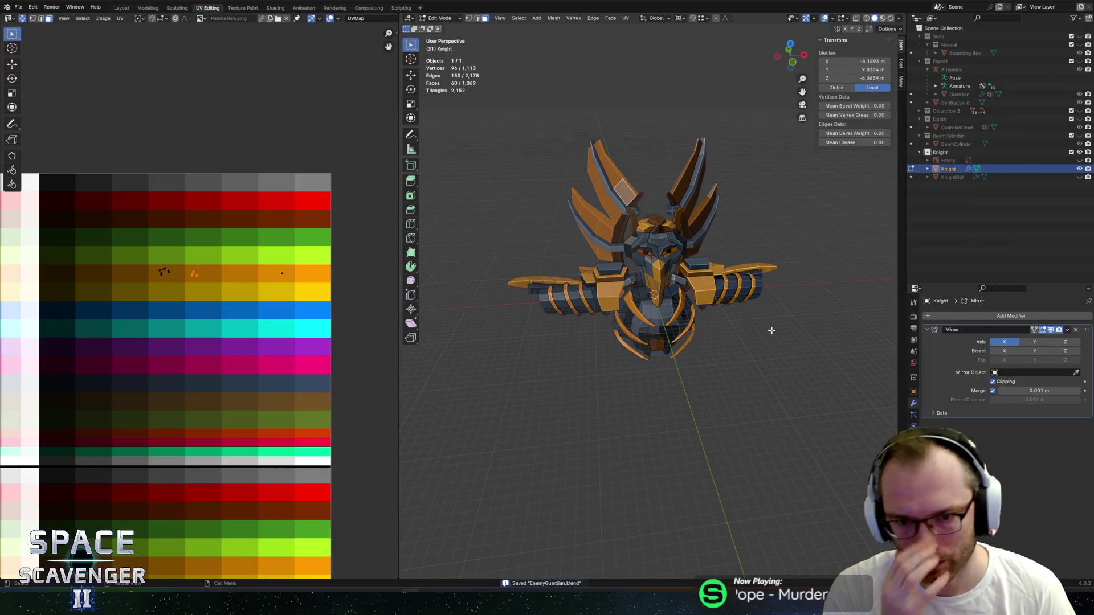
key("alt+Tab")
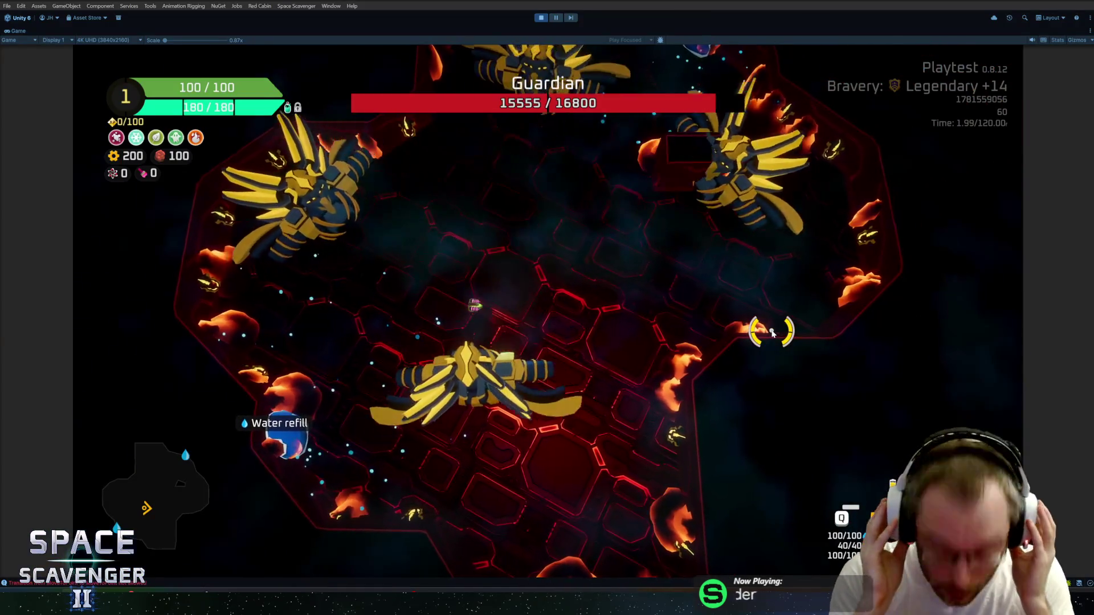
Spawn a Beamer enemy with the debug console command 'spawn beamer'.
key("grave")
type("spawn beamer")
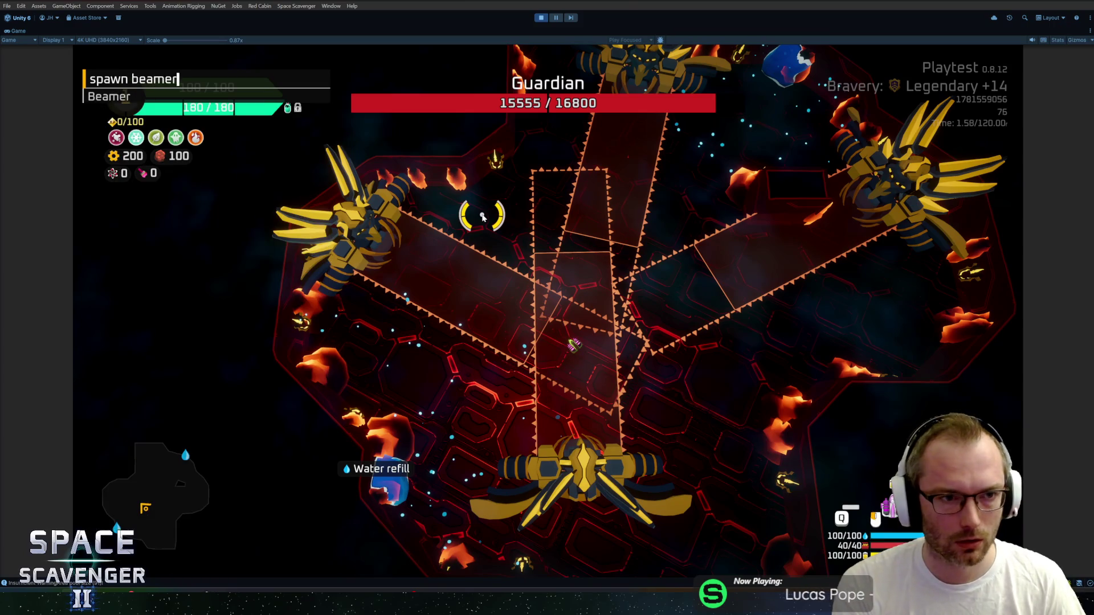
key("Return")
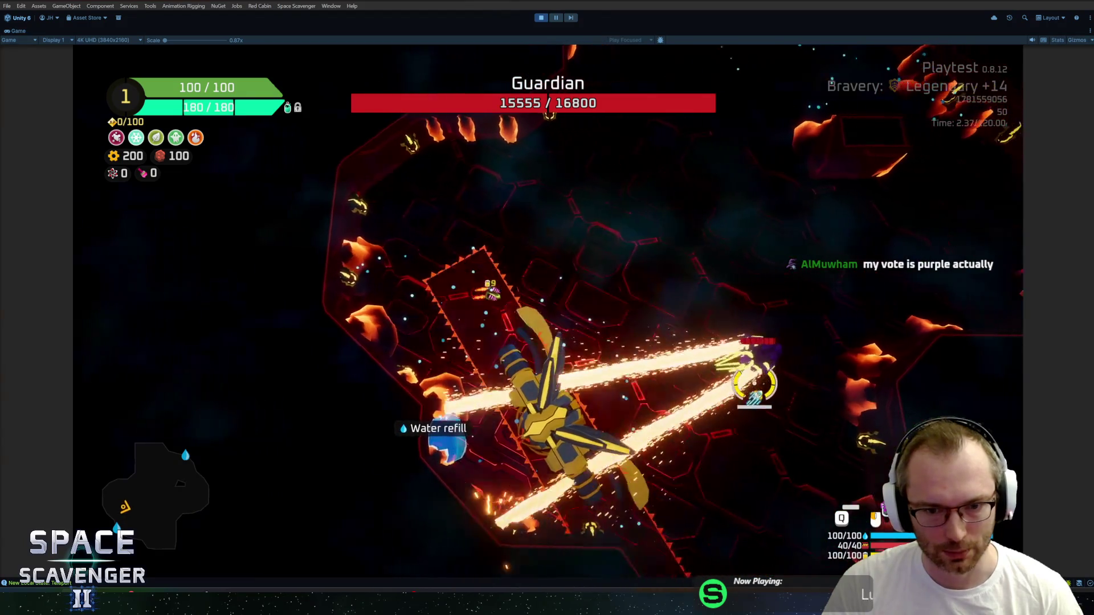
Rerun 'ship stats addMult DamageOverall 10' from console history, then switch back to Blender.
key("grave")
type("spawn")
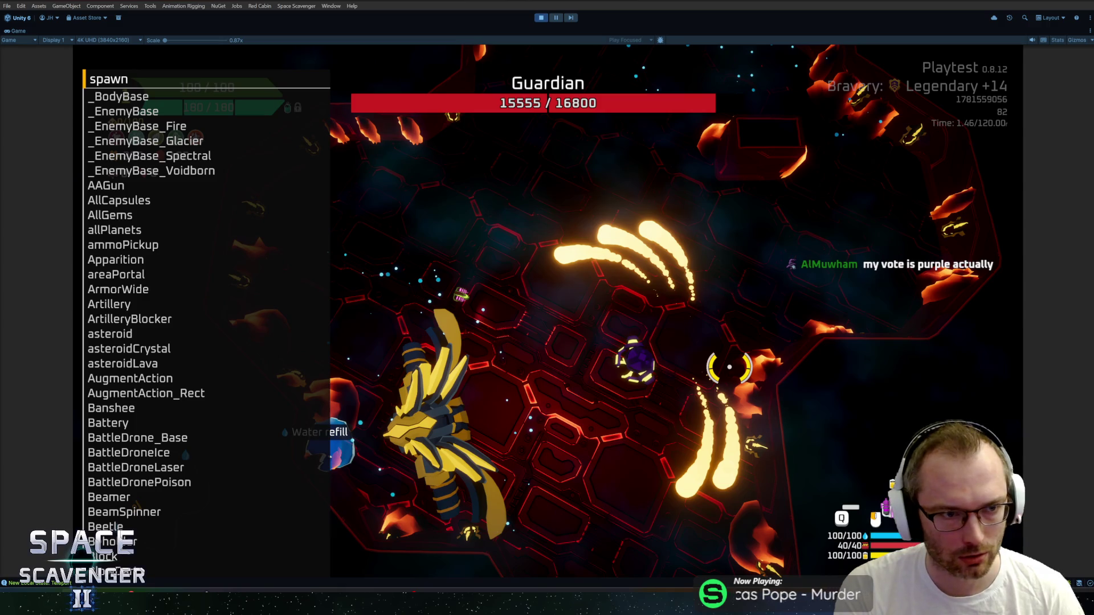
key("Up")
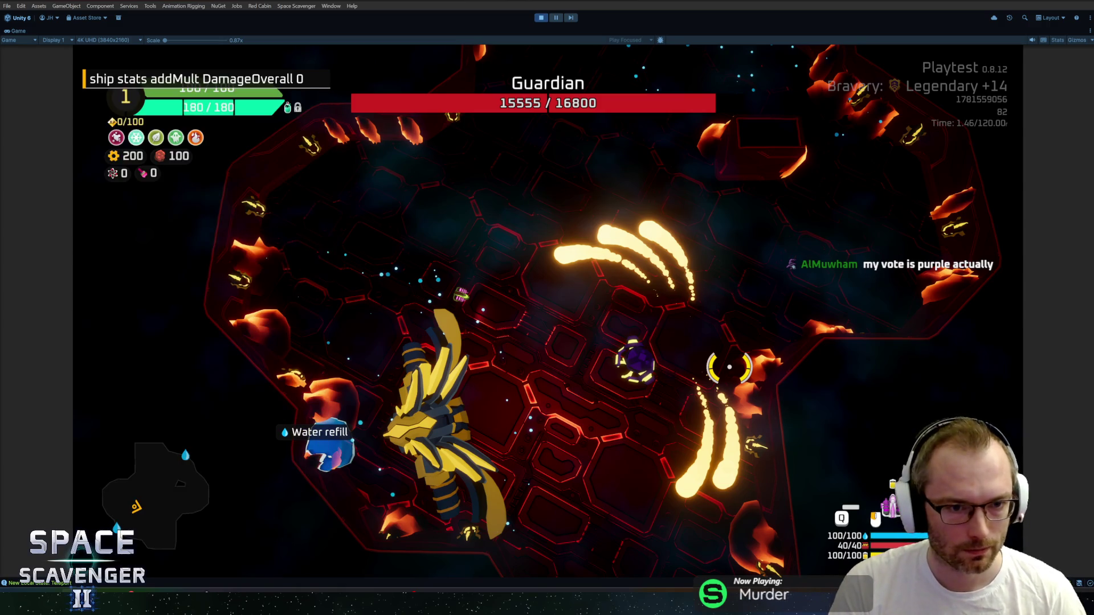
key("Return")
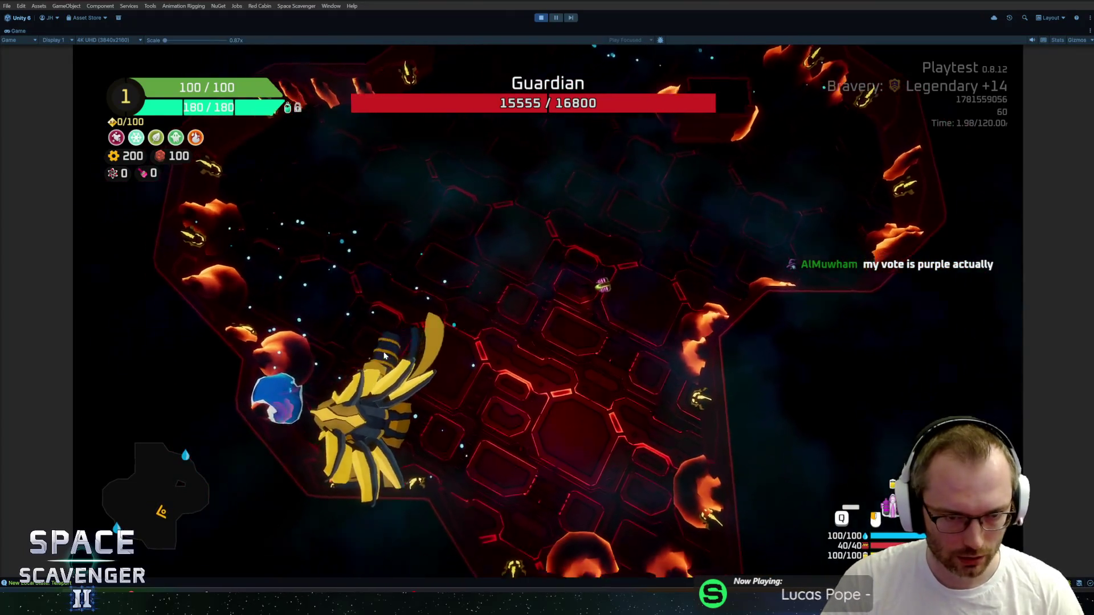
key("alt+Tab")
key("Tab")
key("Tab")
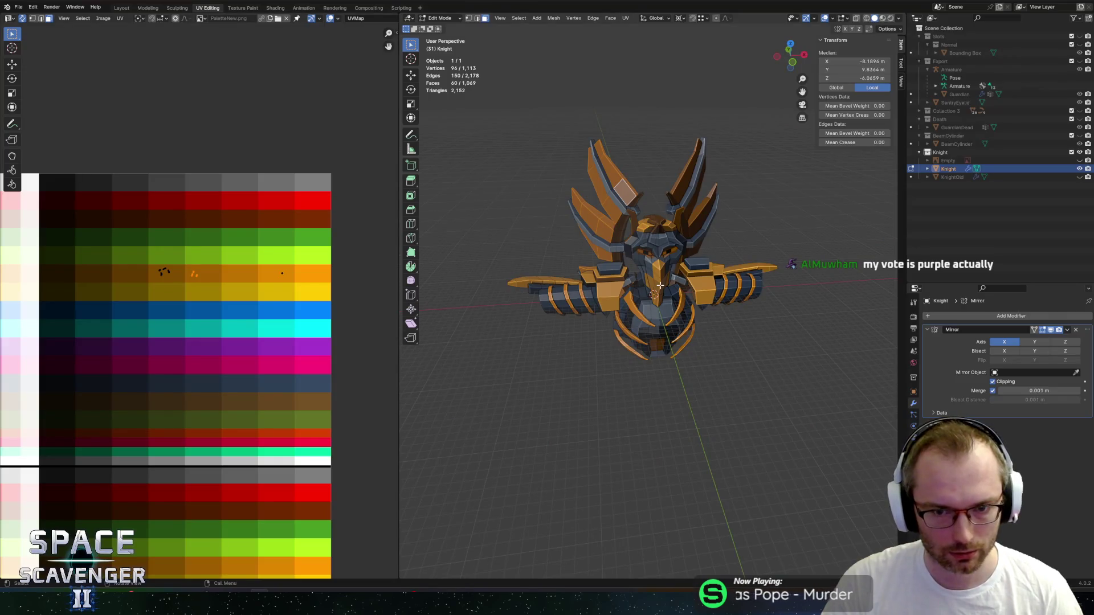
Move the Knight's beak UV island from magenta up to the orange palette row.
key("a")
scroll(151, 305, "down", 2)
scroll(313, 312, "down", 3)
middle_click_drag(168, 294, 74, 286)
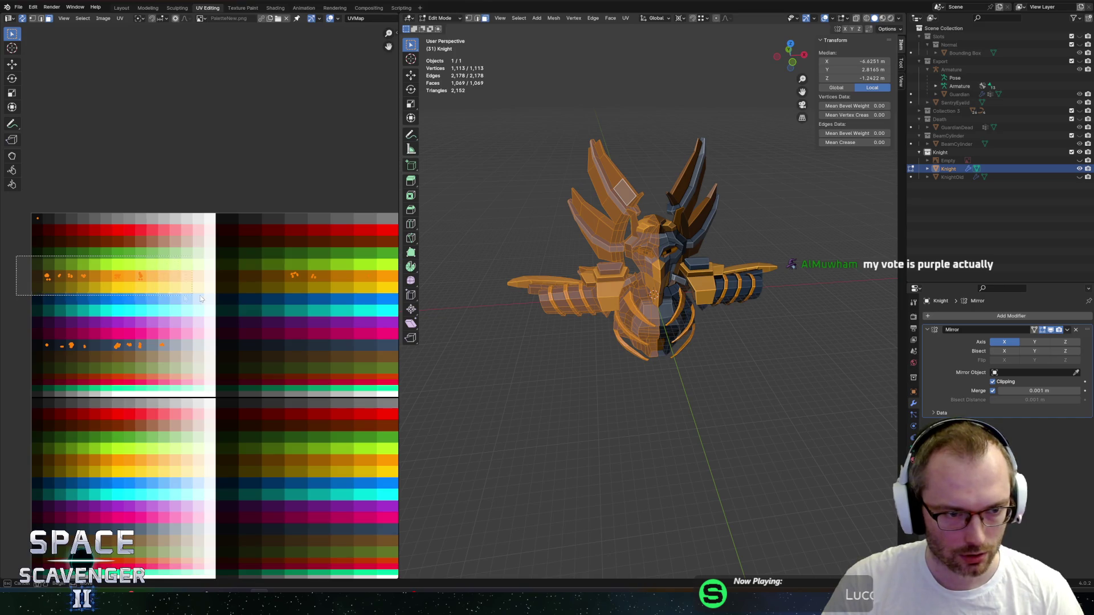
left_click_drag(196, 296, 196, 296)
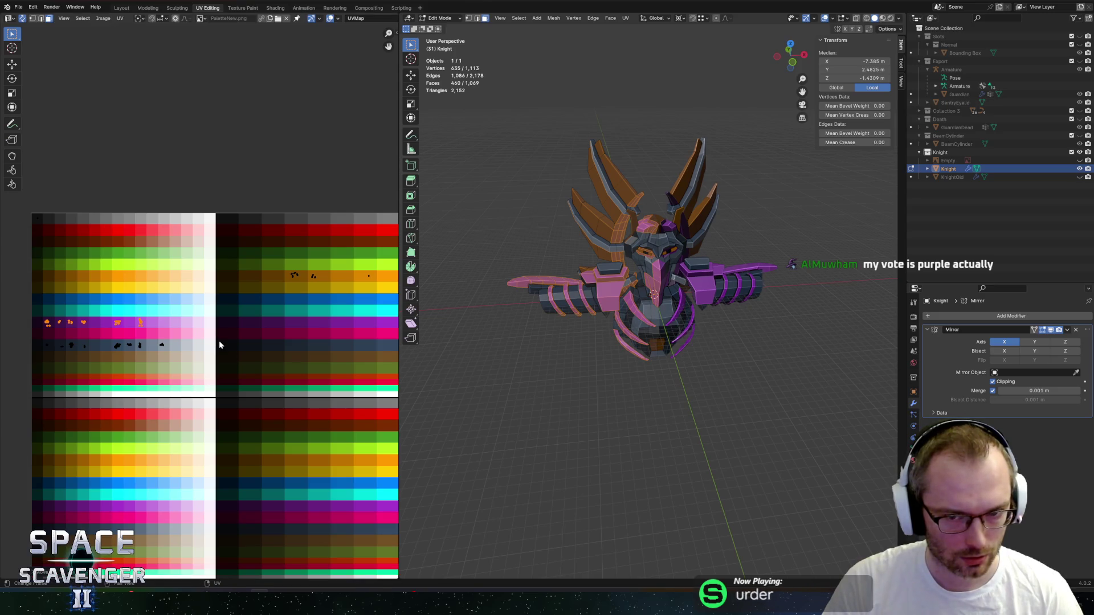
scroll(601, 270, "up", 6)
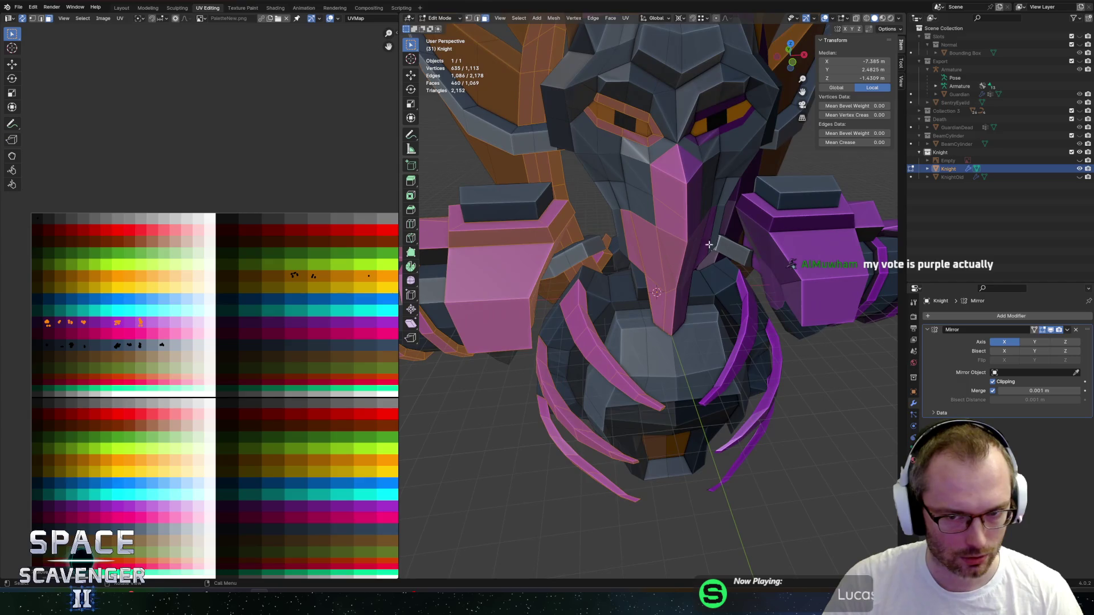
left_click(668, 174)
key("ctrl+l")
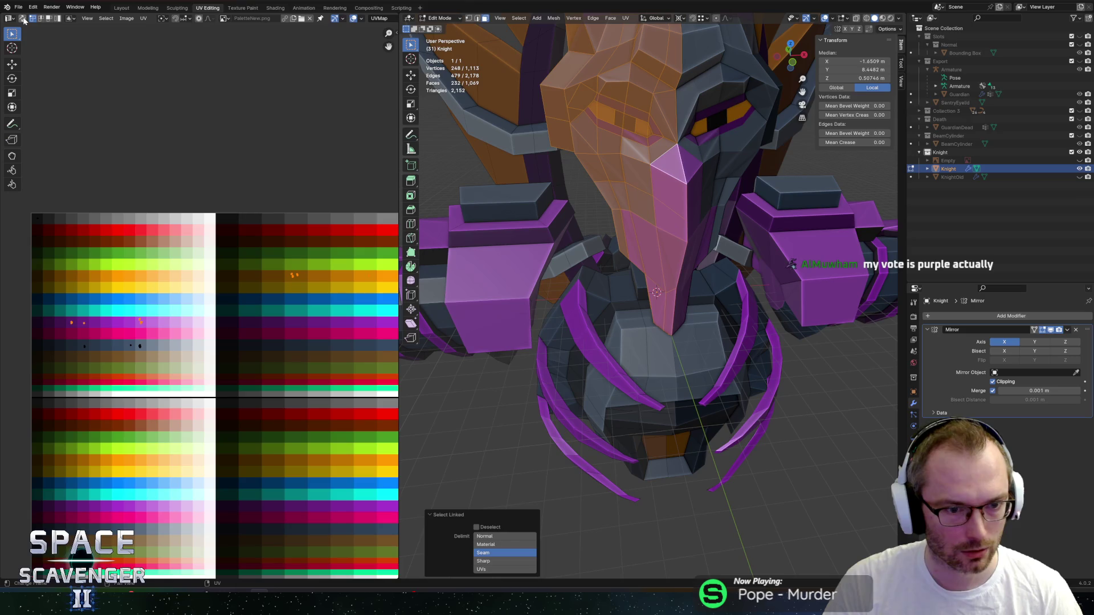
key("g")
key("y")
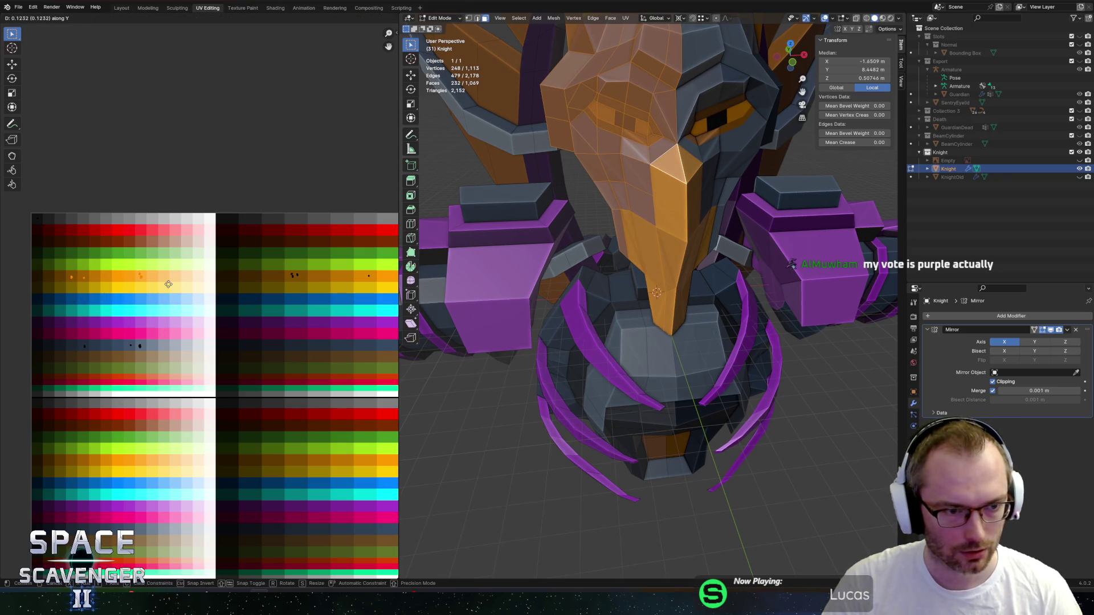
Re-export the Knight to FBX, view it in the running game, then return to edit mode.
key("Tab")
key("KP_Decimal")
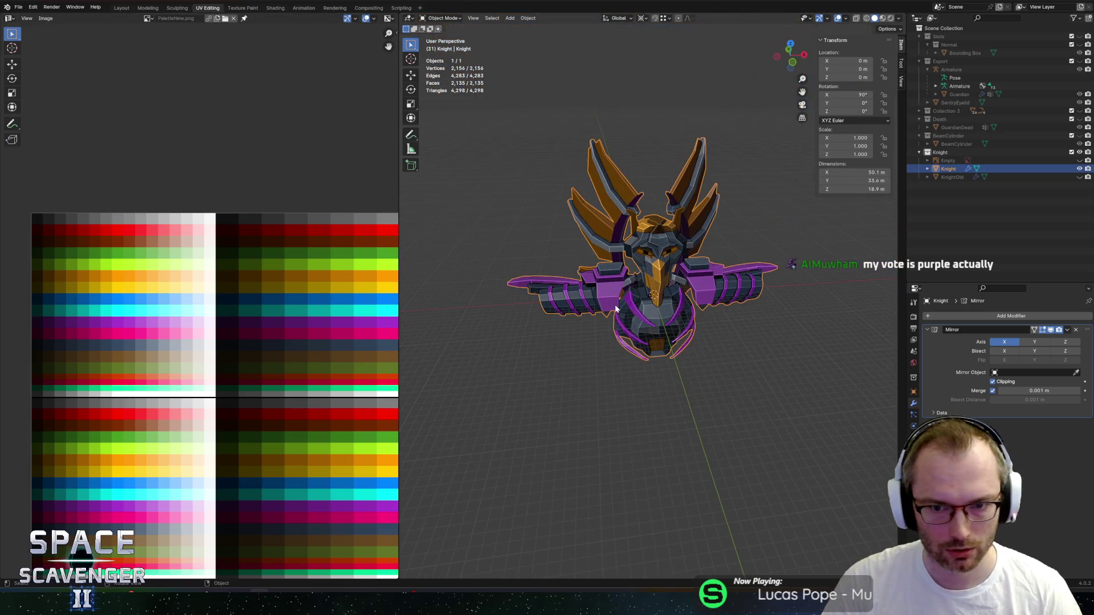
key("ctrl+e")
left_click(831, 516)
key("alt+Tab")
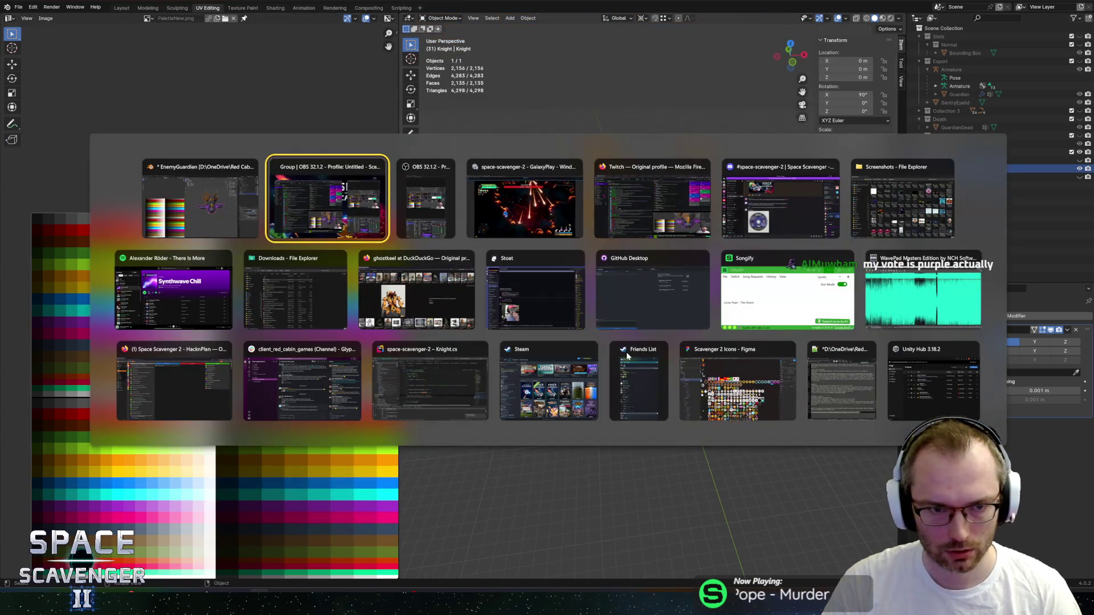
key("alt+Tab")
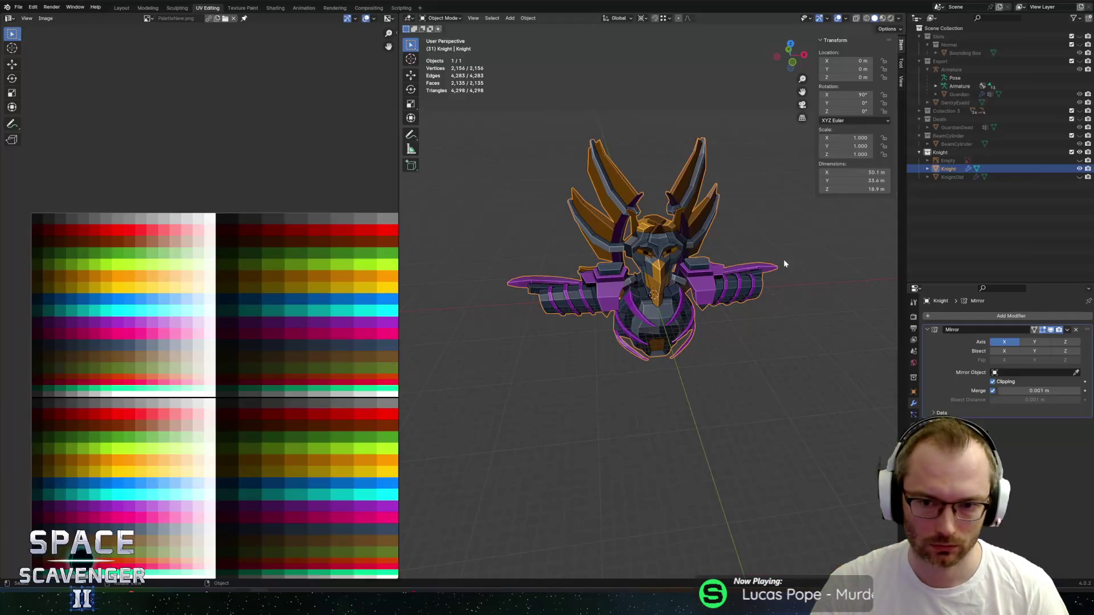
key("Tab")
scroll(46, 301, "up", 2)
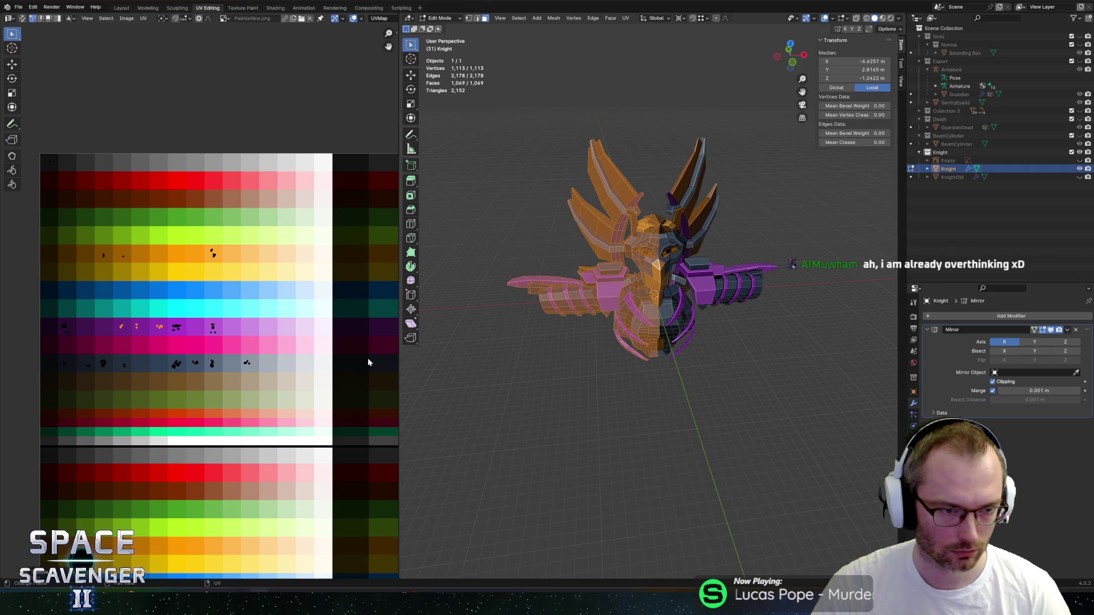
Export Knight.fbx and check it briefly in the running game.
key("shift+r")
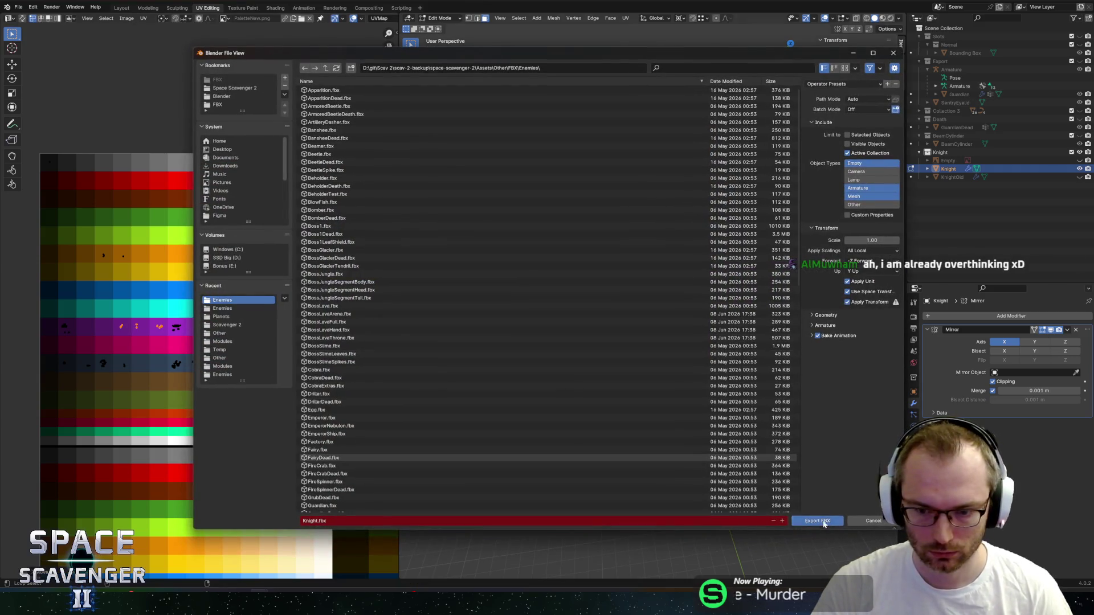
left_click(818, 522)
key("alt+Tab")
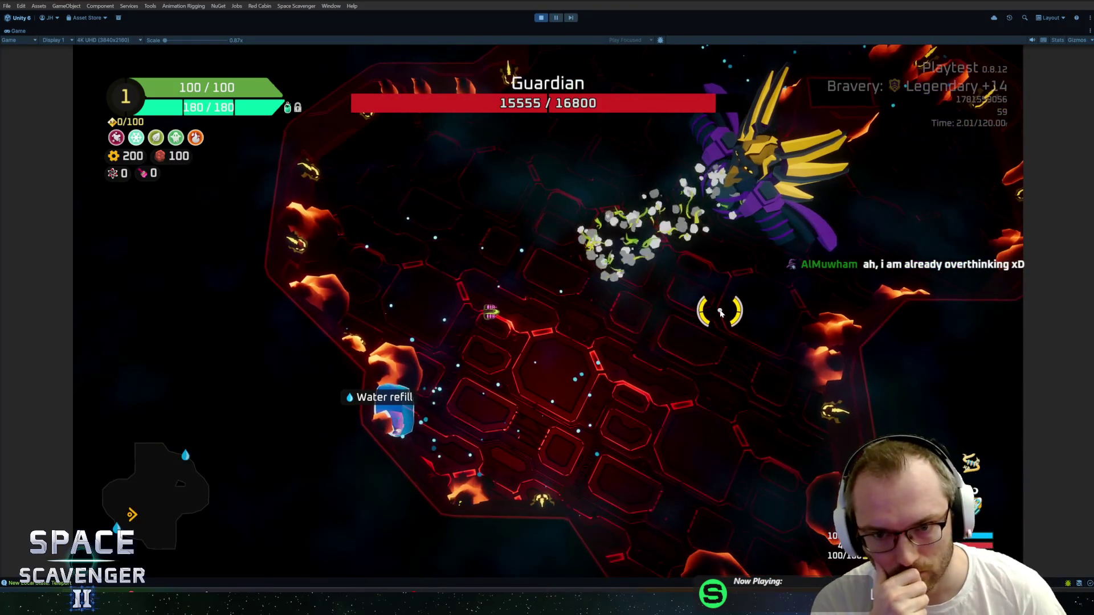
key("alt+Tab")
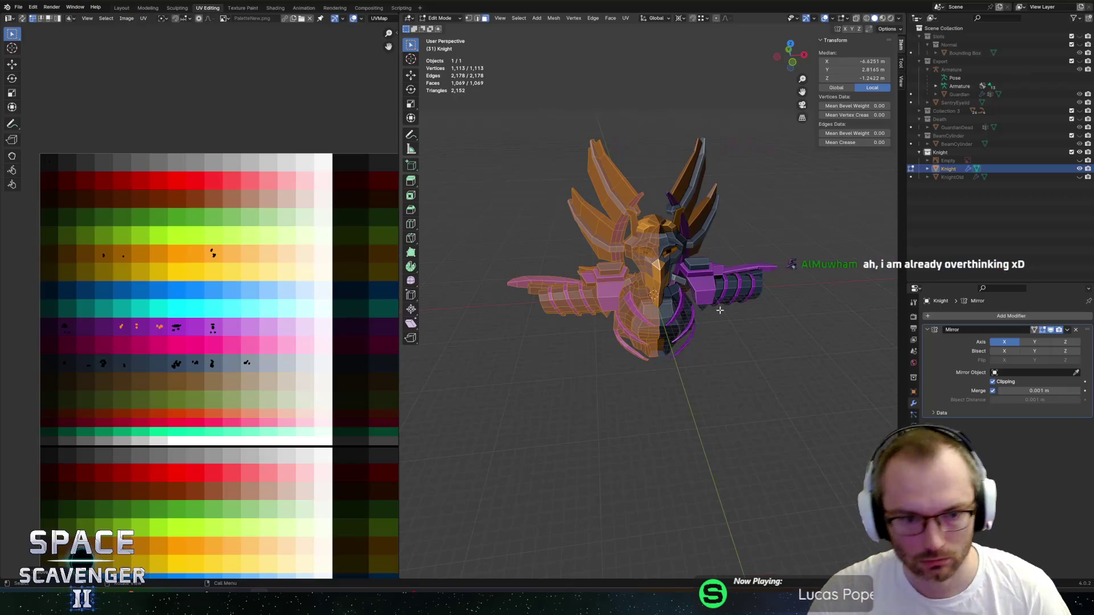
Undo back to an earlier colour layout and move the Knight's UVs onto the purple row.
scroll(648, 225, "up", 4)
mouse_move(648, 225)
middle_mouse_down()
mouse_move(649, 332)
mouse_move(627, 325)
mouse_move(746, 333)
mouse_move(570, 308)
mouse_move(416, 311)
middle_mouse_up()
left_click(649, 332)
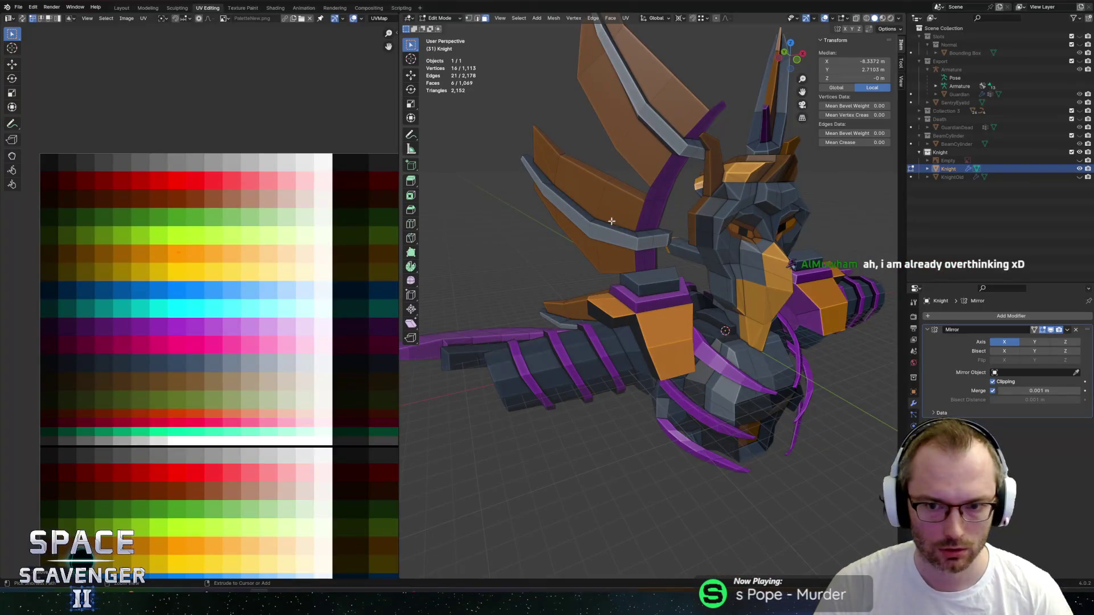
key("a")
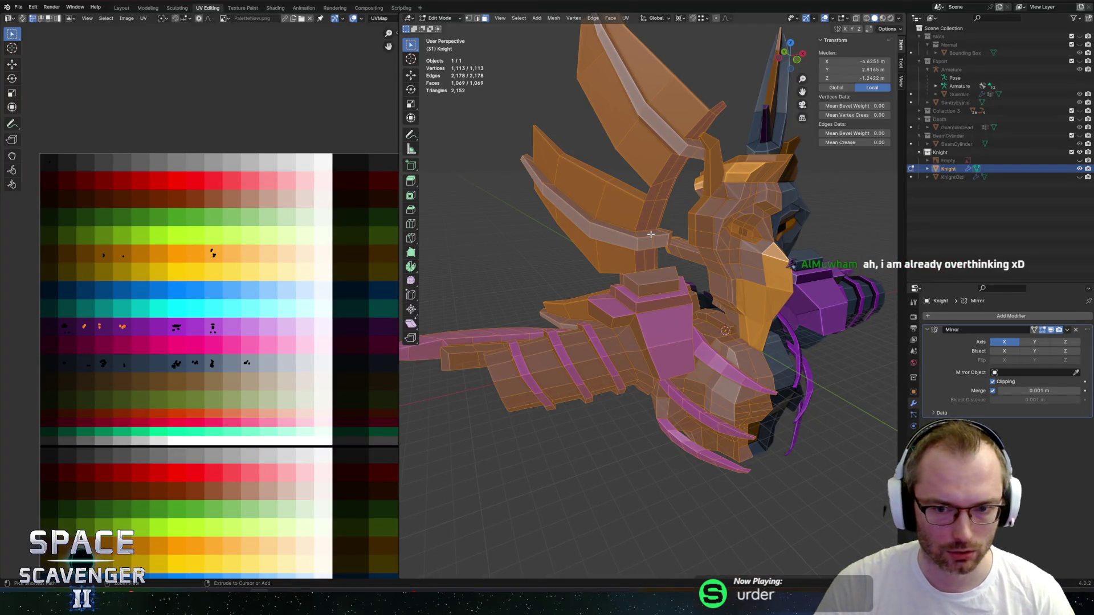
key("ctrl+z")
key("ctrl+z")
key("ctrl+z")
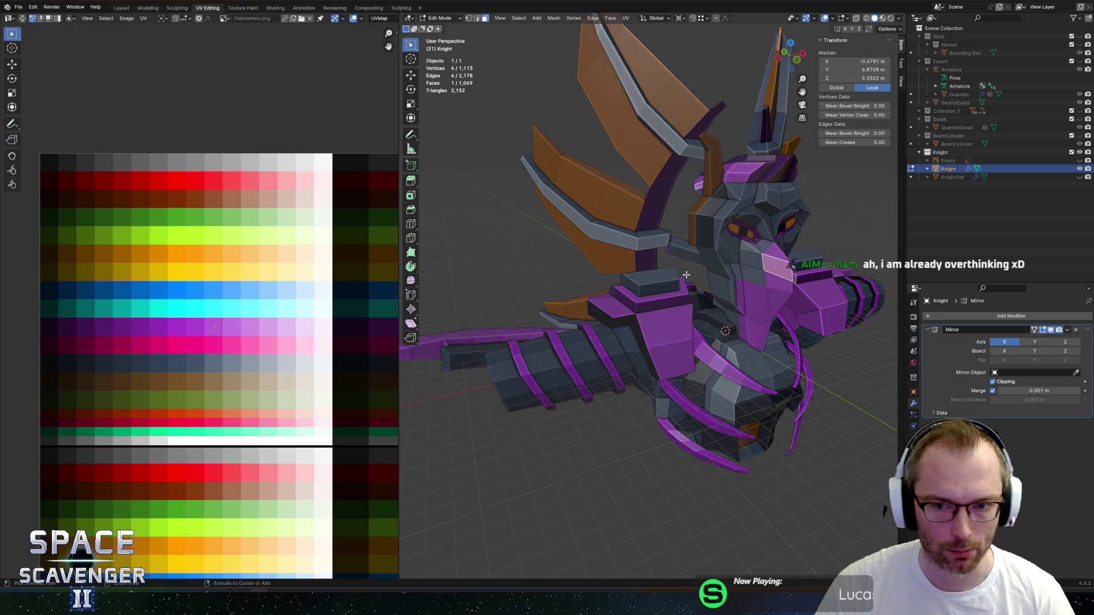
key("a")
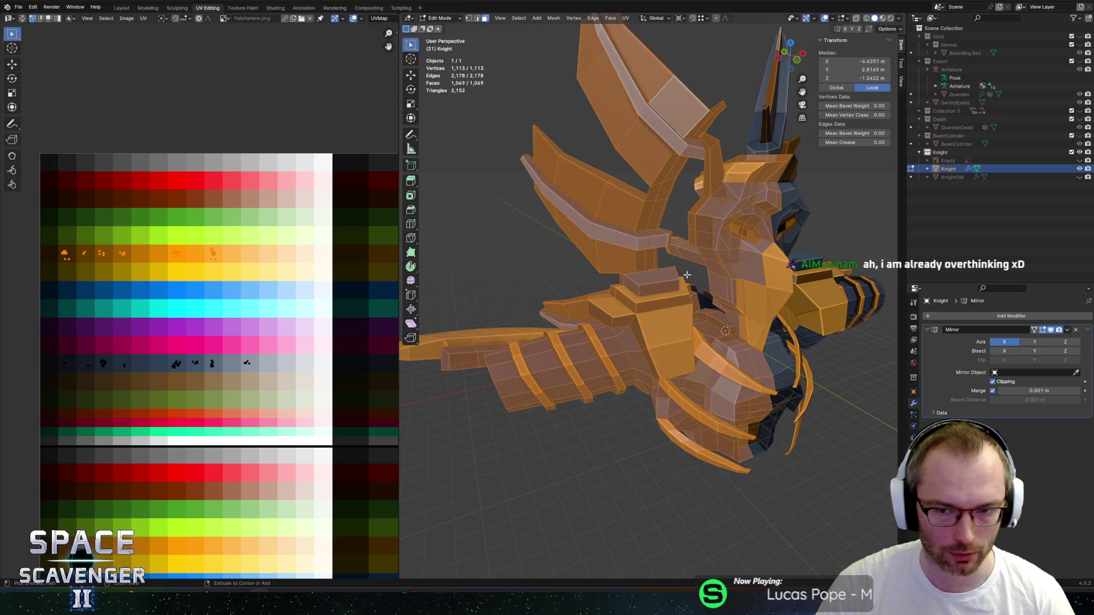
key("ctrl+z")
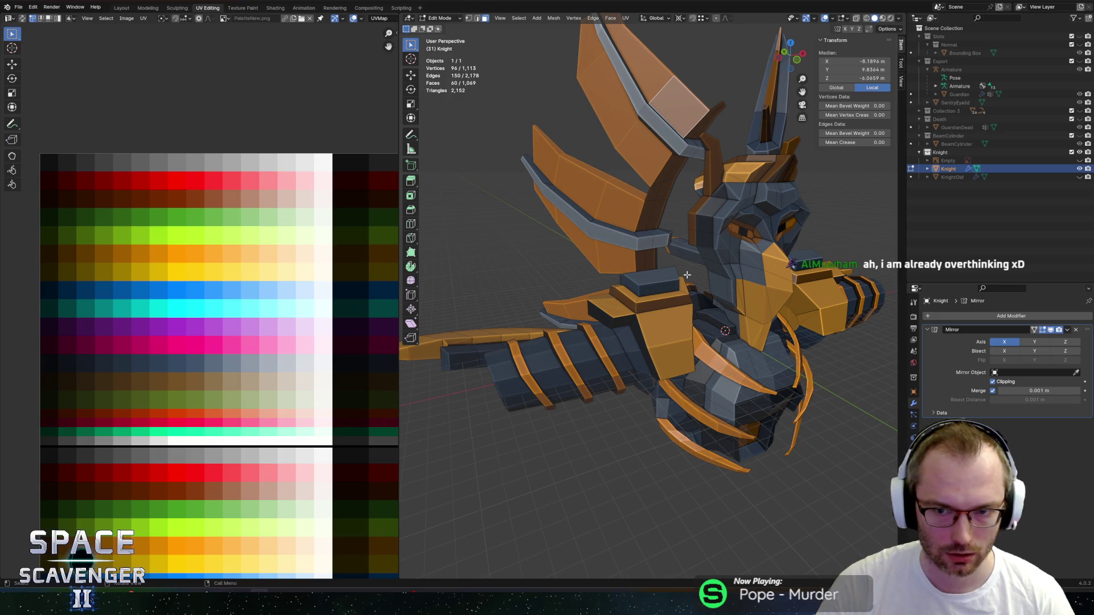
key("a")
scroll(687, 275, "down", 3)
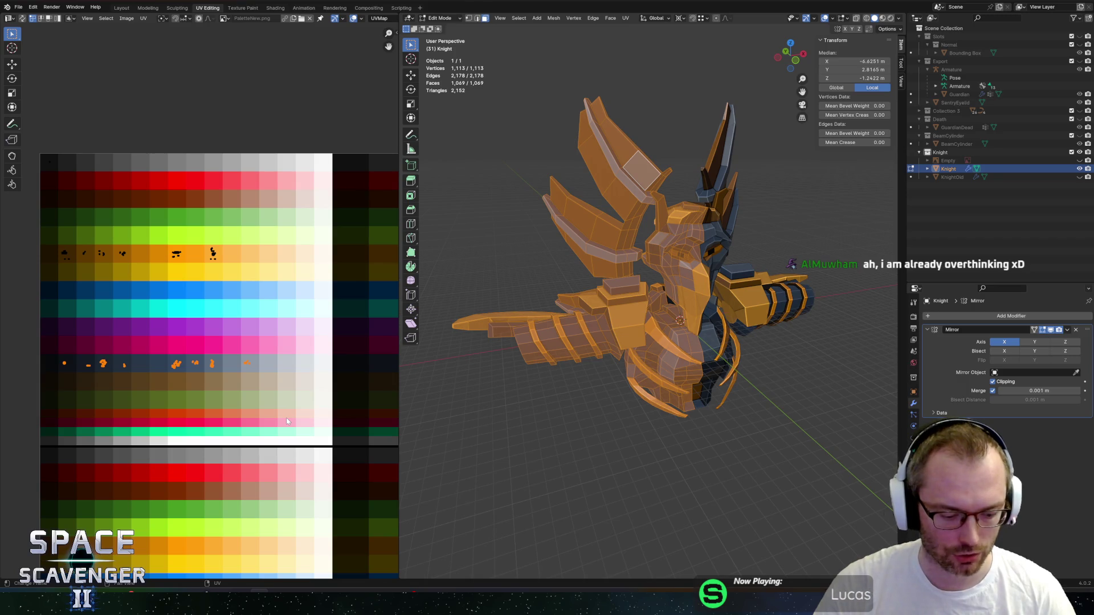
left_click(295, 381)
Re-export the swapped-colour Knight to FBX and check it in the game.
key("Tab")
mouse_move(768, 394)
middle_mouse_down()
mouse_move(777, 379)
mouse_move(729, 310)
mouse_move(758, 346)
middle_mouse_up()
key("ctrl+e")
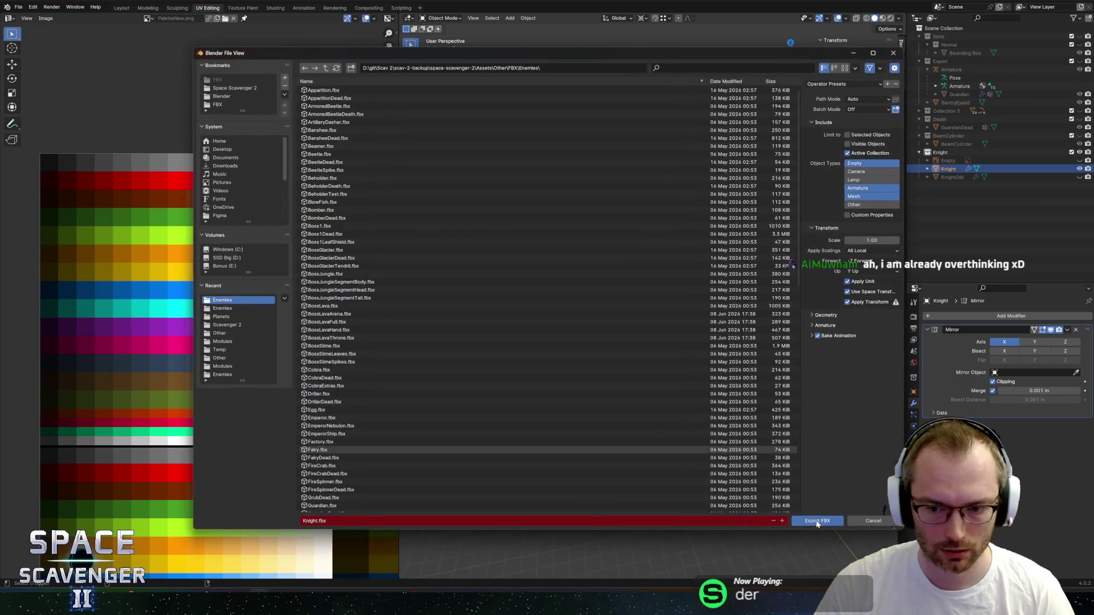
left_click(818, 521)
key("alt+Tab")
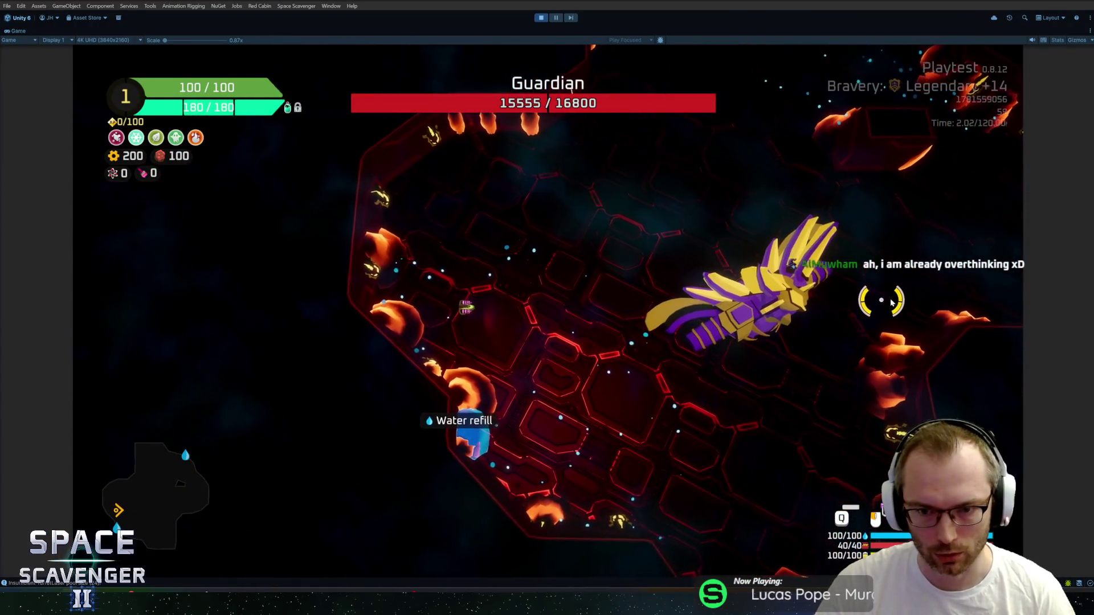
key("alt+Tab")
Shift the Knight's purple UV areas to a darker purple palette shade.
key("Tab")
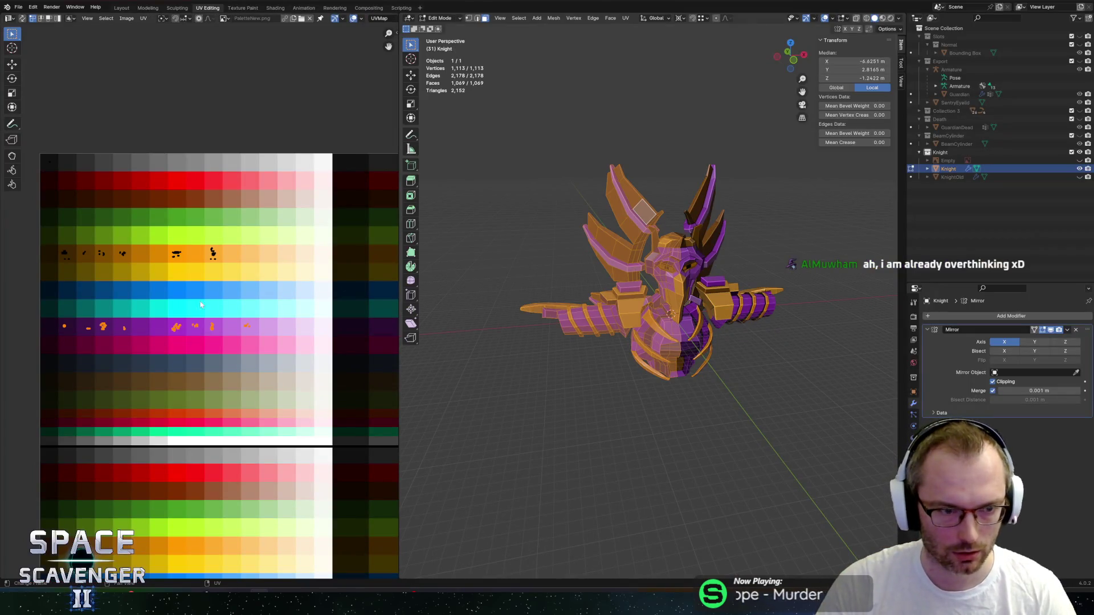
scroll(112, 300, "up", 2)
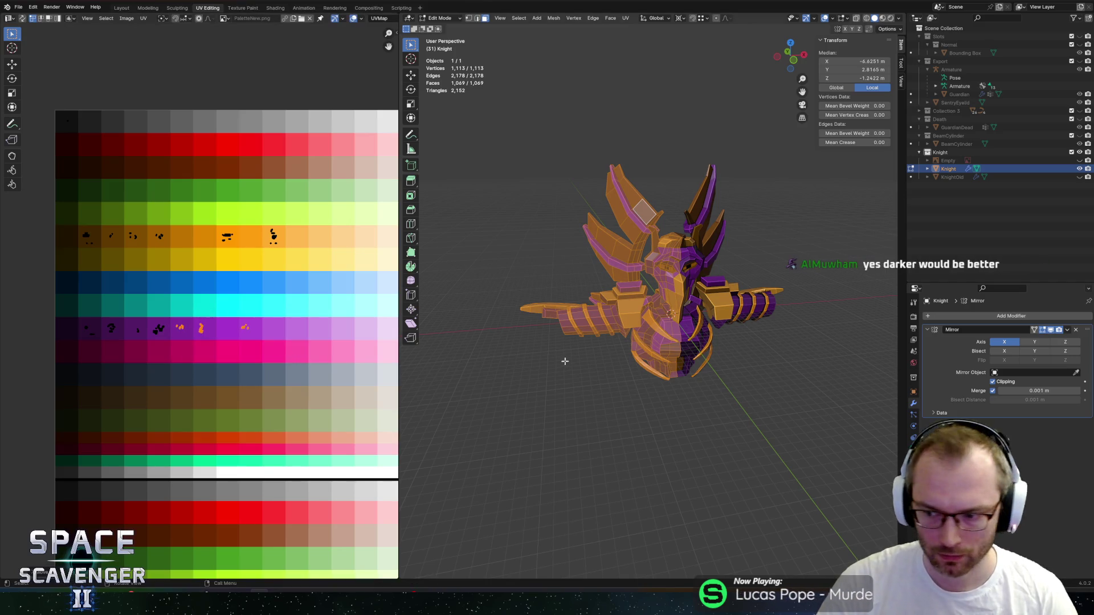
key("Tab")
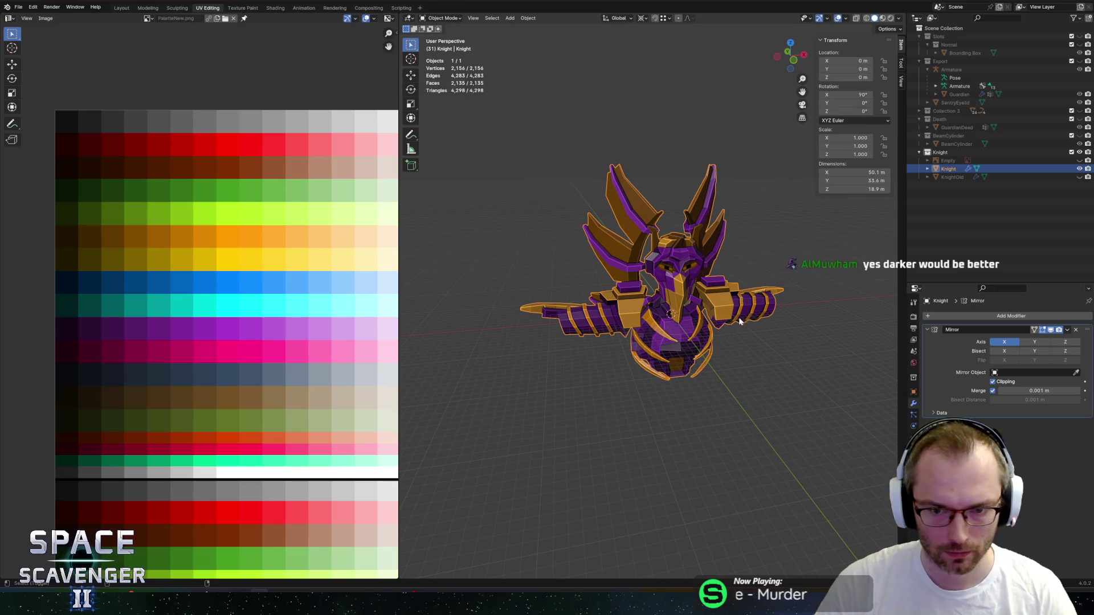
Export the dark-purple-and-gold Knight to FBX and switch to the running game.
key("ctrl+shift+e")
key("Return")
key("alt+Tab")
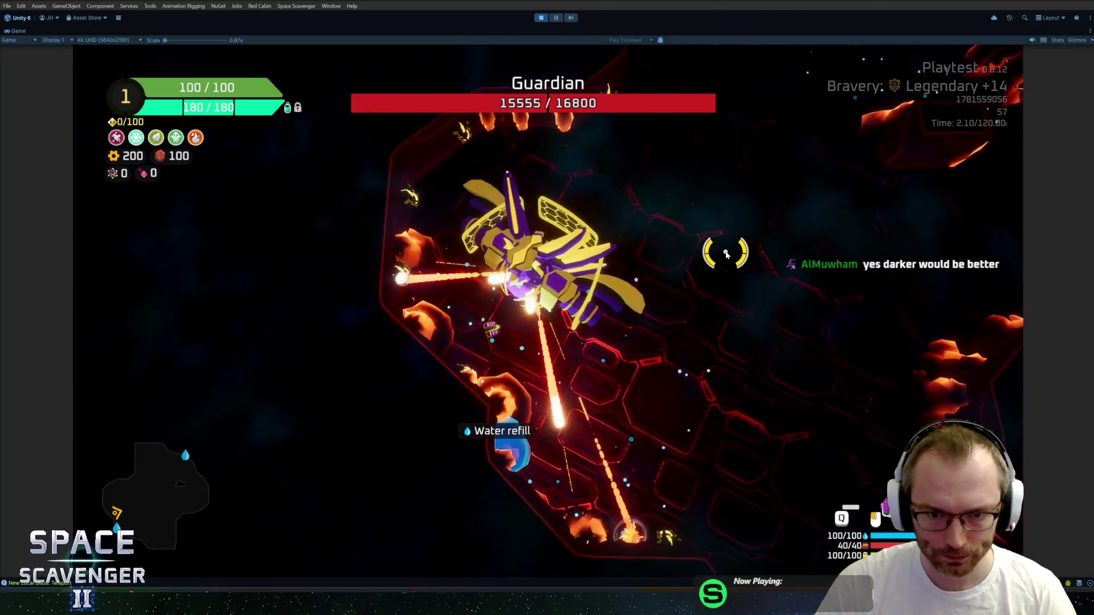
Fly the ship around the Guardian arena, dodging its laser beams.
key("d")
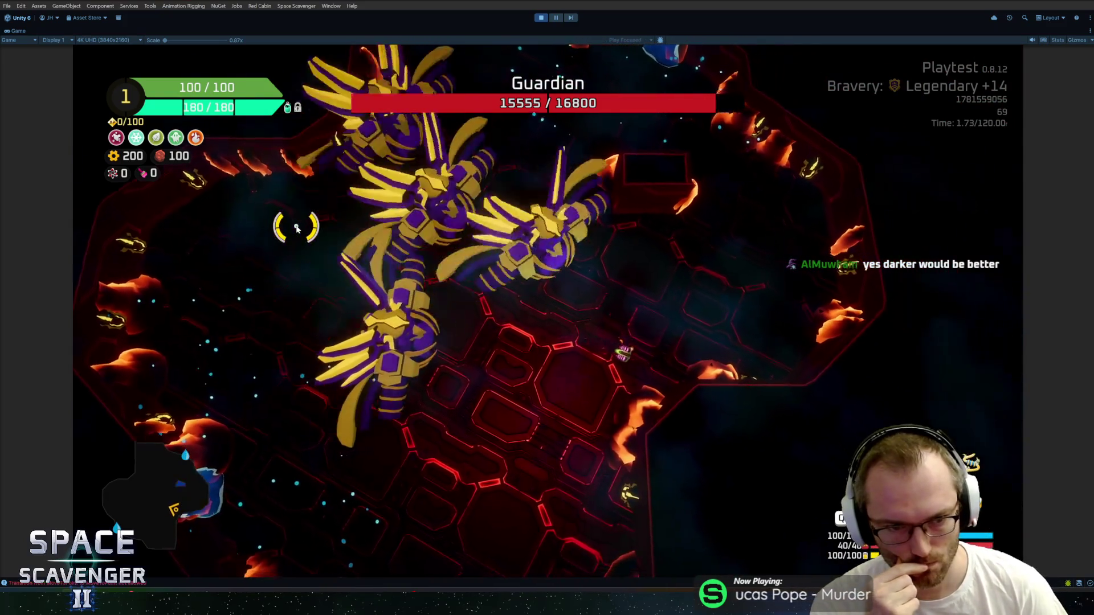
key("a")
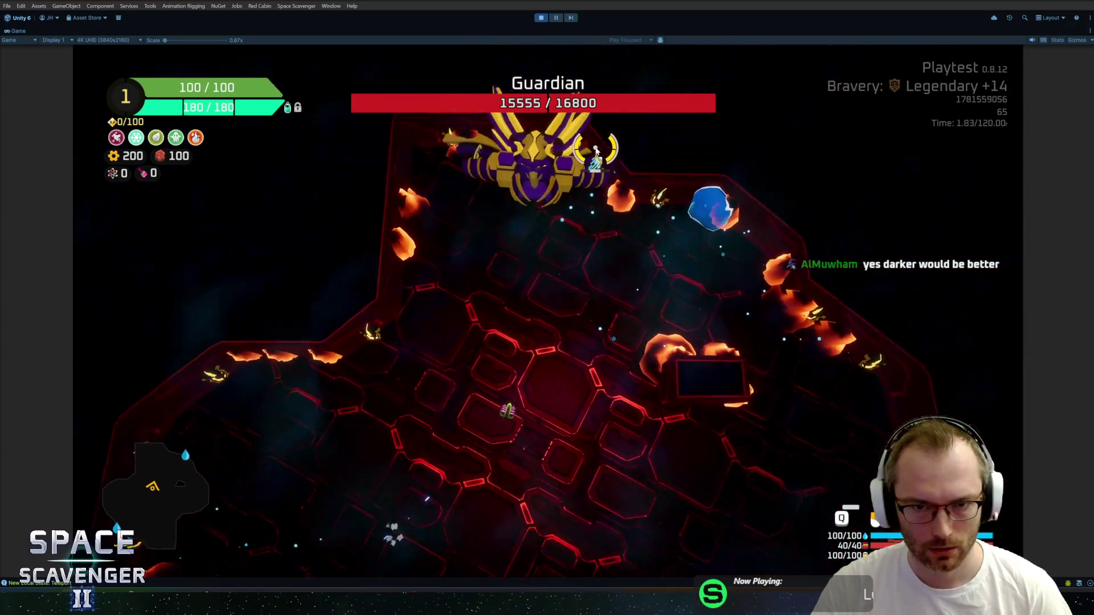
key("d")
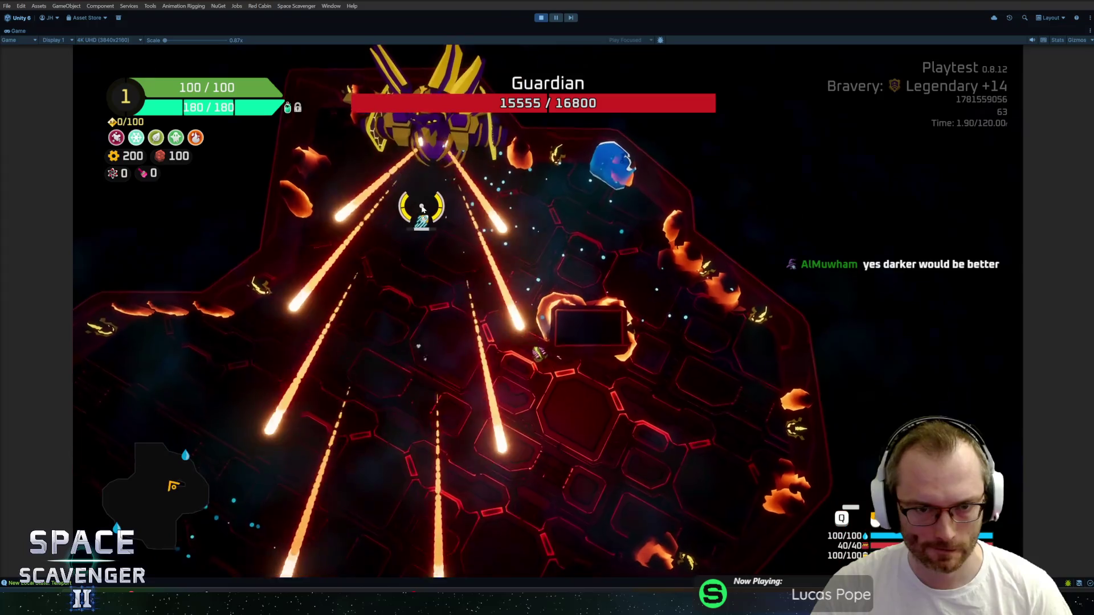
key("s")
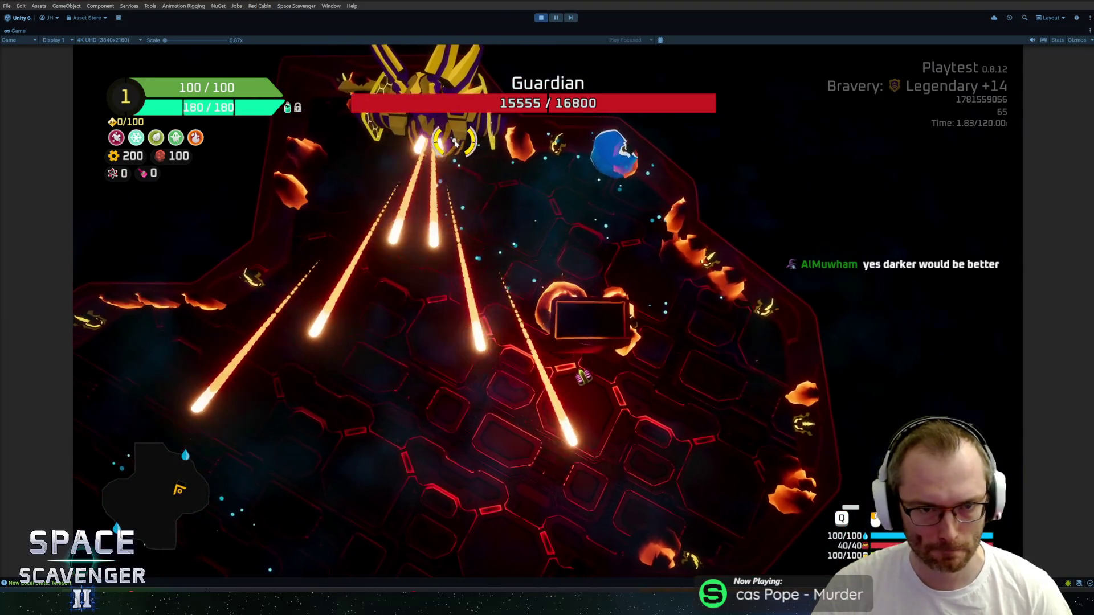
key("a")
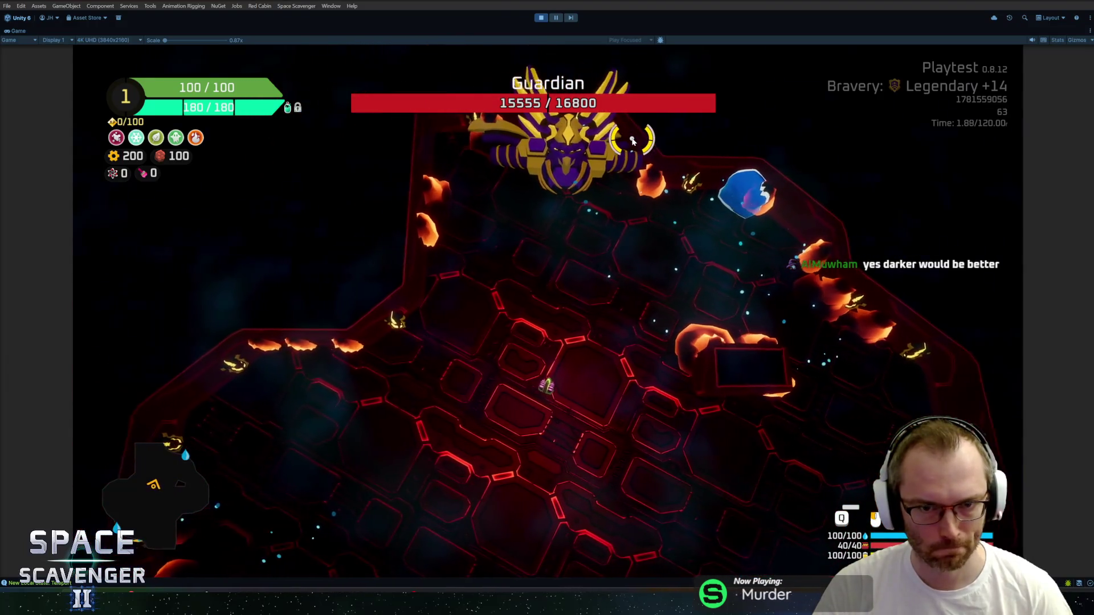
key("a")
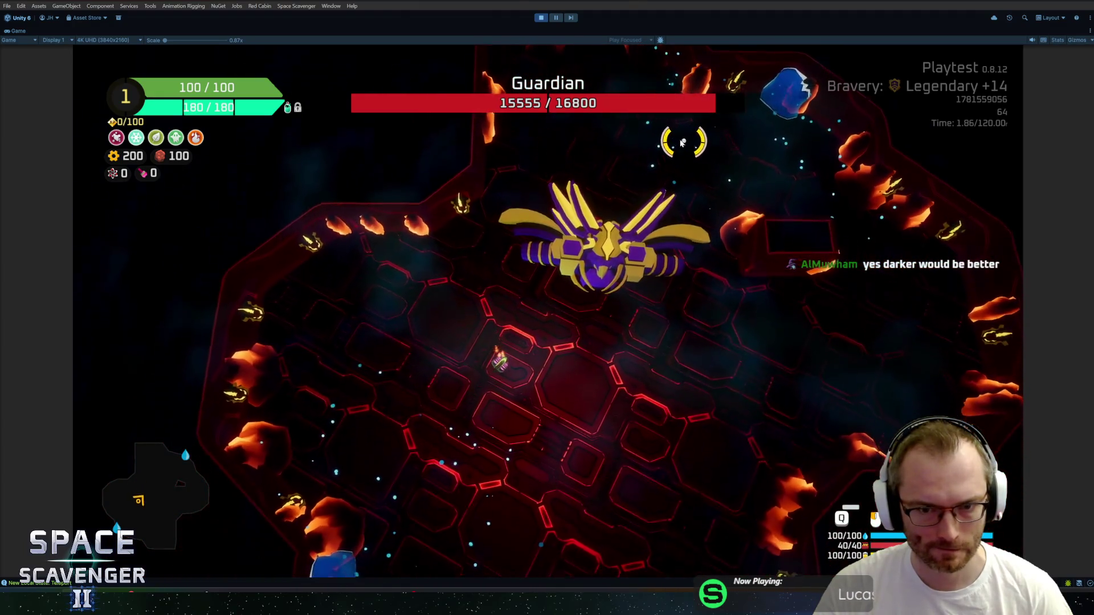
key("s")
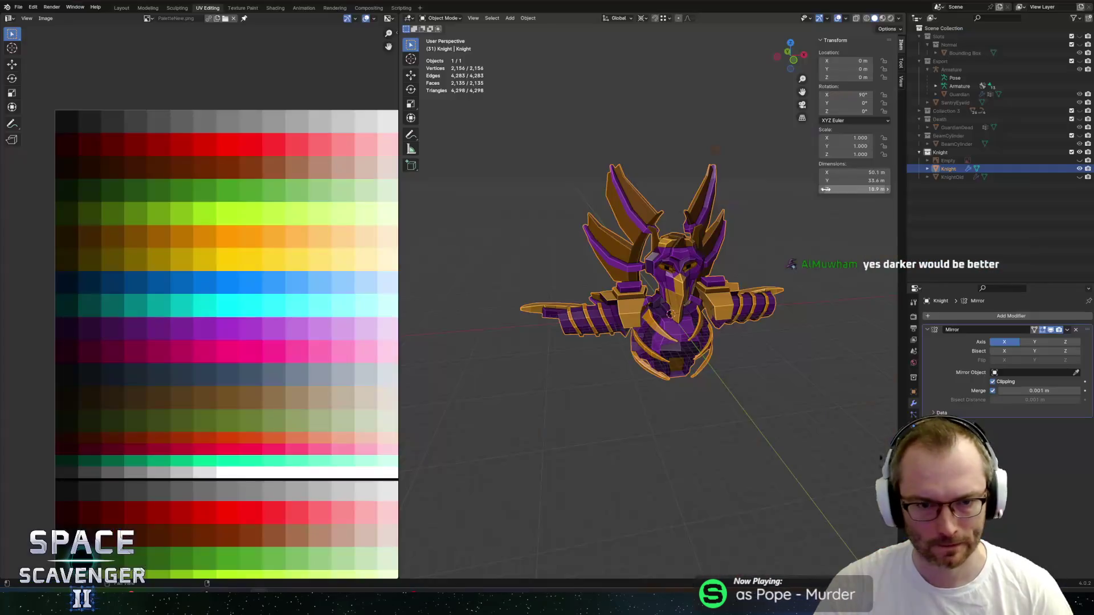
Move the Knight's linked chest piece UVs on the palette, leave edit mode, and return to Unity.
scroll(688, 292, "up", 5)
key("Tab")
left_click(691, 366)
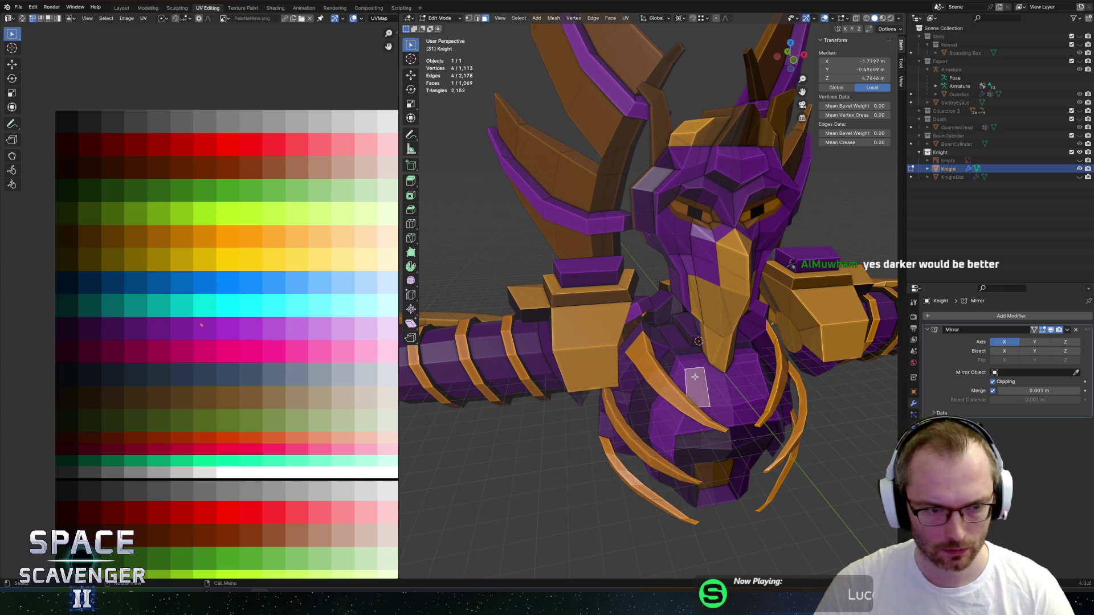
key("ctrl+l")
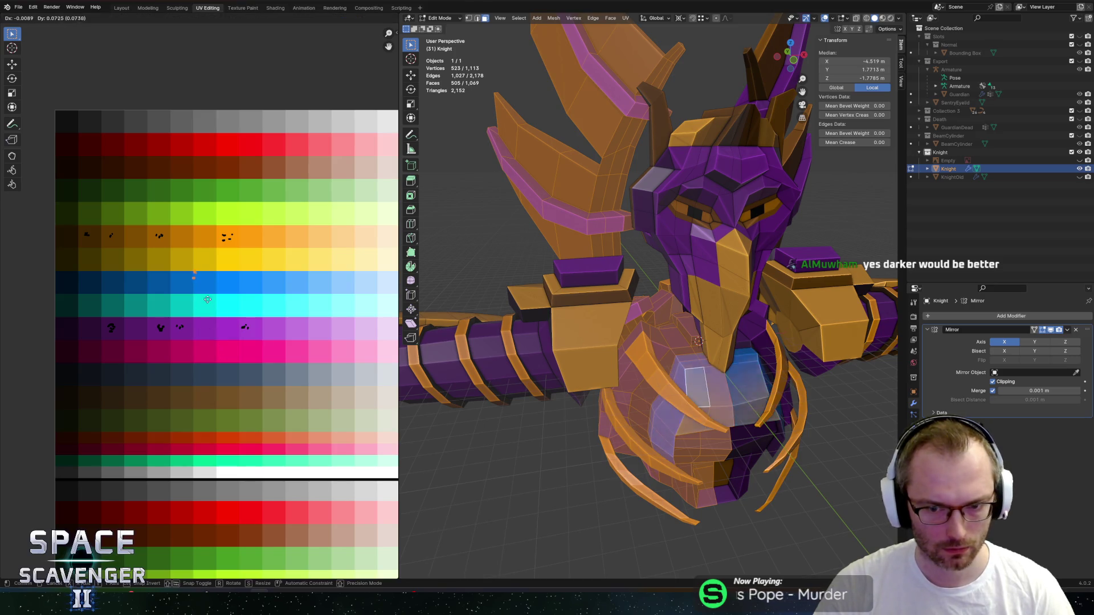
left_click(229, 273)
scroll(193, 357, "down", 3)
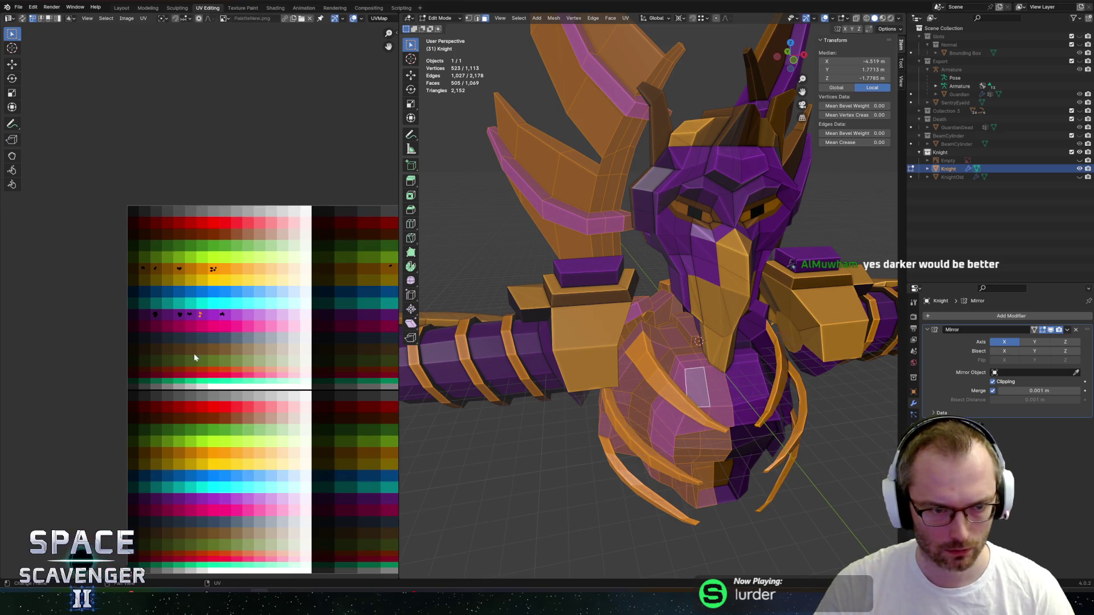
key("Tab")
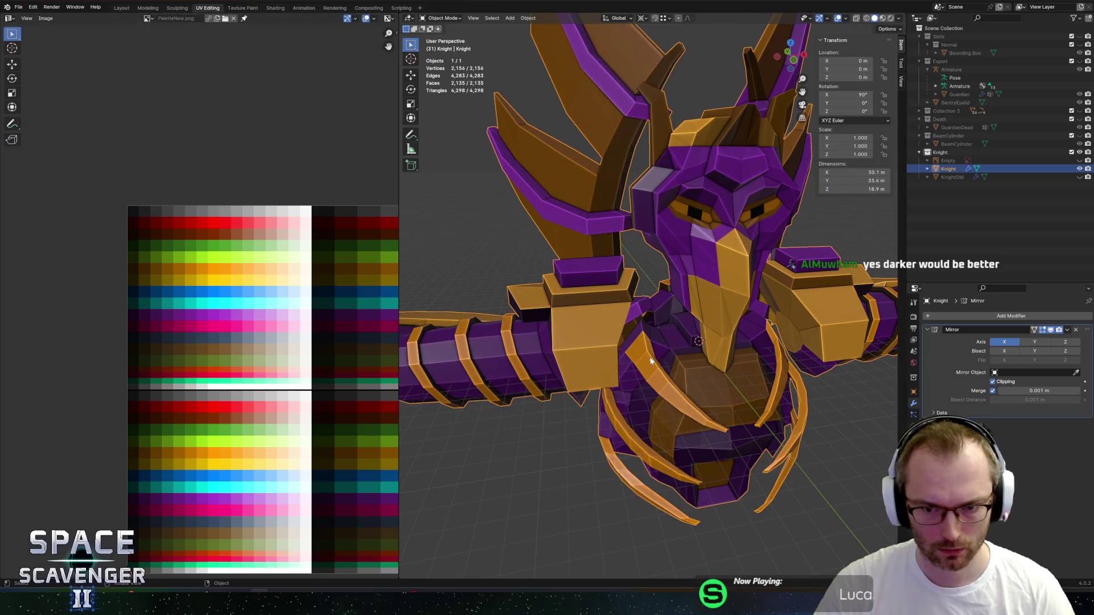
key("alt+Tab")
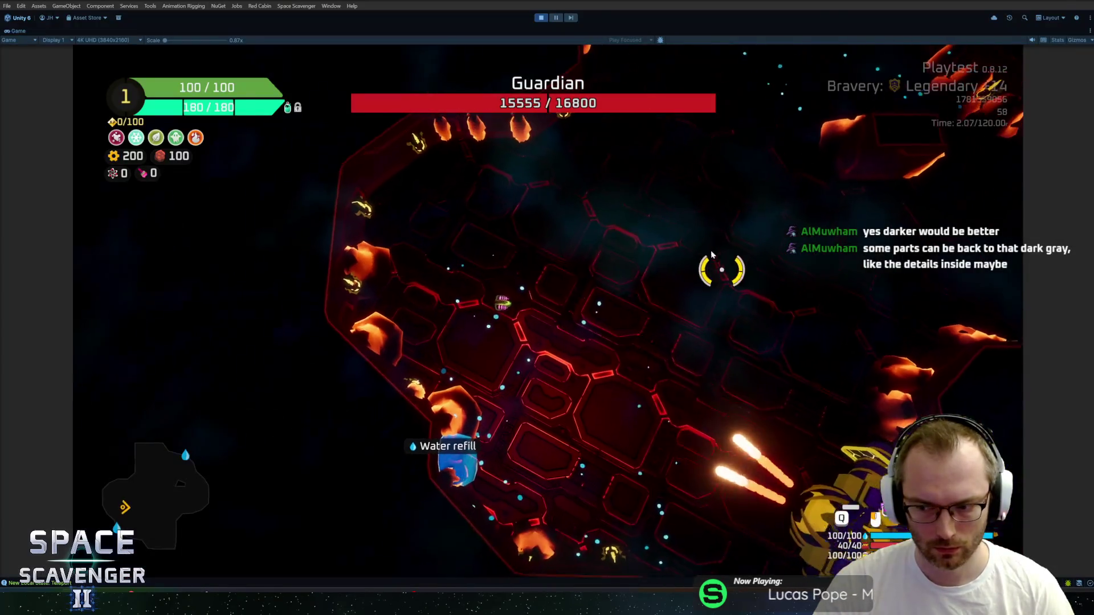
Fly the ship around the Guardian with WASD, then pause the game.
key("s")
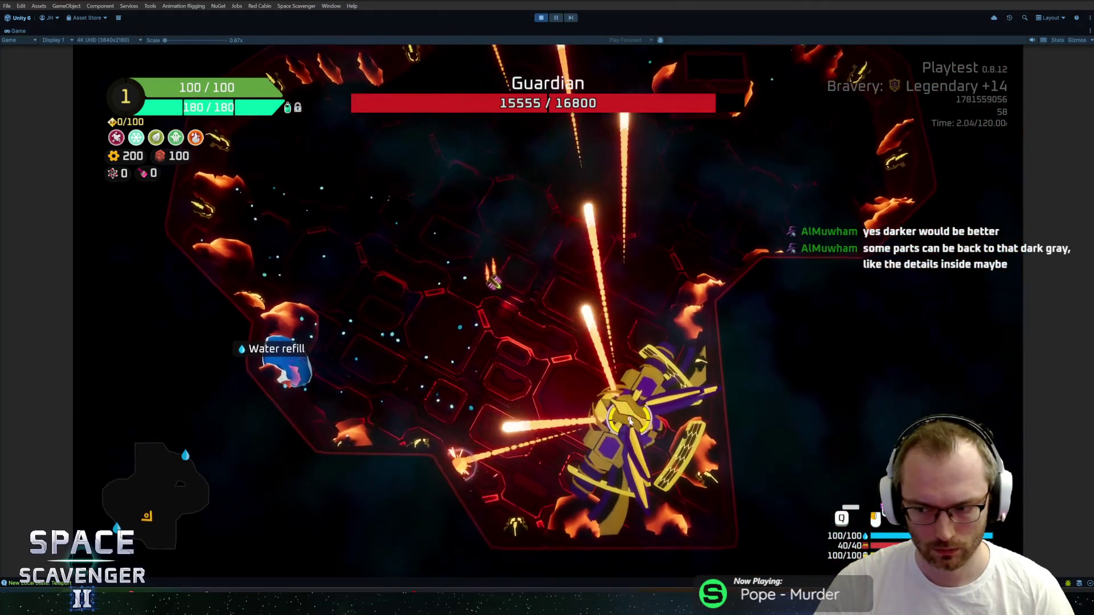
key("w")
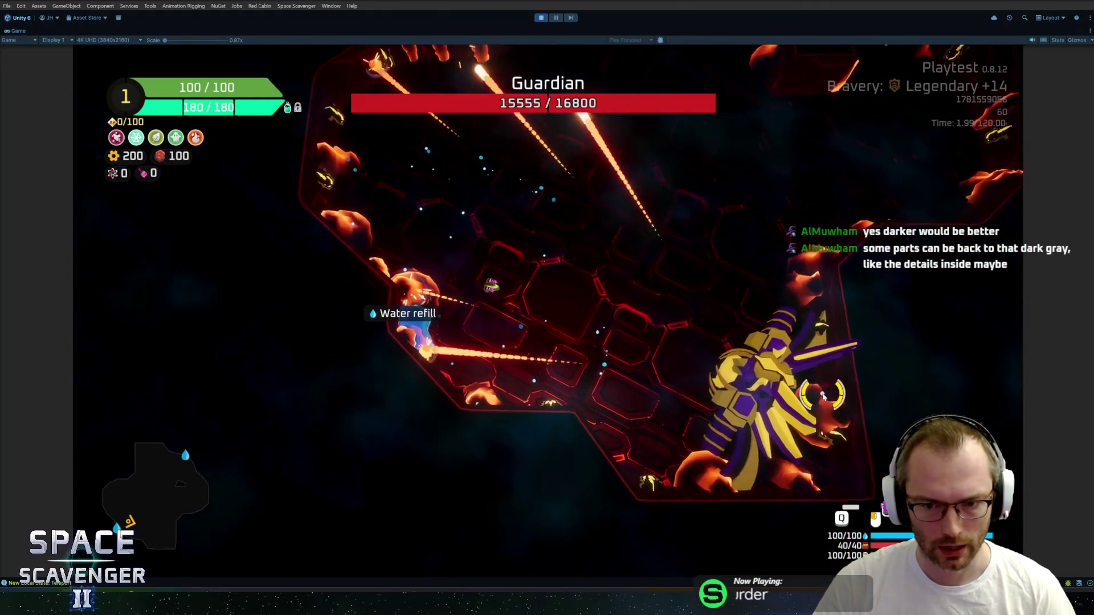
key("d")
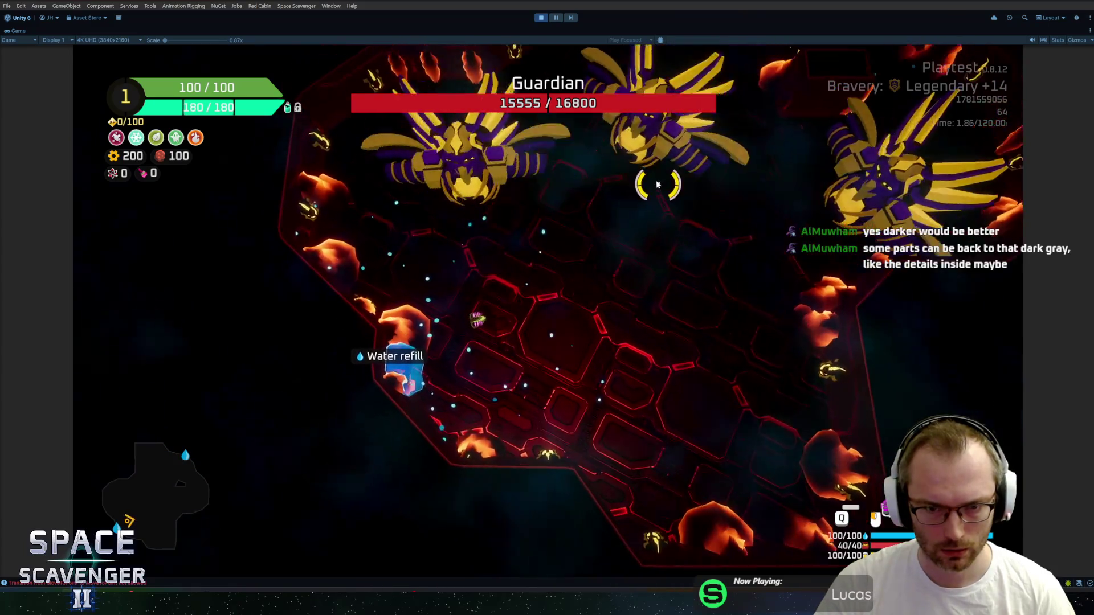
key("w")
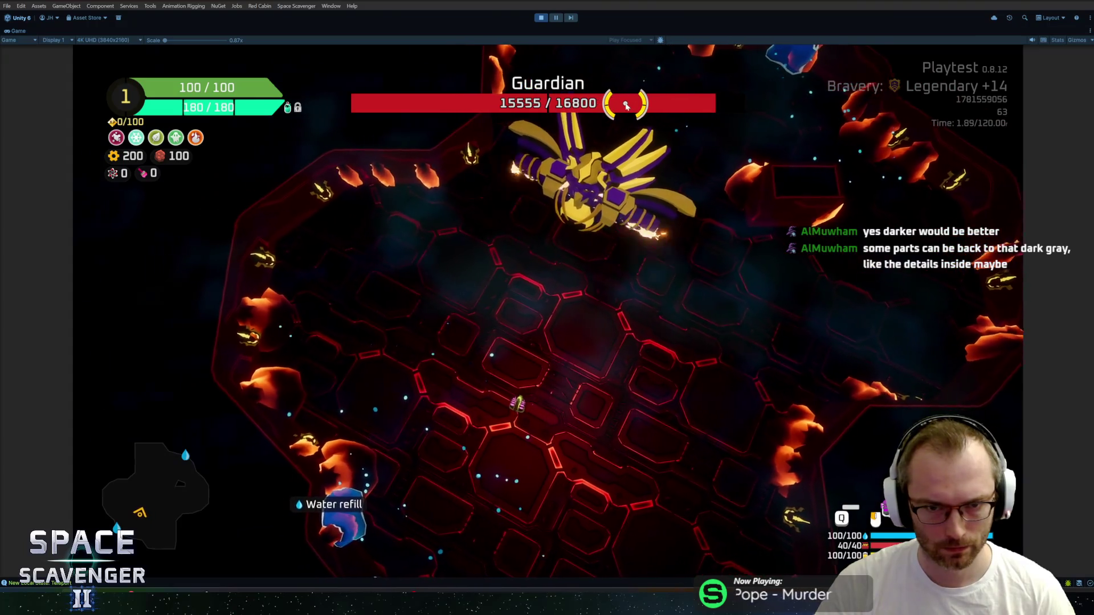
key("Escape")
Return to Blender with the game kept paused and pick a face on the Knight's chest.
key("alt+Tab")
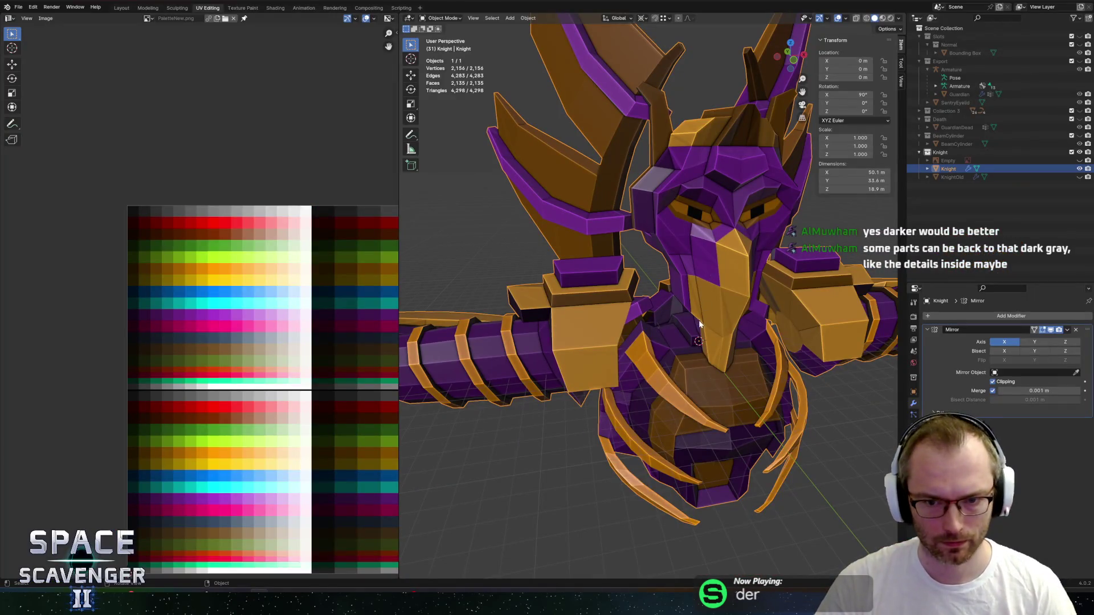
key("alt+Tab")
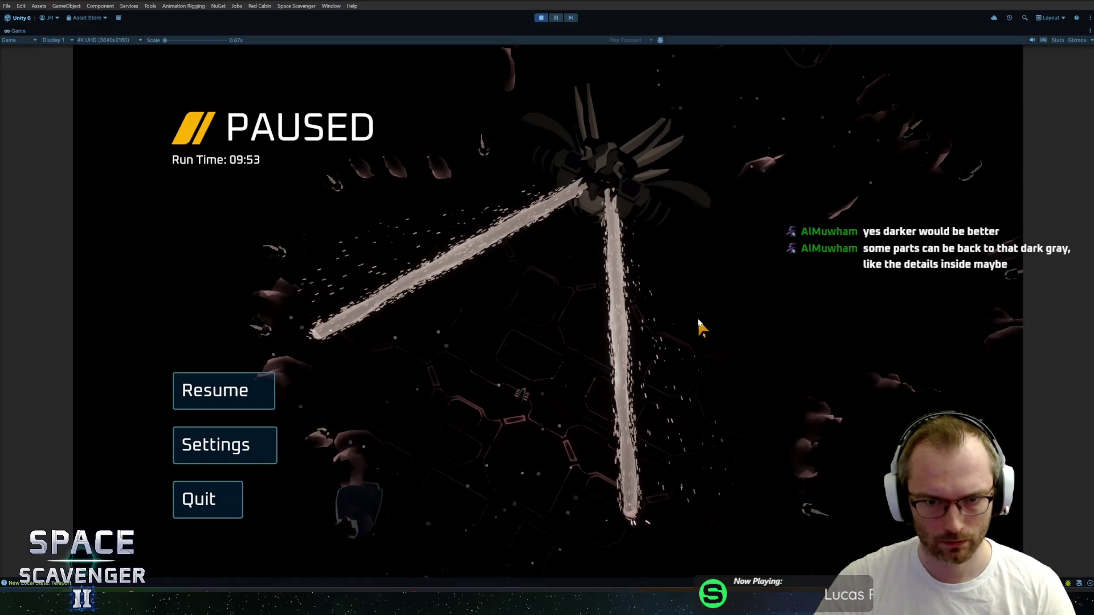
key("Escape")
key("Escape")
key("alt+Tab")
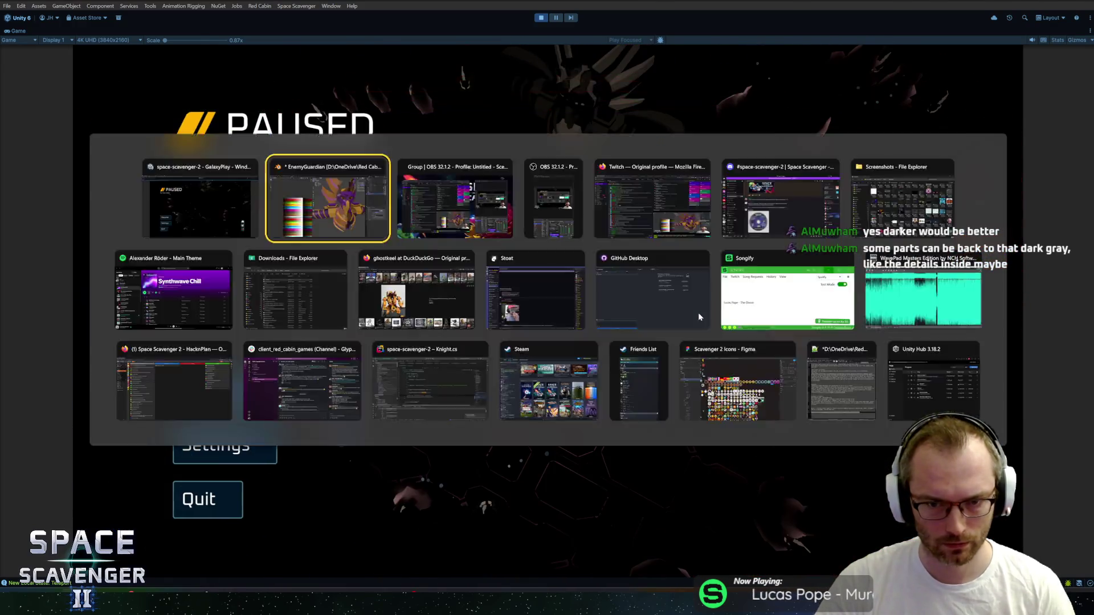
left_click(687, 333)
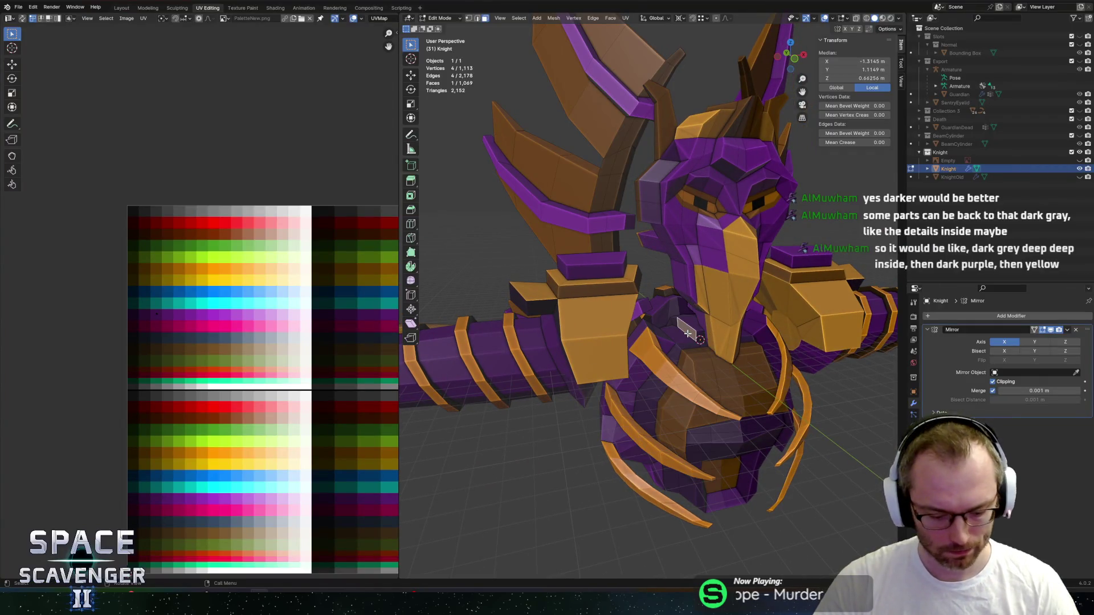
Select the Knight's linked inner body pieces, removing the wing faces and stray vertices.
key("l")
mouse_move(688, 332)
middle_mouse_down()
mouse_move(736, 287)
mouse_move(659, 275)
middle_mouse_up()
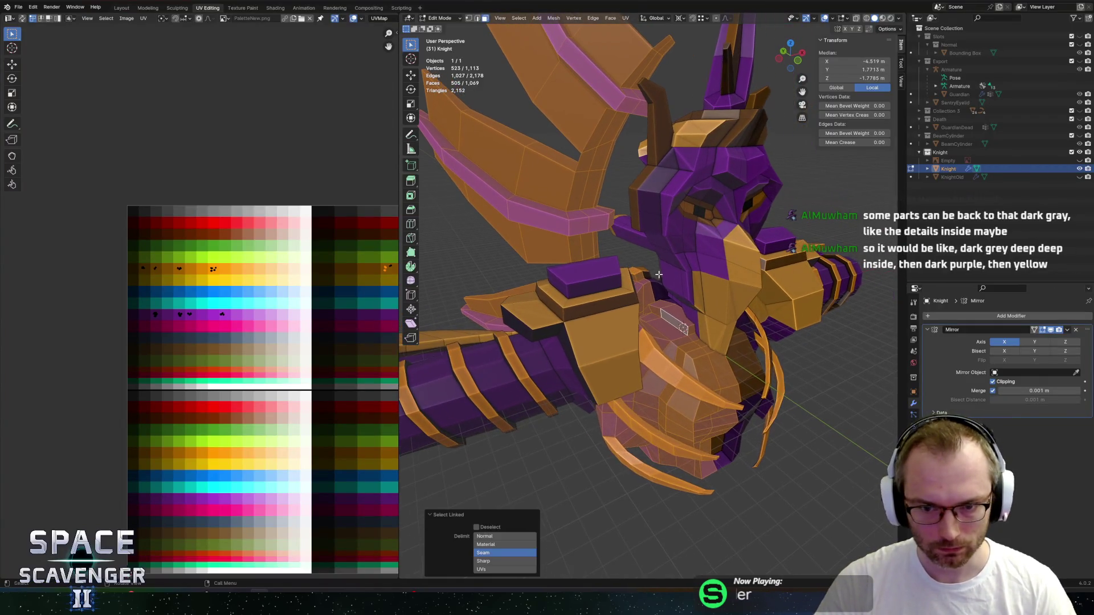
left_click(667, 317)
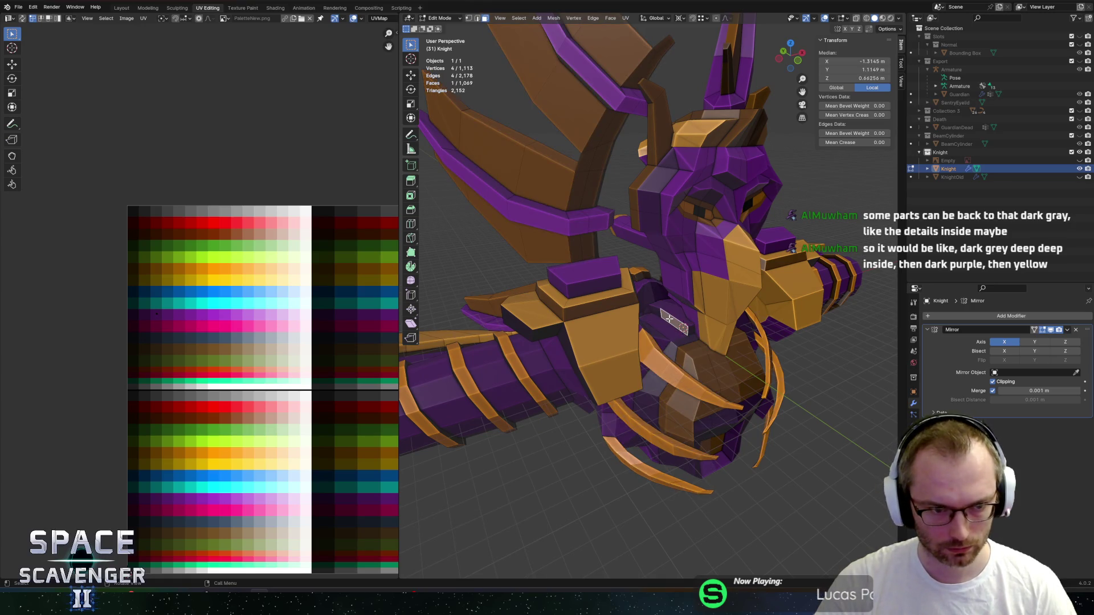
key("l")
middle_click_drag(669, 316, 628, 250)
key("alt+z")
scroll(628, 250, "down", 3)
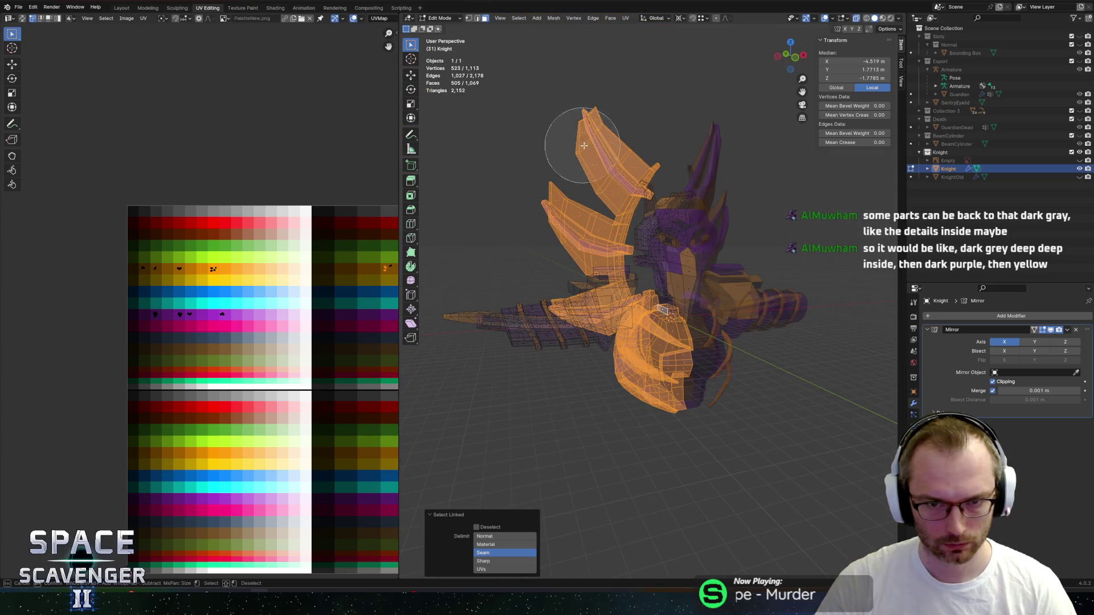
mouse_move(589, 126)
middle_mouse_down()
mouse_move(603, 171)
mouse_move(574, 224)
mouse_move(669, 182)
middle_mouse_up()
key("Escape")
mouse_move(599, 195)
middle_mouse_down()
mouse_move(632, 130)
mouse_move(747, 127)
mouse_move(703, 118)
mouse_move(696, 90)
mouse_move(684, 163)
middle_mouse_up()
scroll(640, 241, "up", 5)
mouse_move(639, 242)
middle_mouse_down()
mouse_move(597, 231)
mouse_move(601, 294)
middle_mouse_up()
key("c")
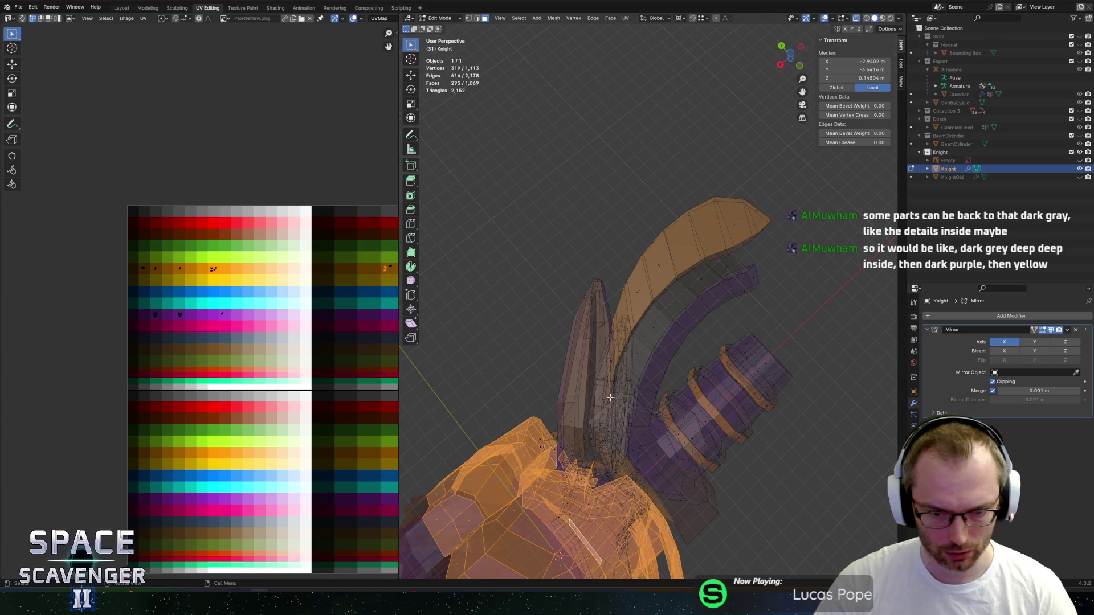
Move the inner pieces' UVs onto the dark grey palette swatch.
scroll(610, 396, "up", 5)
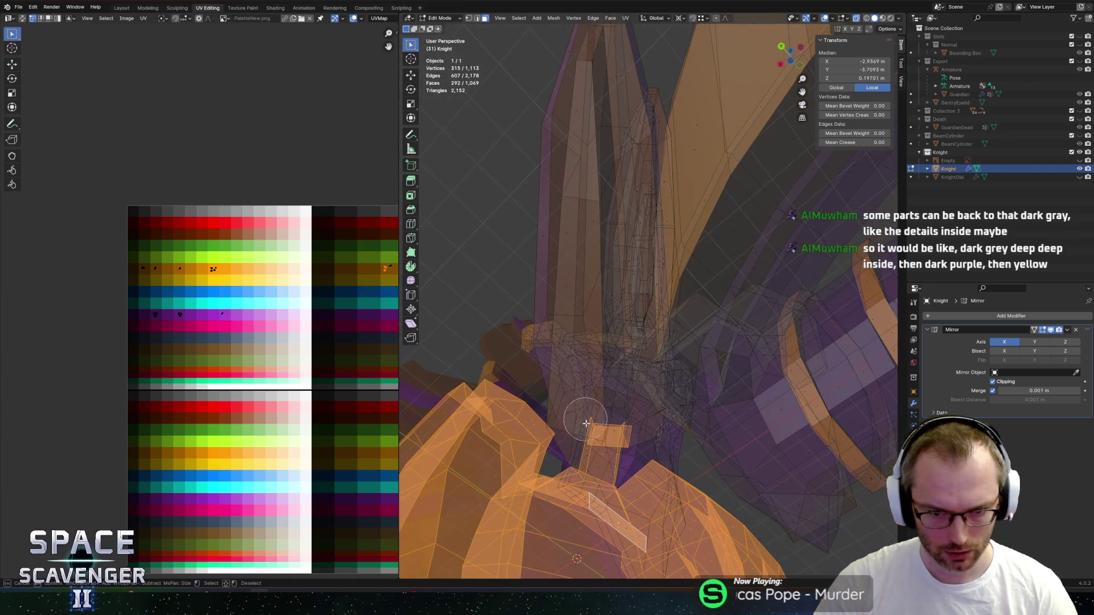
scroll(609, 425, "down", 8)
mouse_move(609, 425)
middle_mouse_down()
mouse_move(611, 244)
mouse_move(650, 233)
middle_mouse_up()
scroll(303, 236, "down", 3)
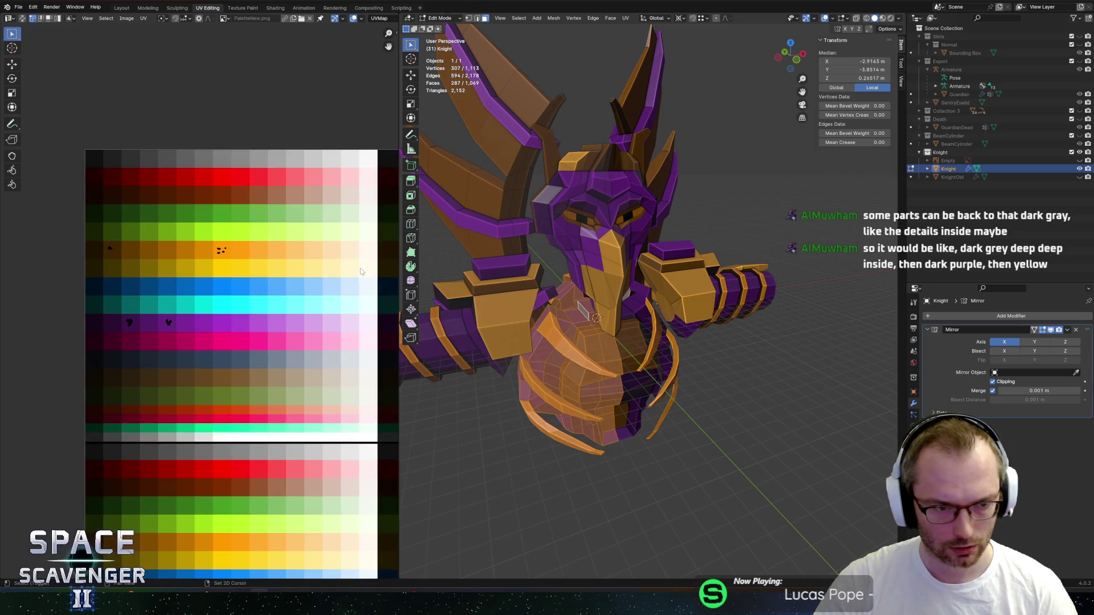
left_click(138, 314)
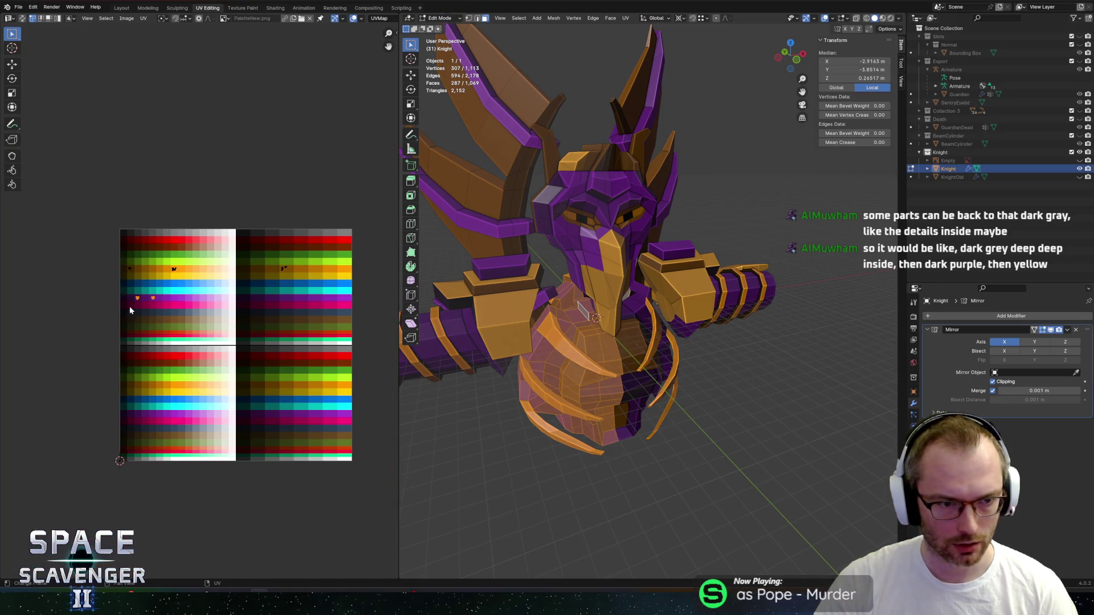
left_click_drag(203, 329, 202, 328)
scroll(168, 323, "up", 3)
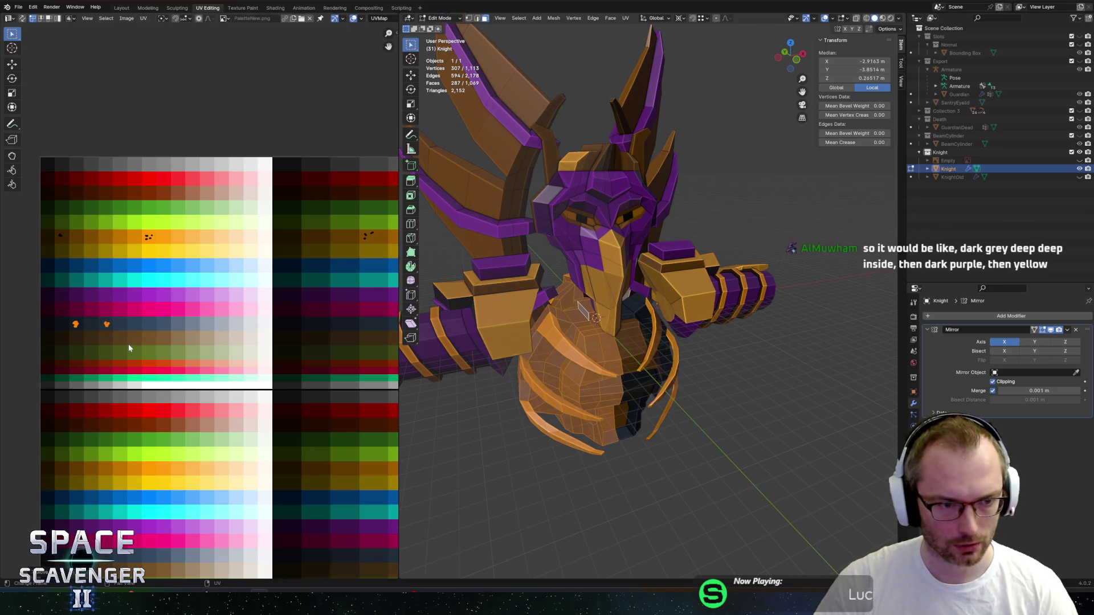
Re-export Knight.fbx and switch back to the paused Unity game.
key("Tab")
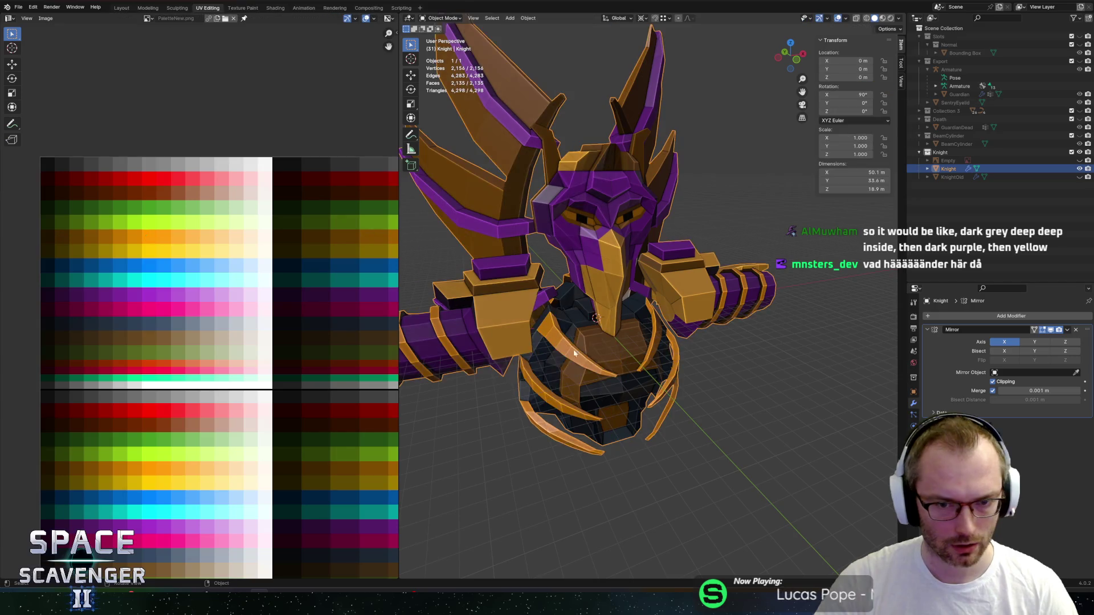
scroll(633, 356, "down", 5)
key("ctrl+shift+e")
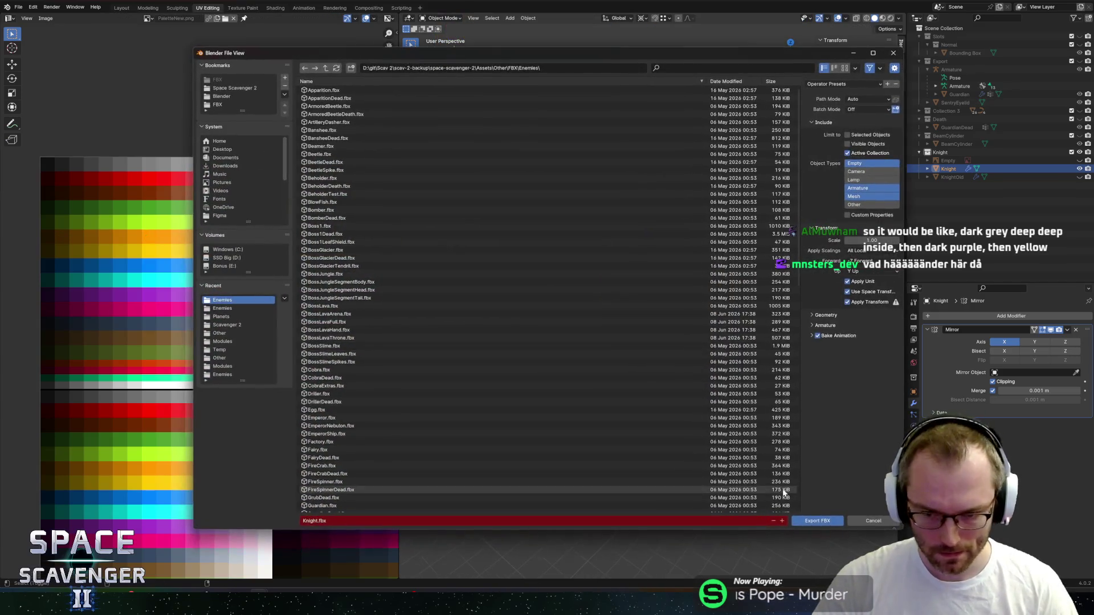
key("Return")
key("alt+Tab")
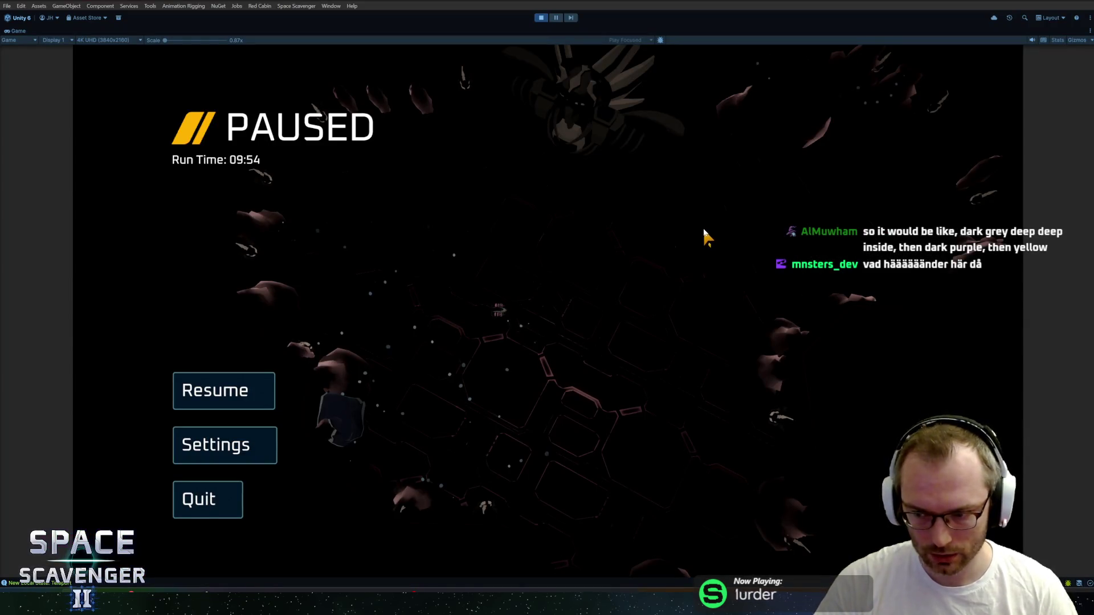
Resume the game and turn on the free camera with the debug console command.
left_click(224, 391)
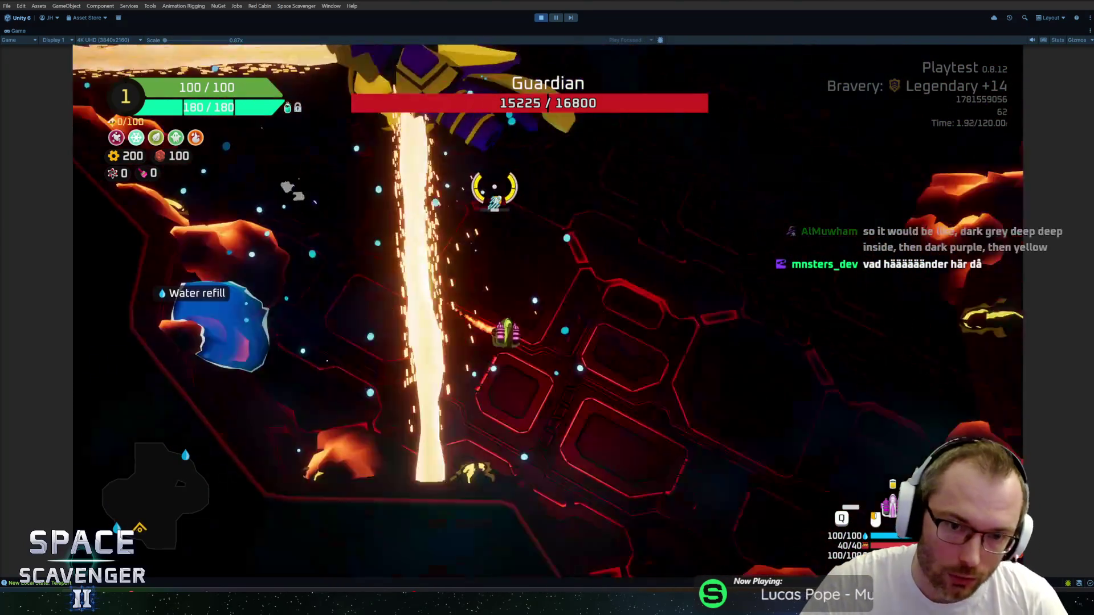
key("grave")
type("debug ")
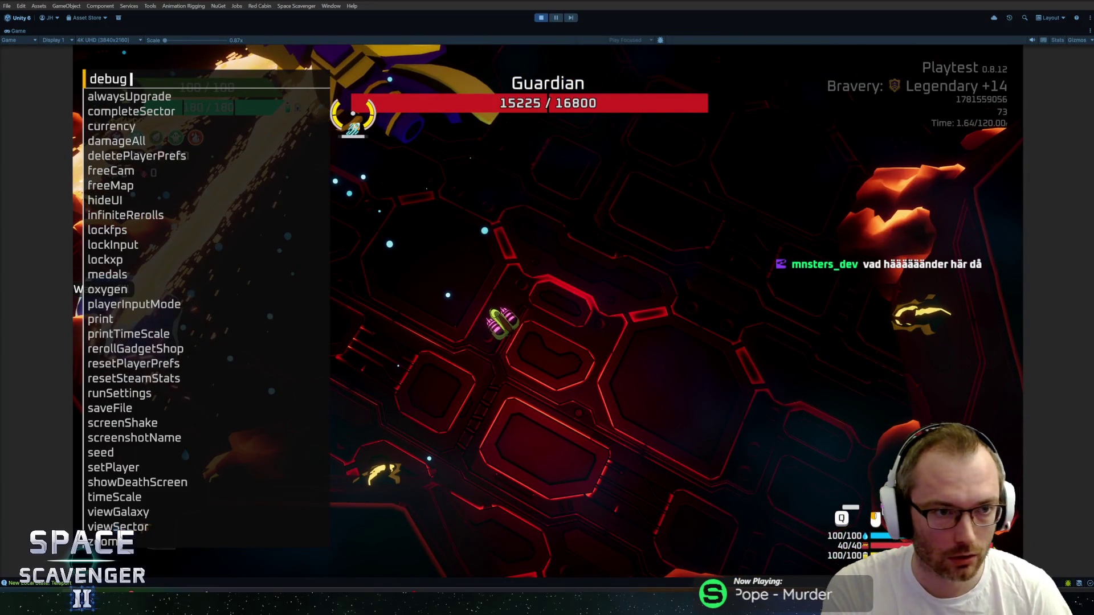
type("freeCam 1")
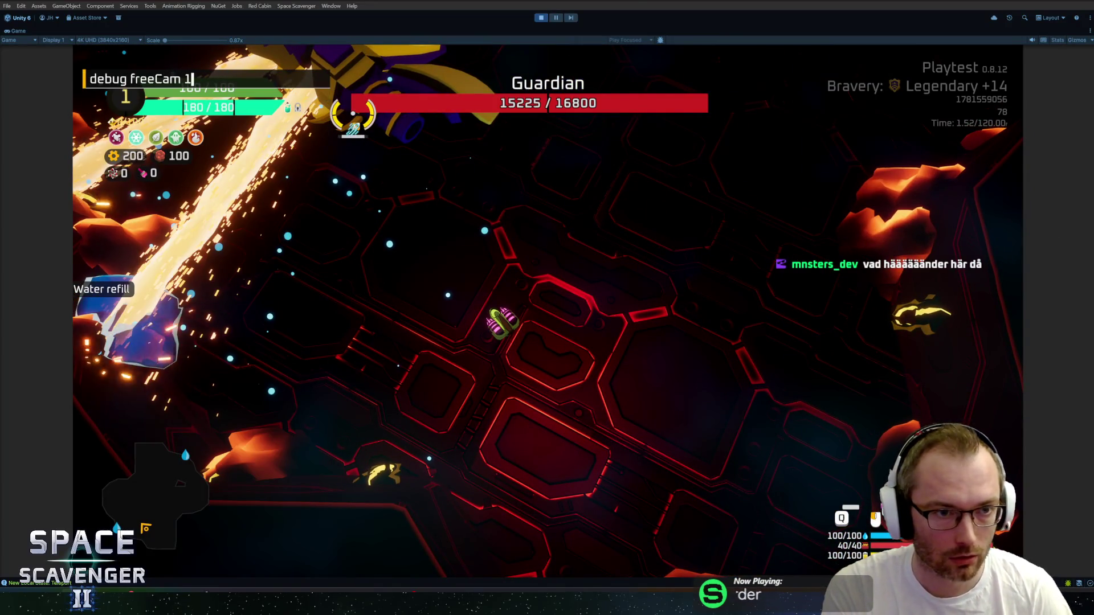
key("Return")
Run 'debug timeScale 0' in the debug console, then stop play mode.
key("grave")
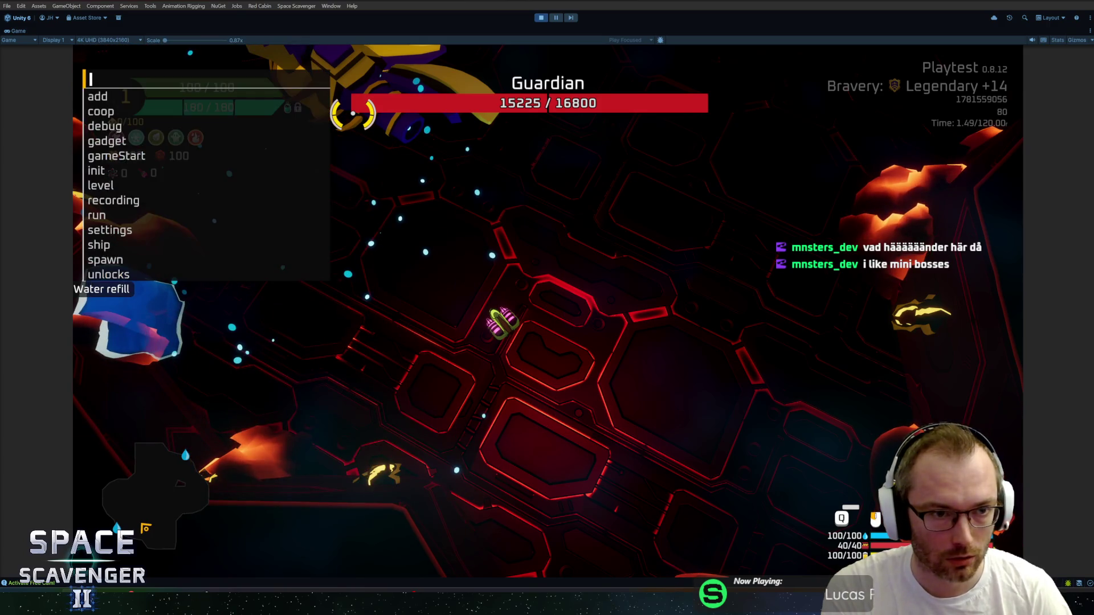
type("debug time")
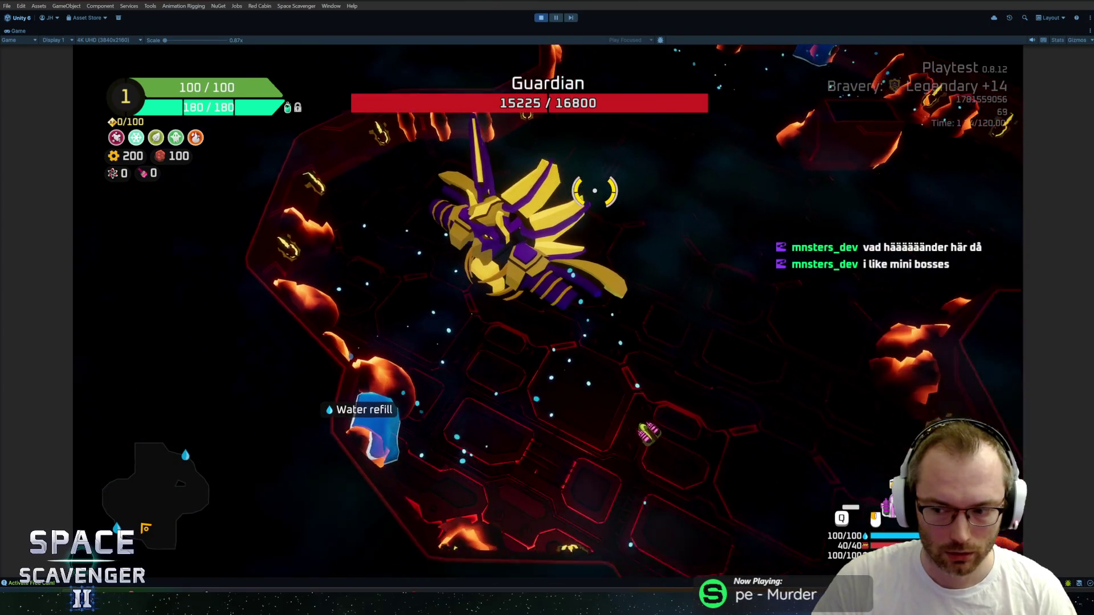
key("grave")
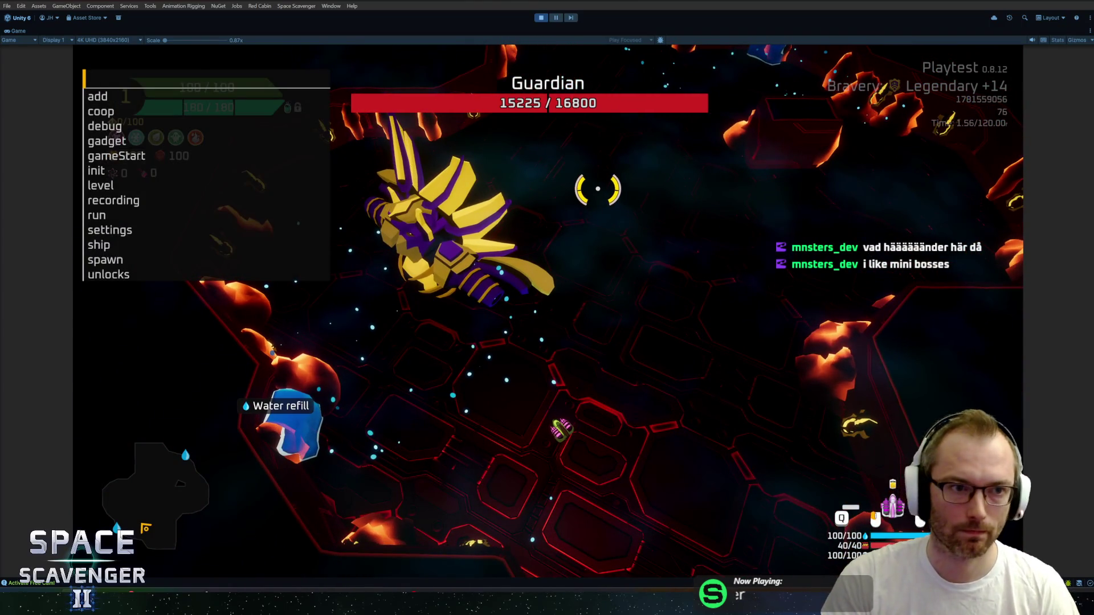
type("debug timeScale 0")
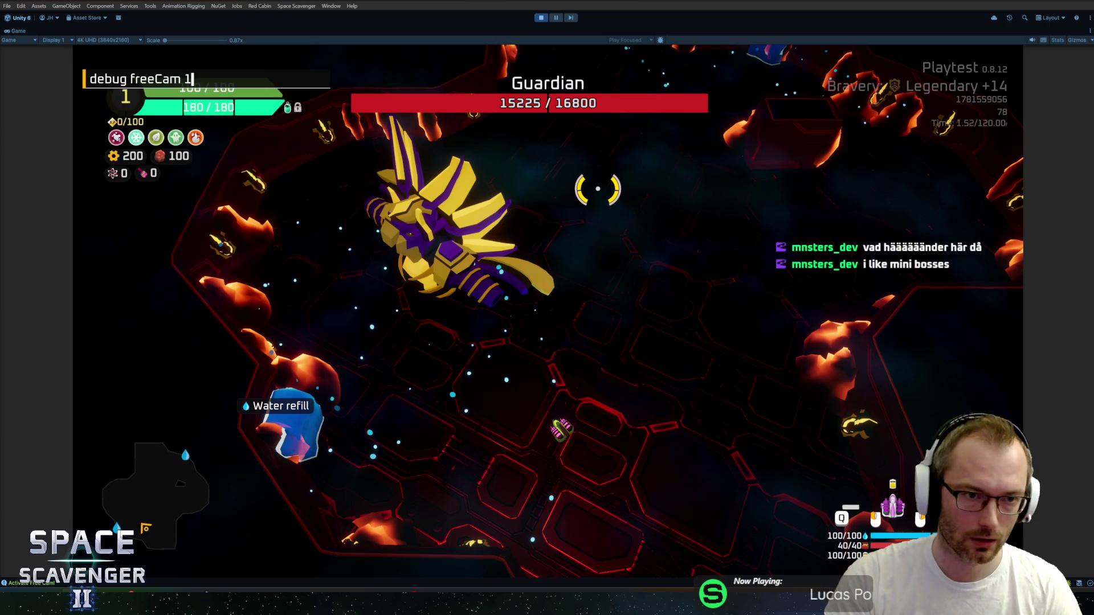
key("Return")
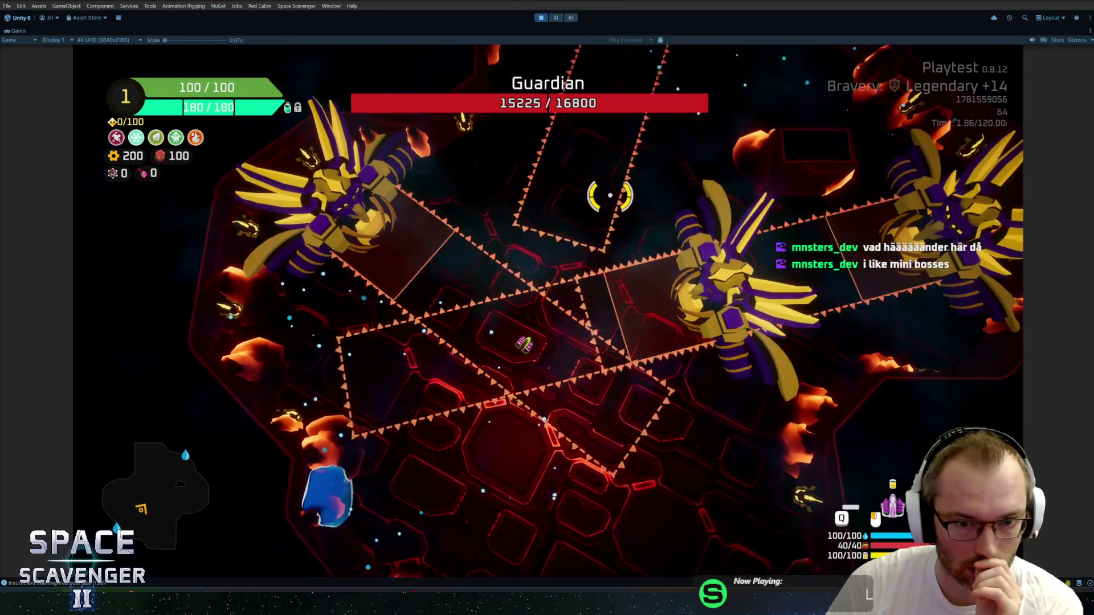
left_click(540, 17)
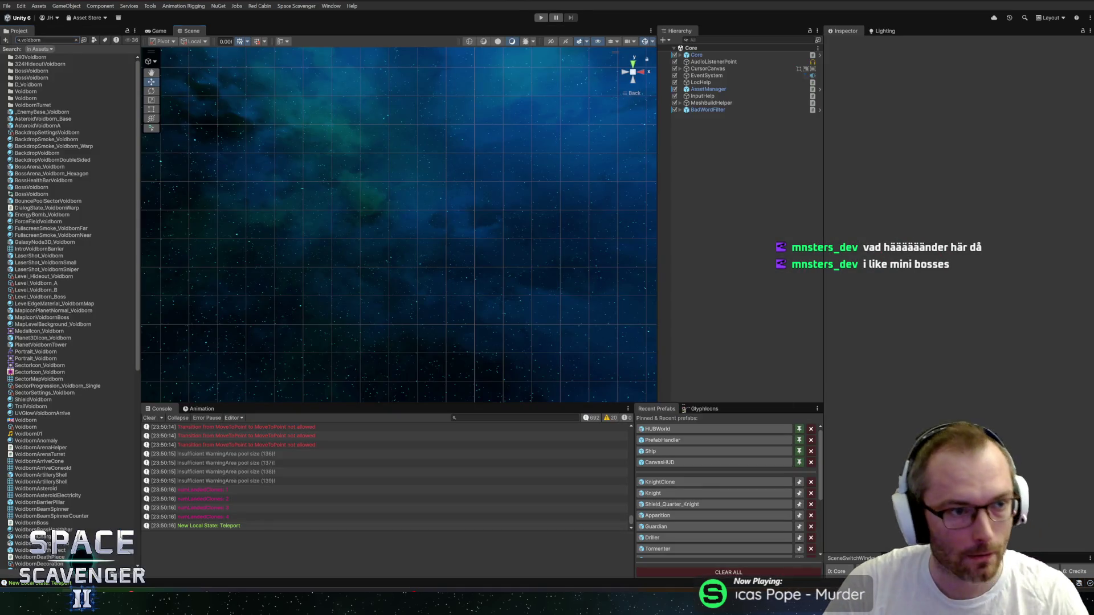
Search 'or' in the project and open the Level_Indoor_114_Magma level settings.
type("or")
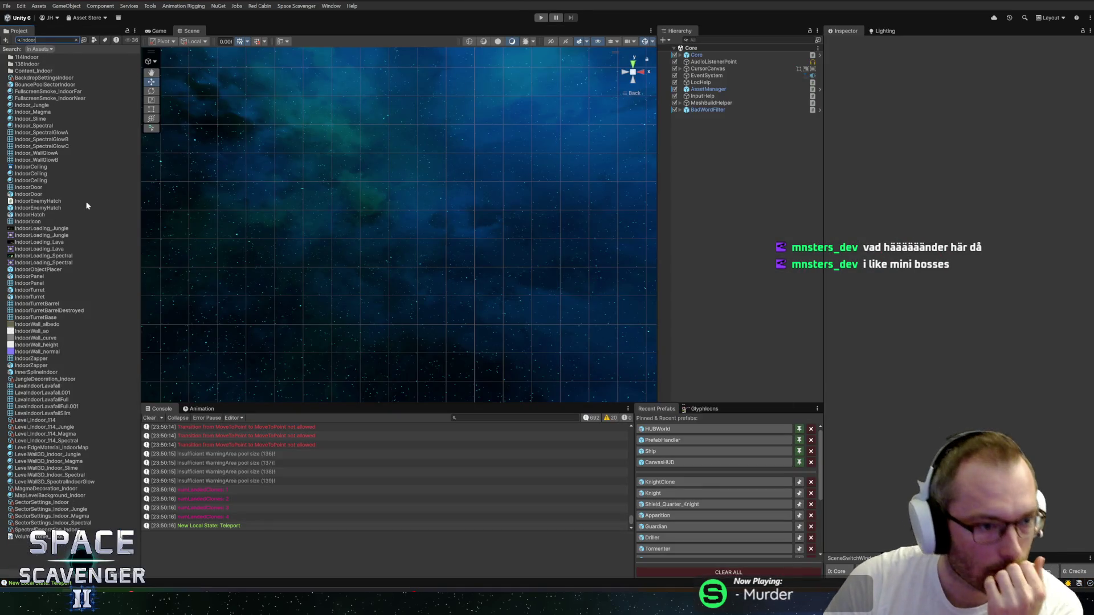
left_click(35, 435)
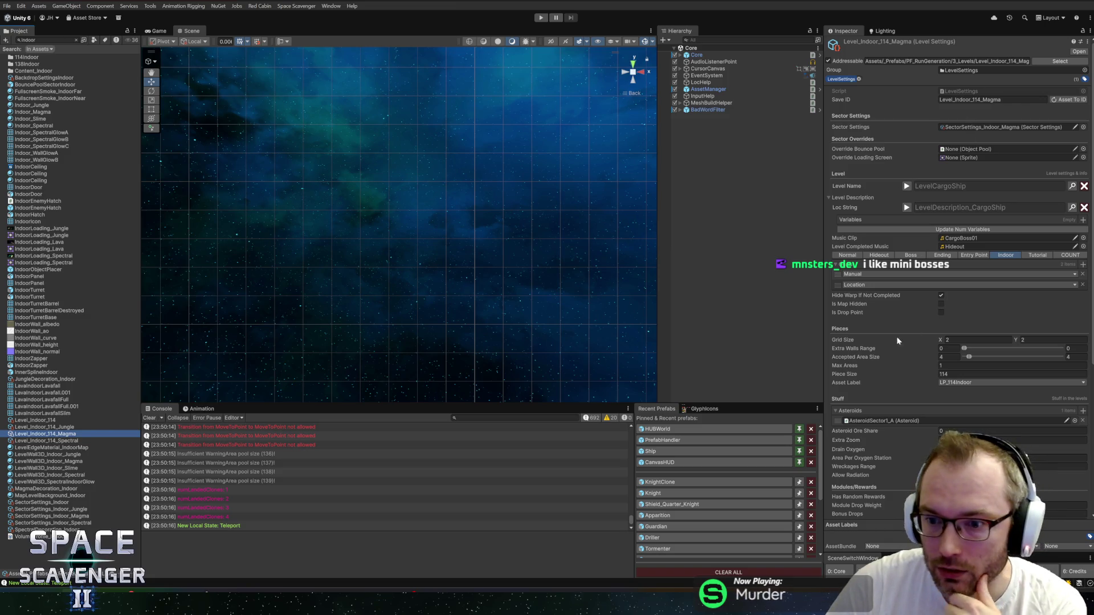
scroll(901, 346, "down", 3)
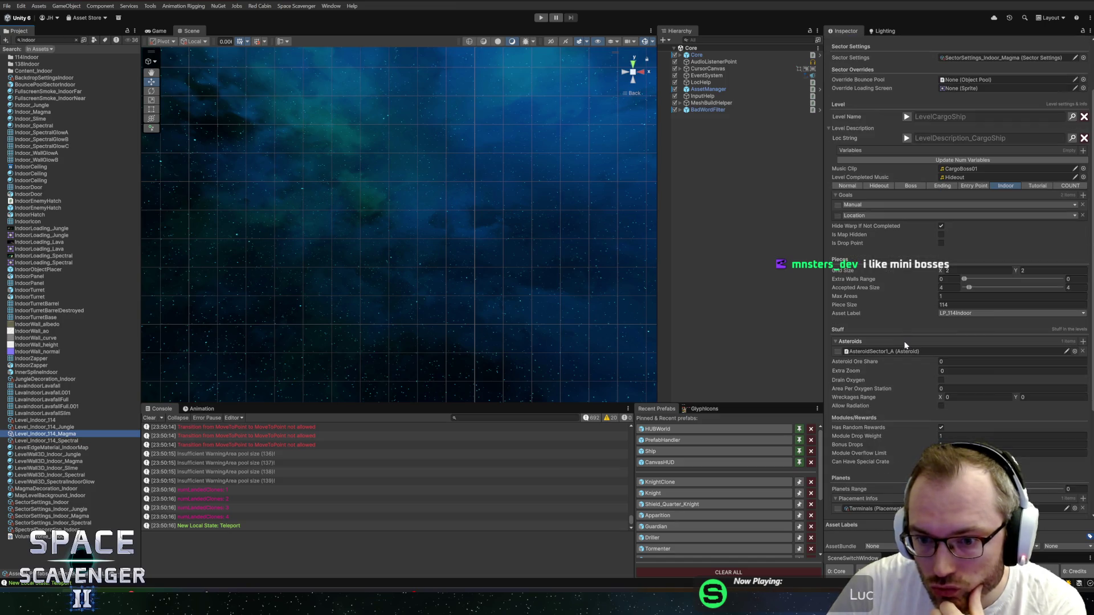
scroll(899, 370, "up", 3)
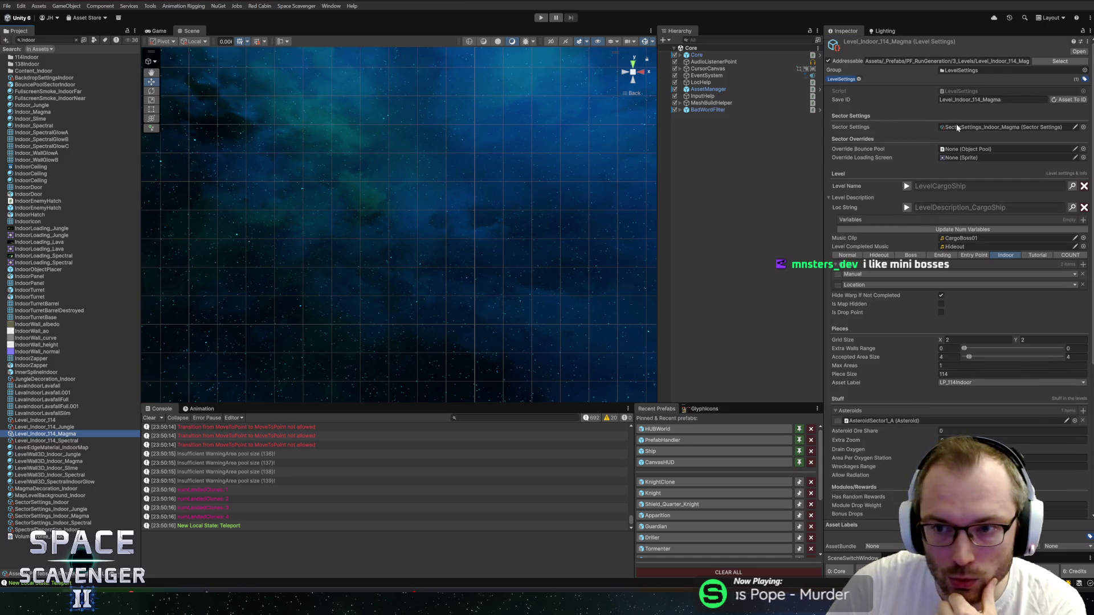
Review SectorSettings_Indoor_Magma in the Inspector, then start a fresh playtest.
left_click(958, 128)
left_click(89, 290)
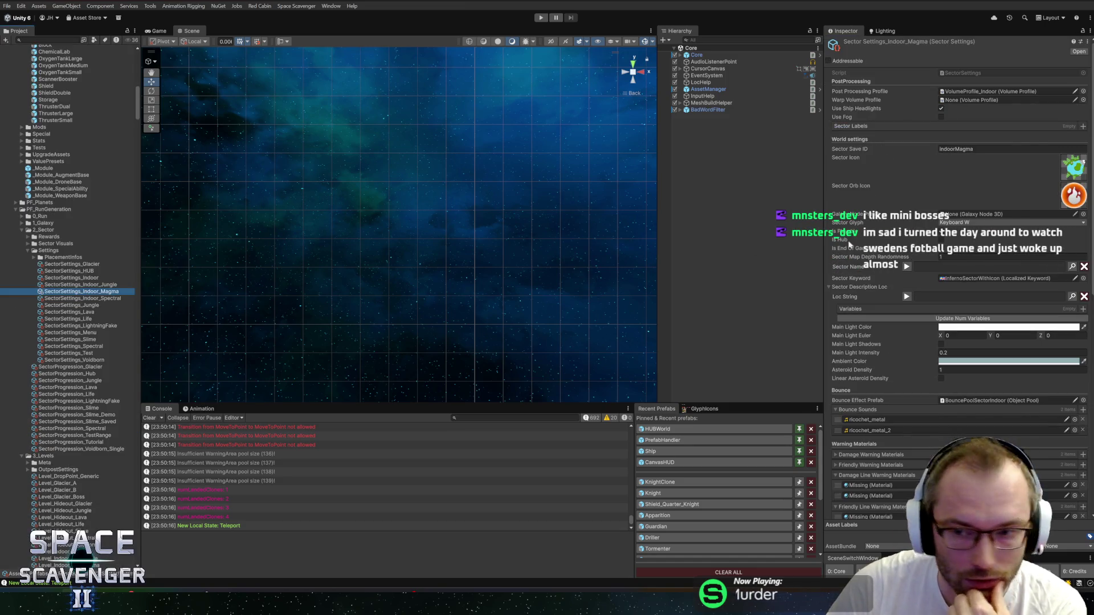
scroll(870, 290, "down", 5)
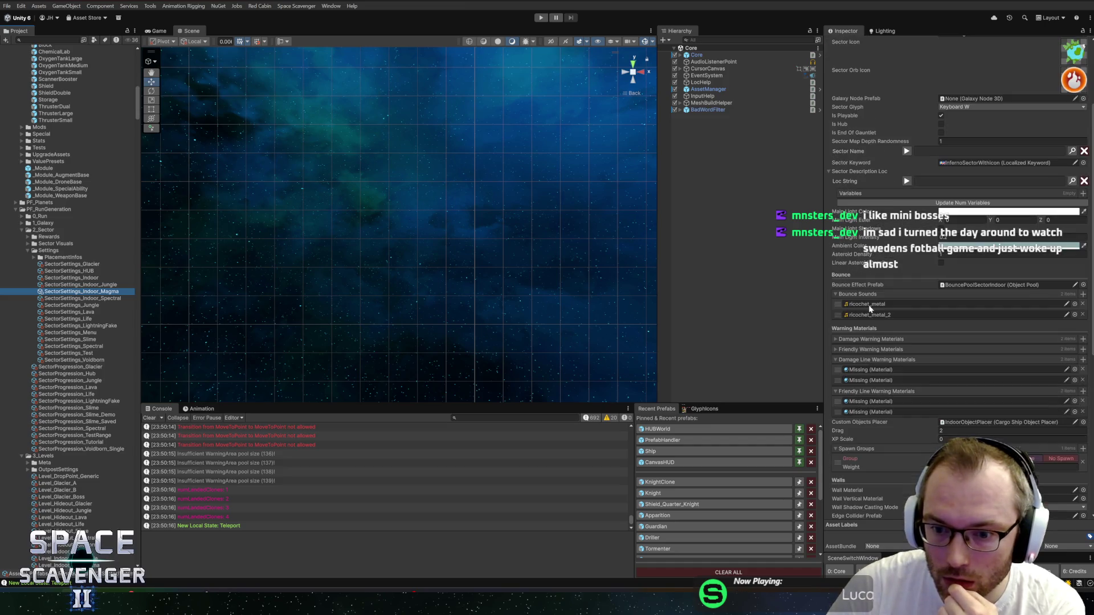
scroll(870, 309, "down", 5)
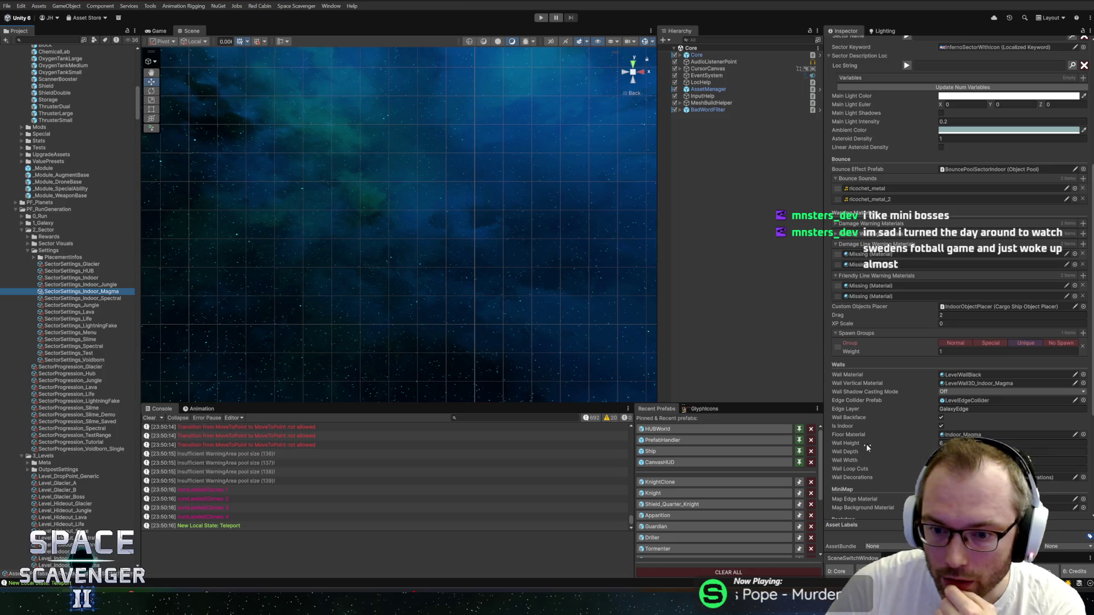
scroll(872, 446, "down", 1)
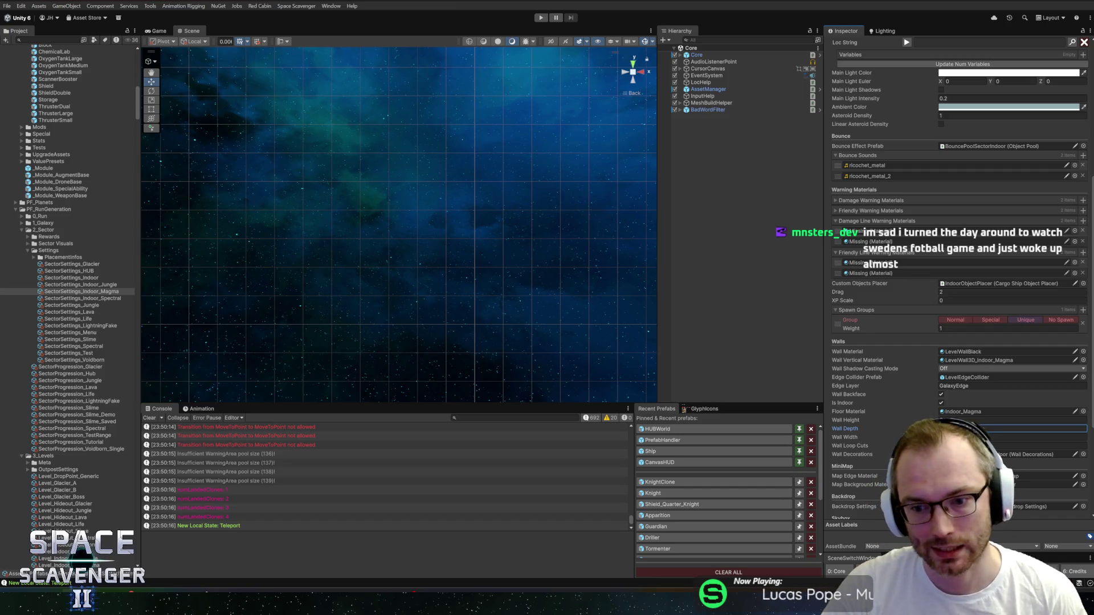
left_click(539, 17)
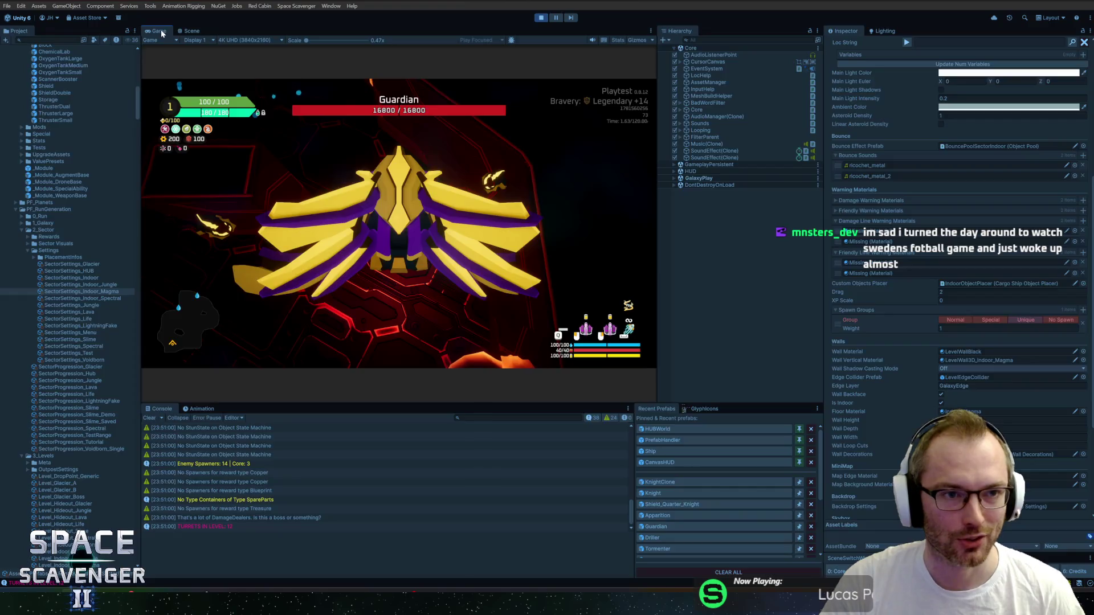
Maximize the Game view and fly the ship into the arena, dodging the Guardian's lasers.
double_click(160, 29)
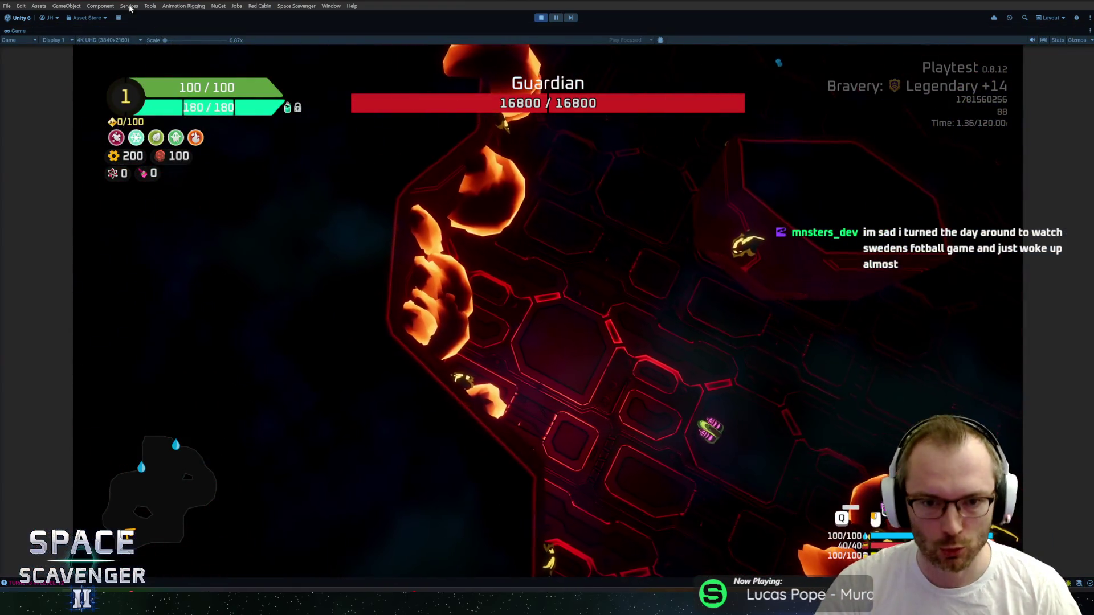
key("w")
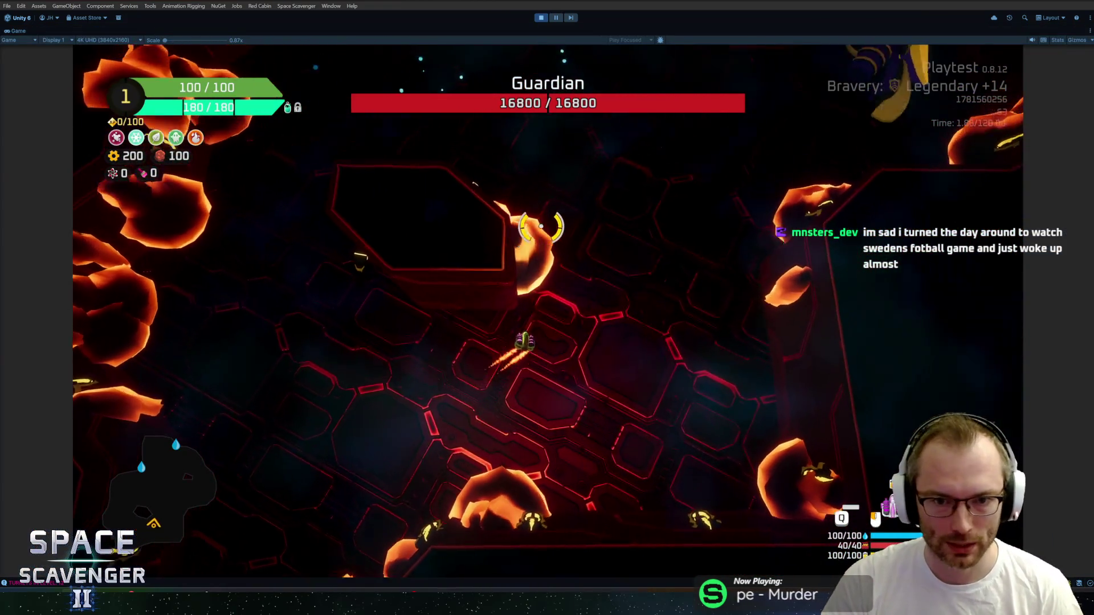
key("a")
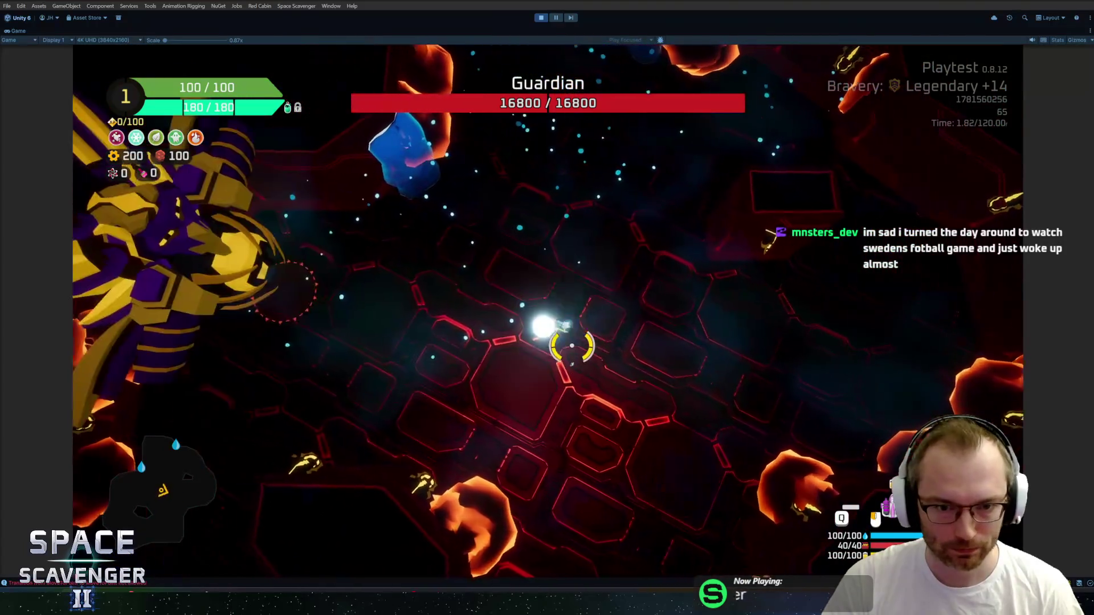
key("a")
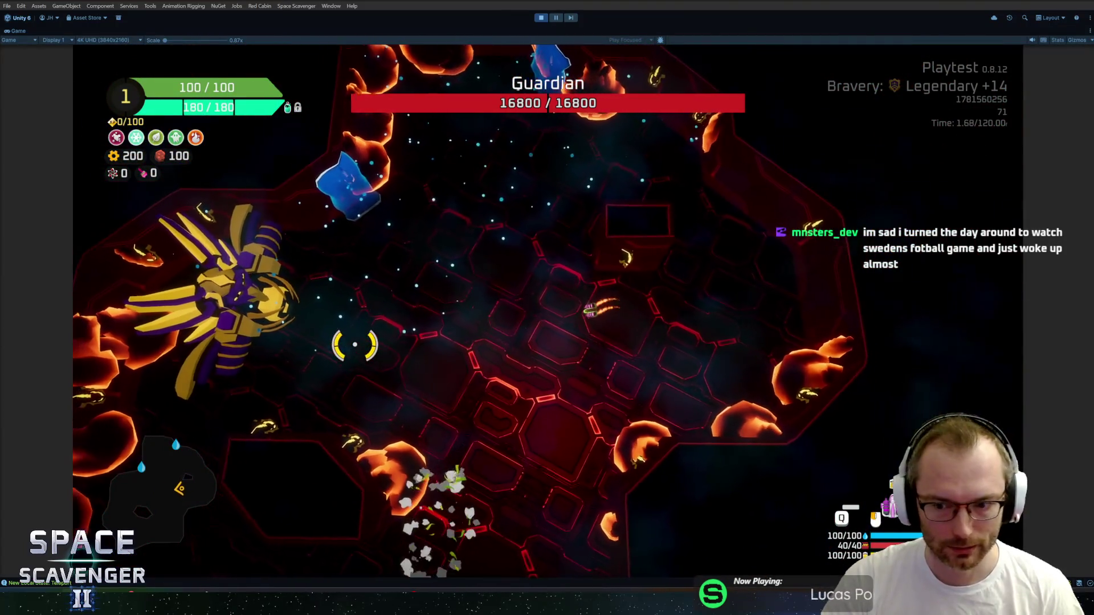
key("s")
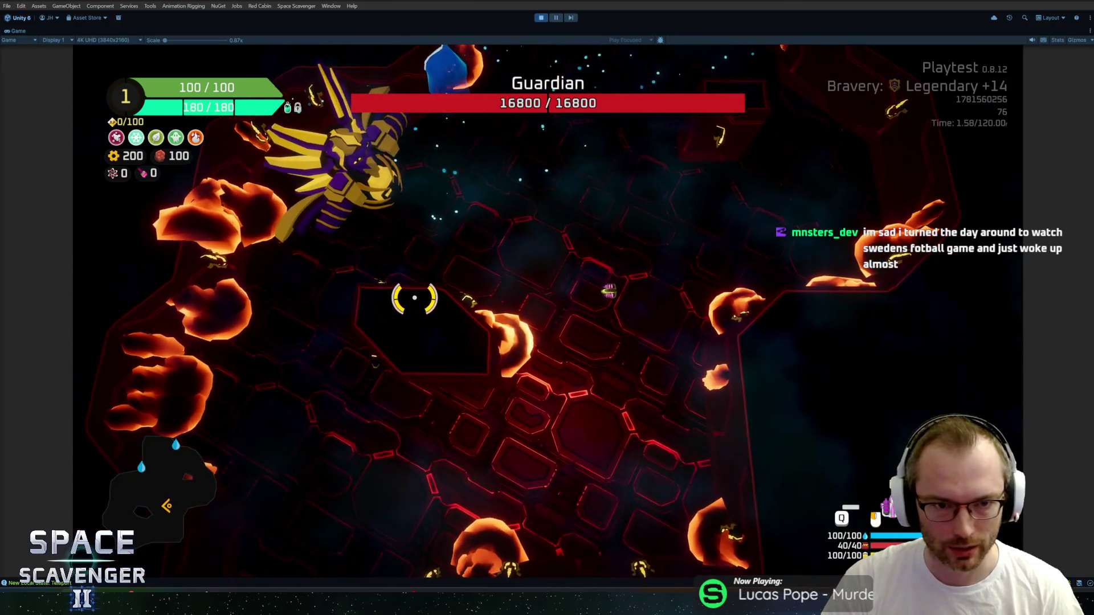
key("w")
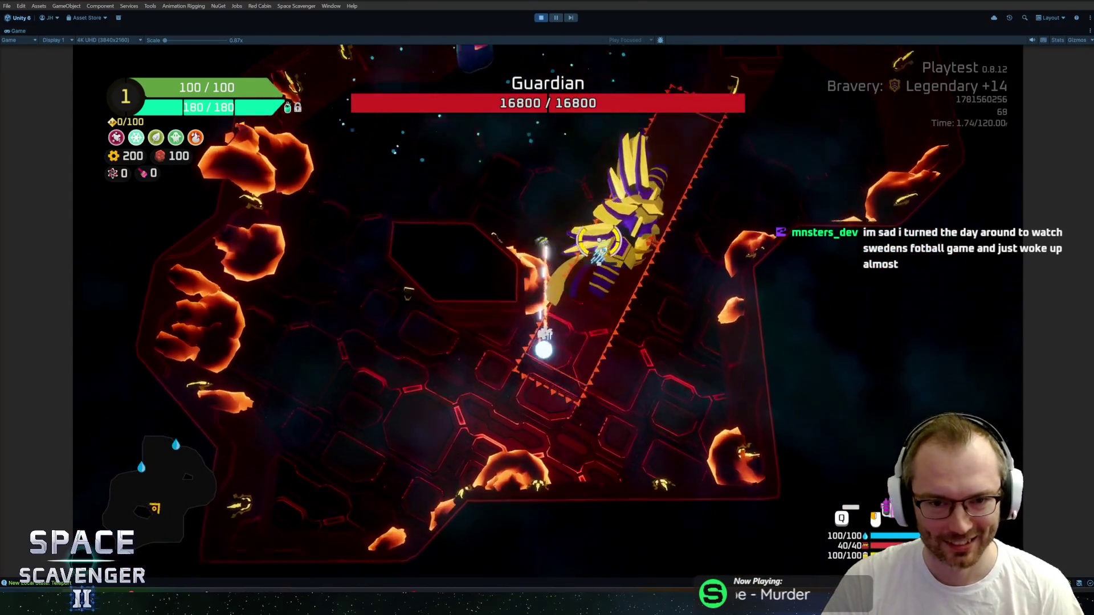
key("s")
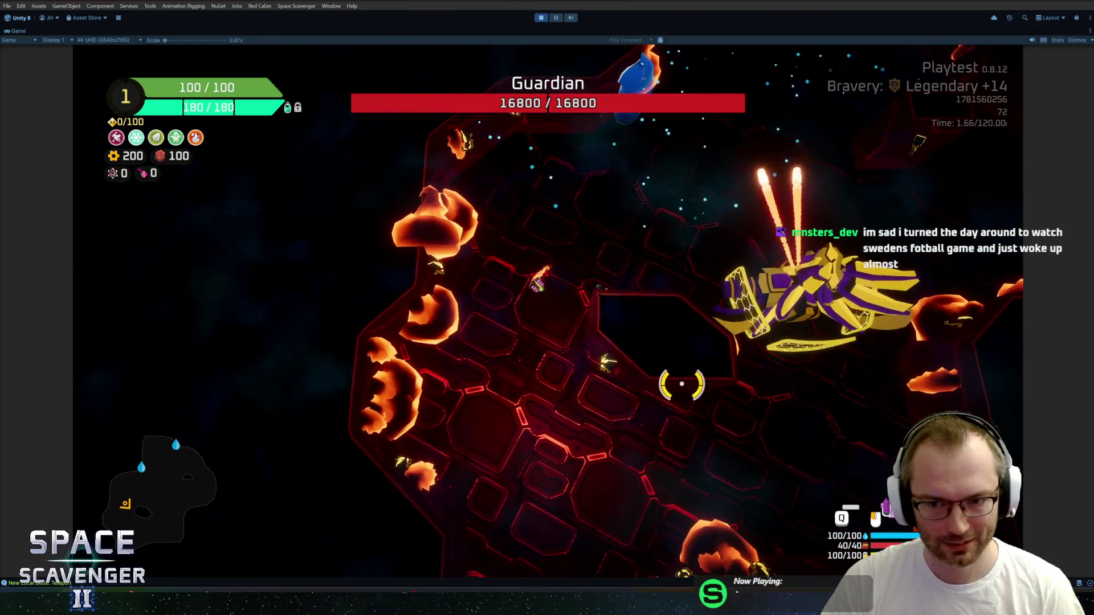
key("d")
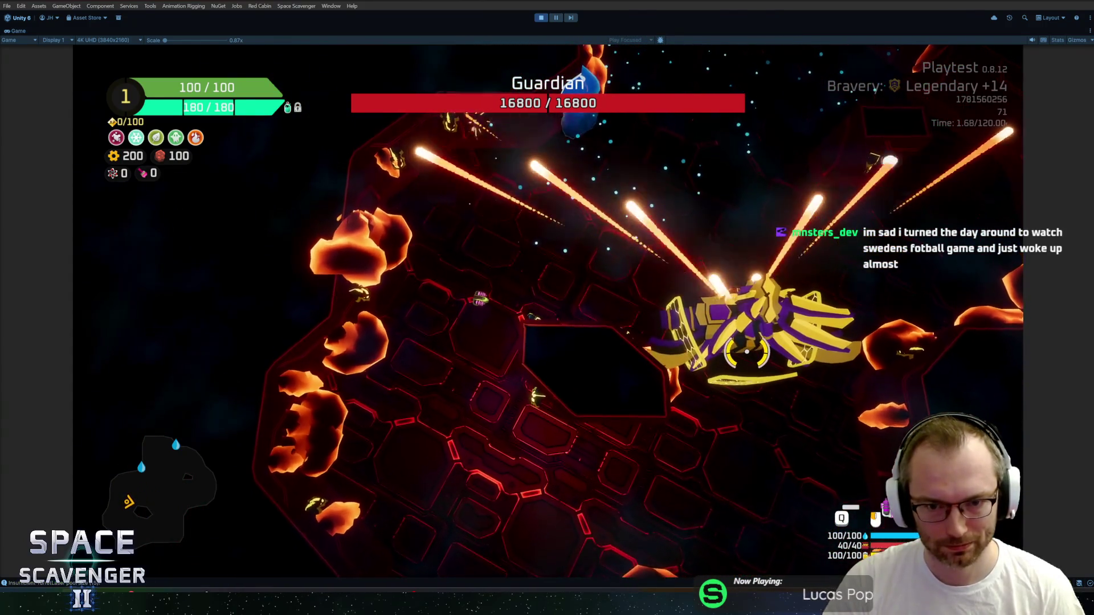
key("a")
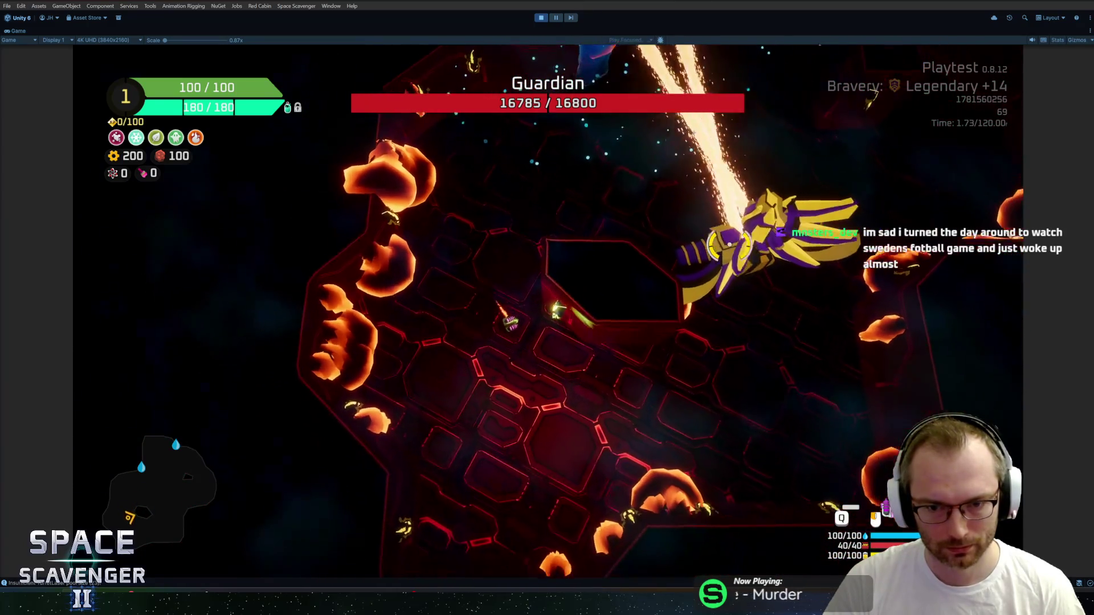
key("d")
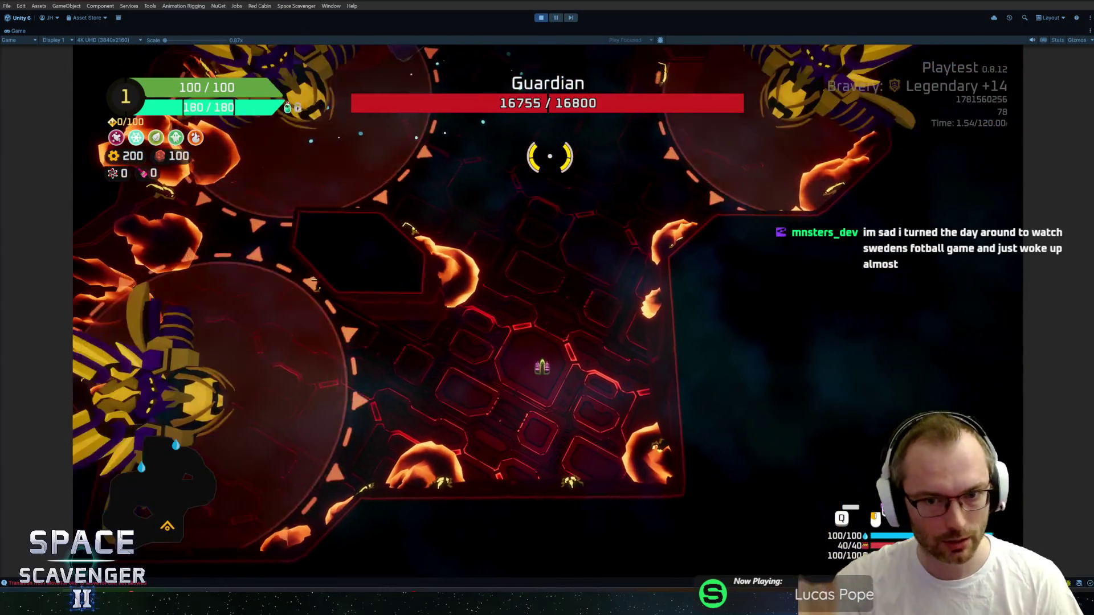
Weave around the purple-and-gold Guardian's swooping attacks while firing to damage it.
key("w")
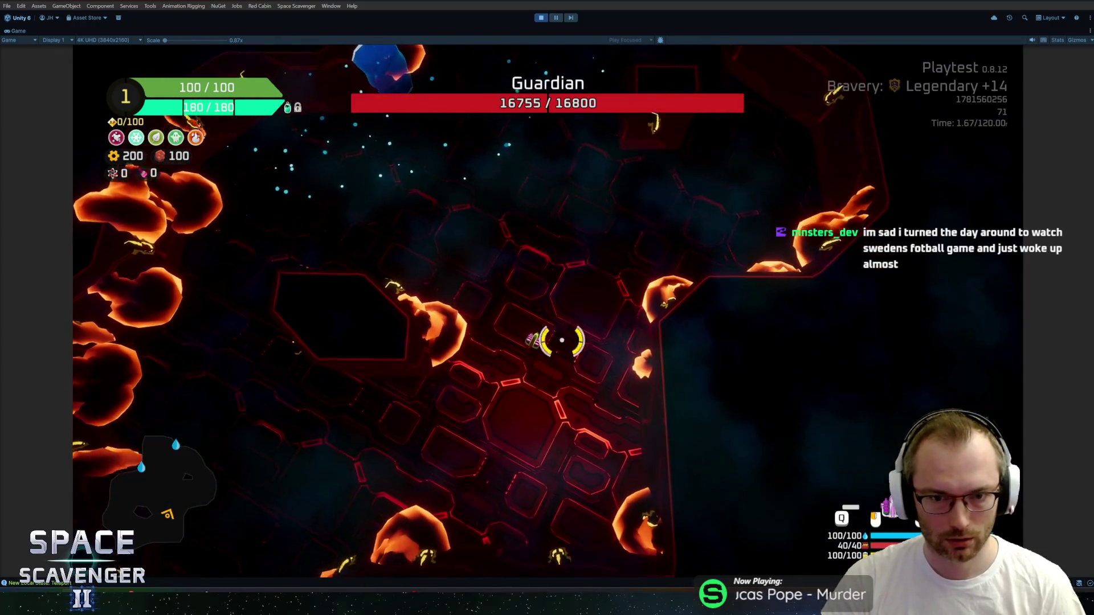
key("w")
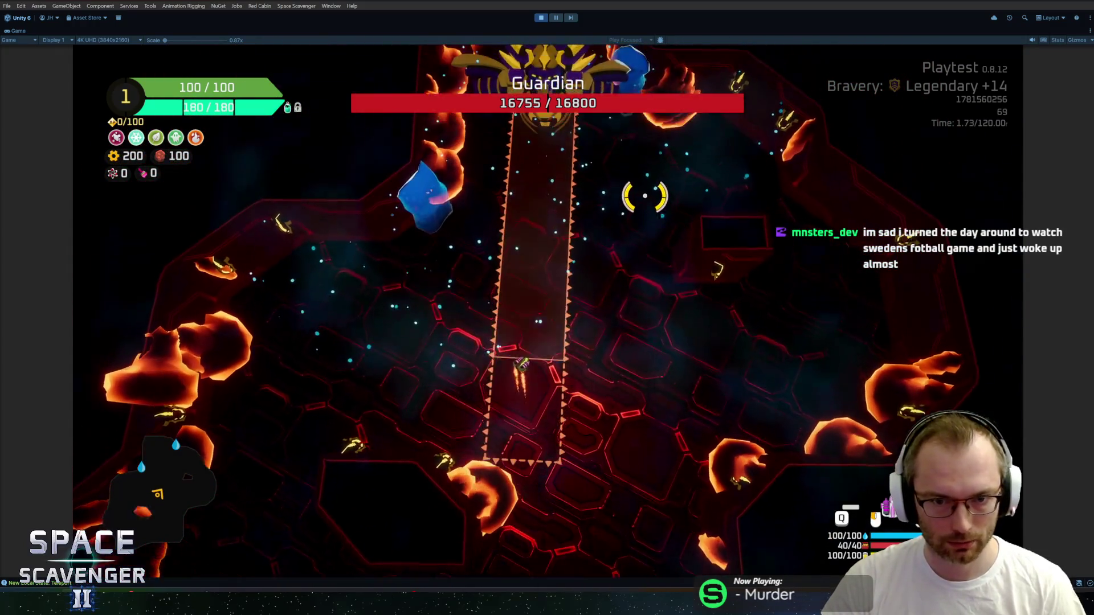
key("w")
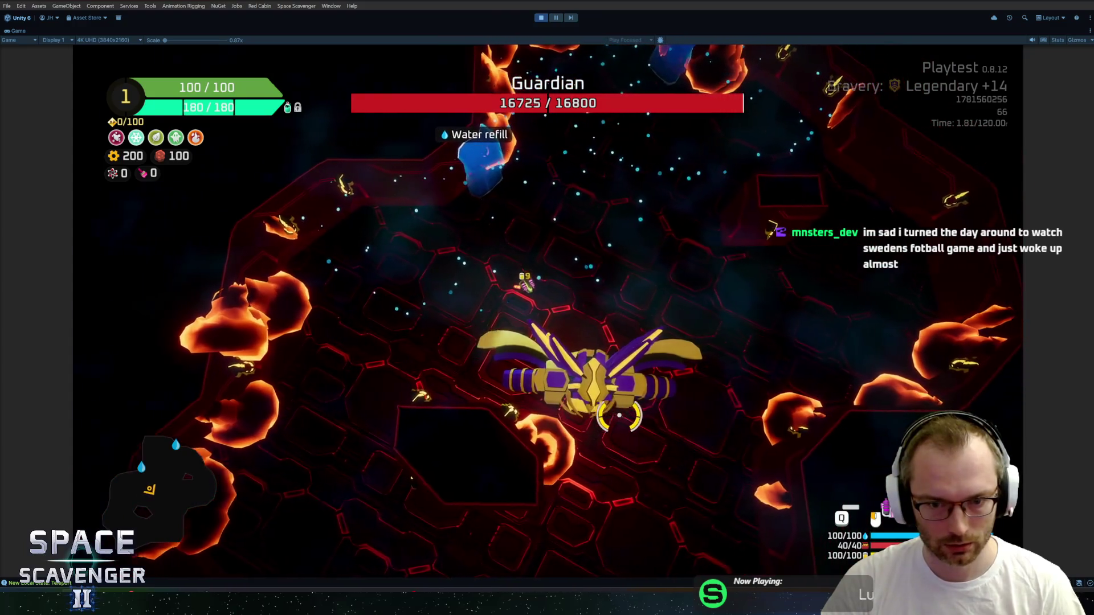
key("d")
key("a")
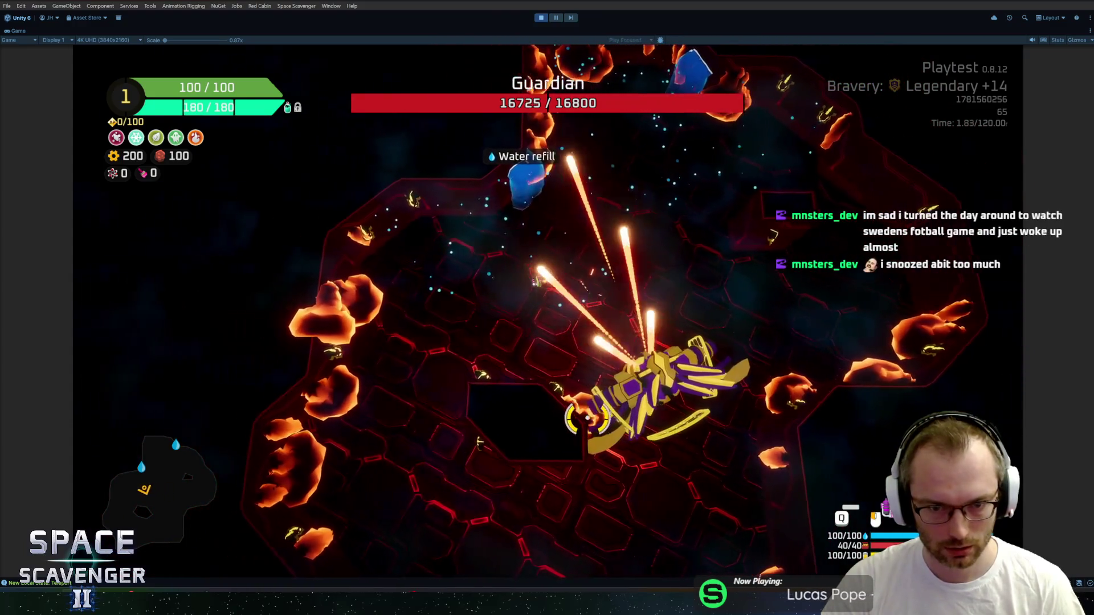
key("s")
key("d")
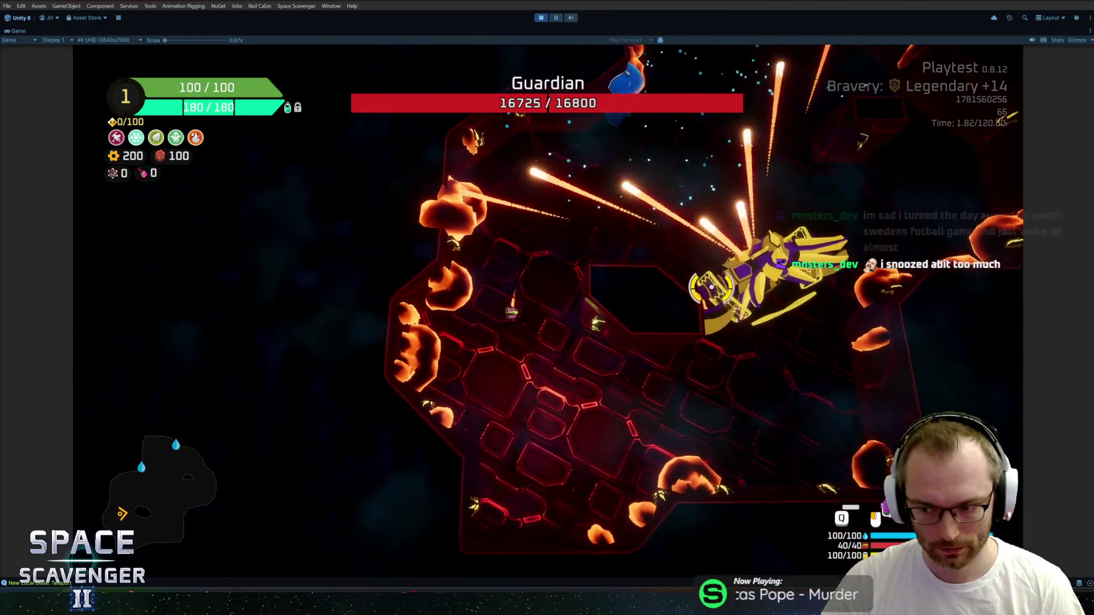
key("s")
key("d")
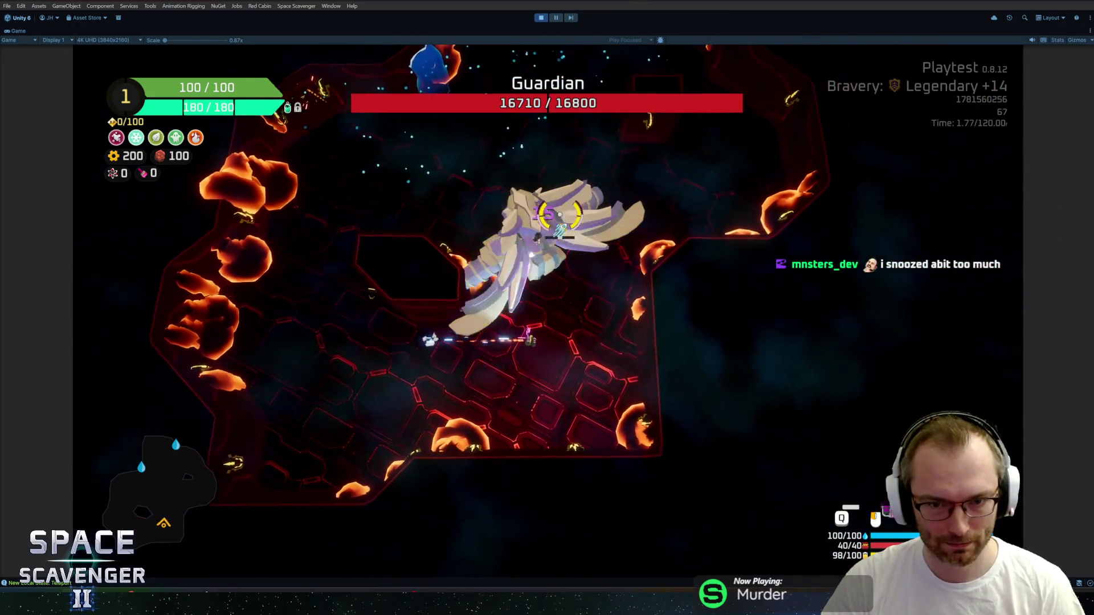
key("w")
key("a")
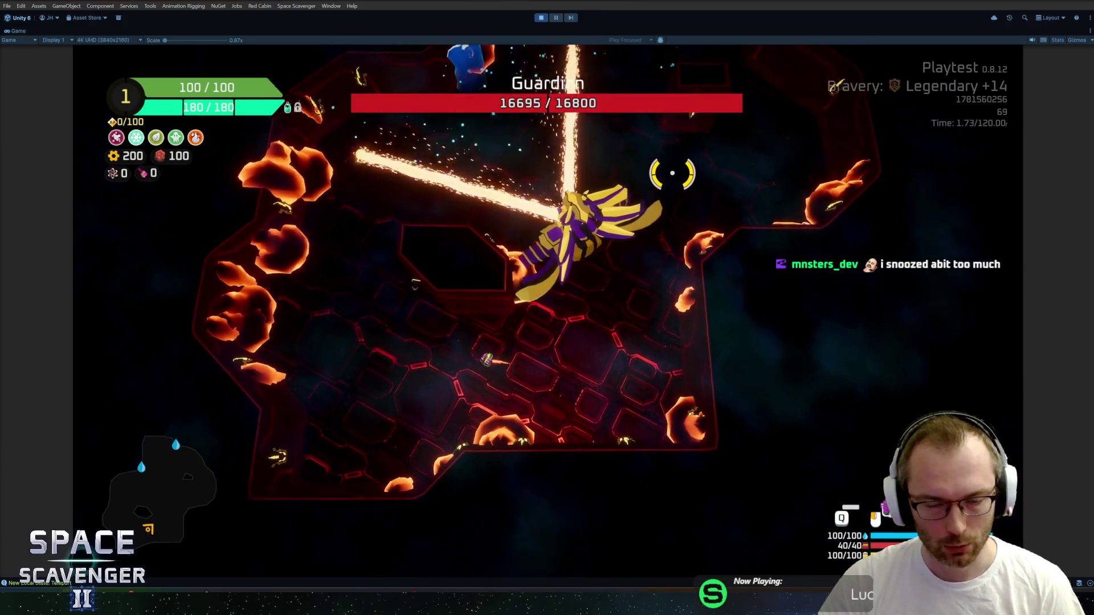
key("w")
key("a")
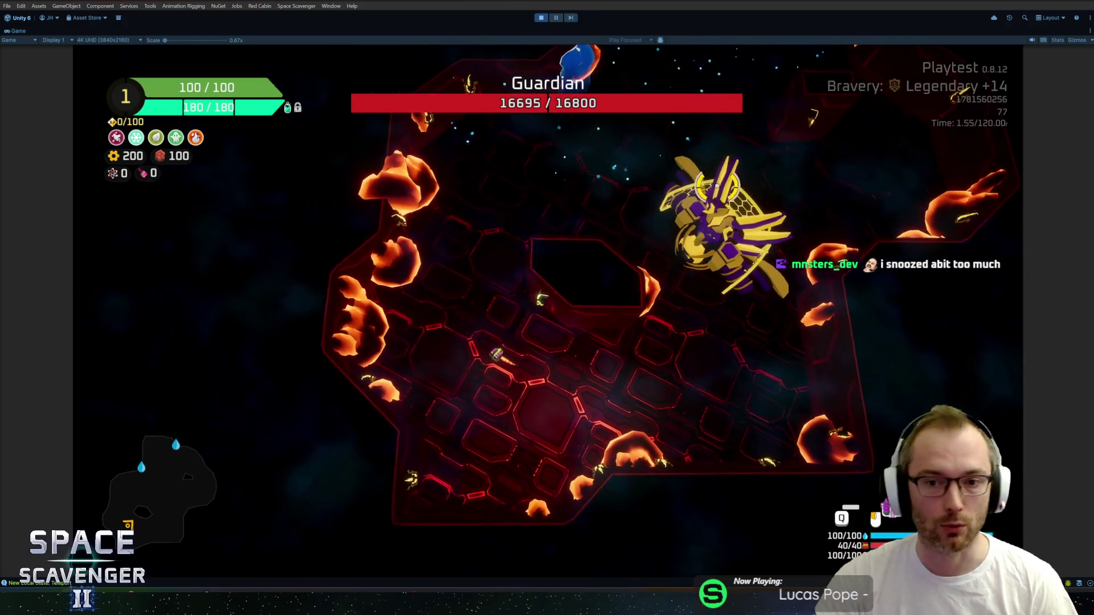
key("d")
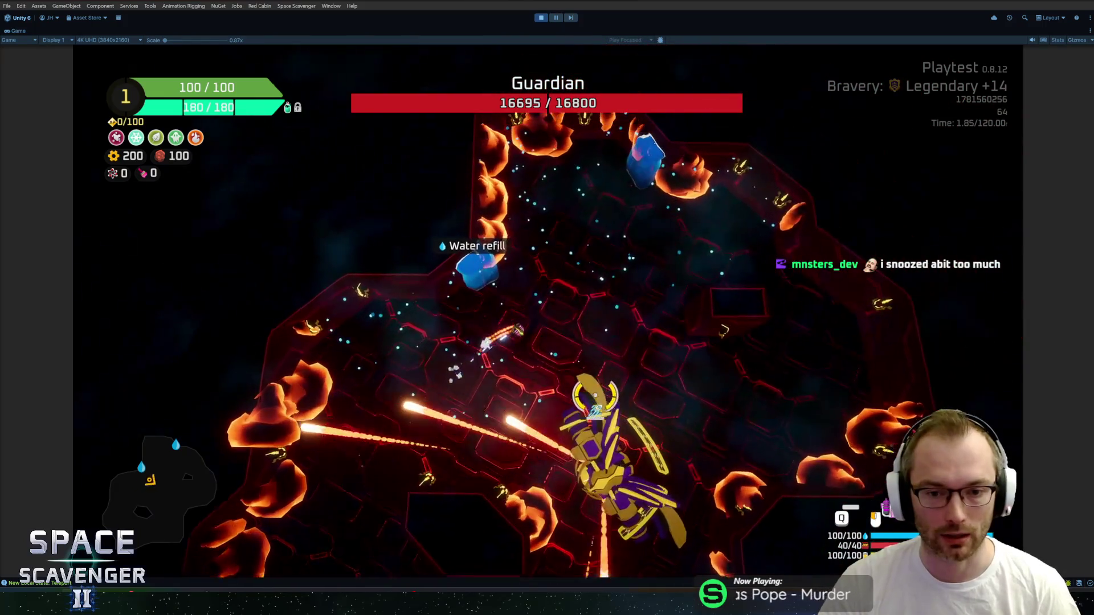
key("s")
key("a")
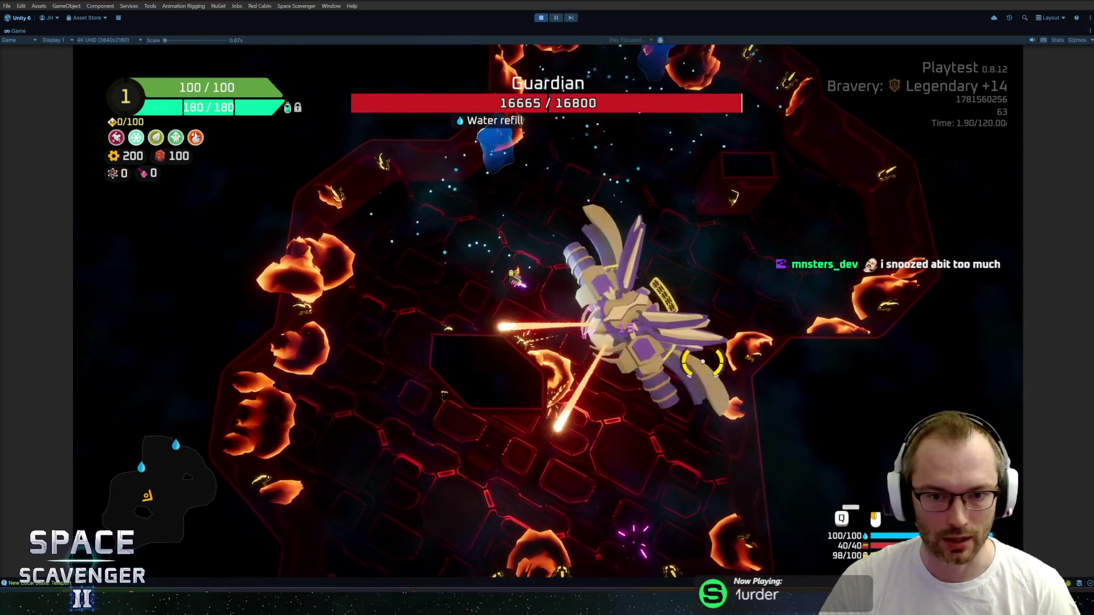
key("d")
key("w")
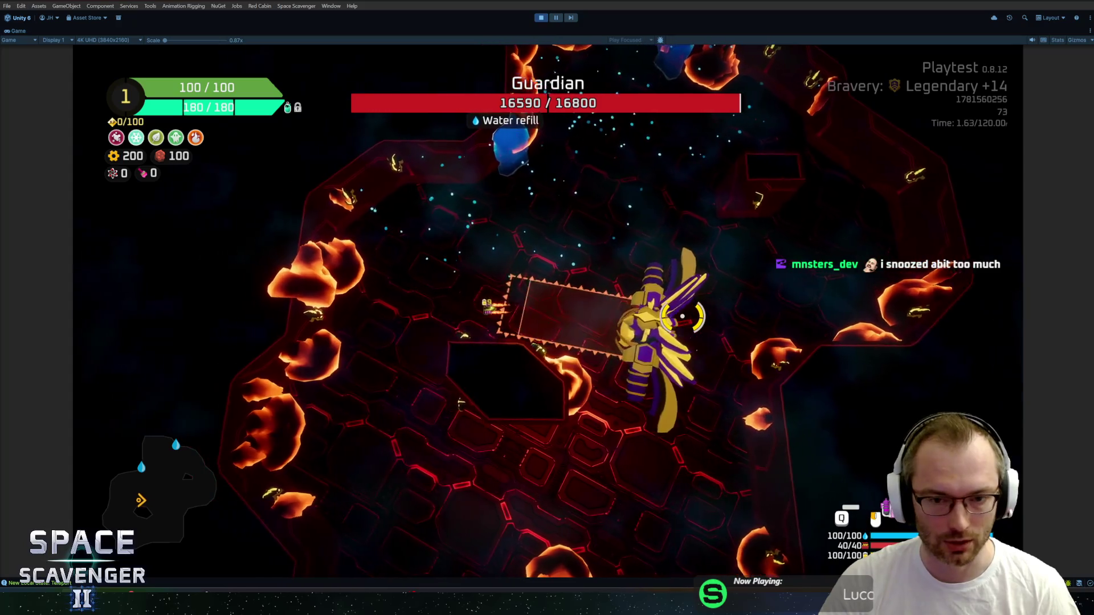
key("d")
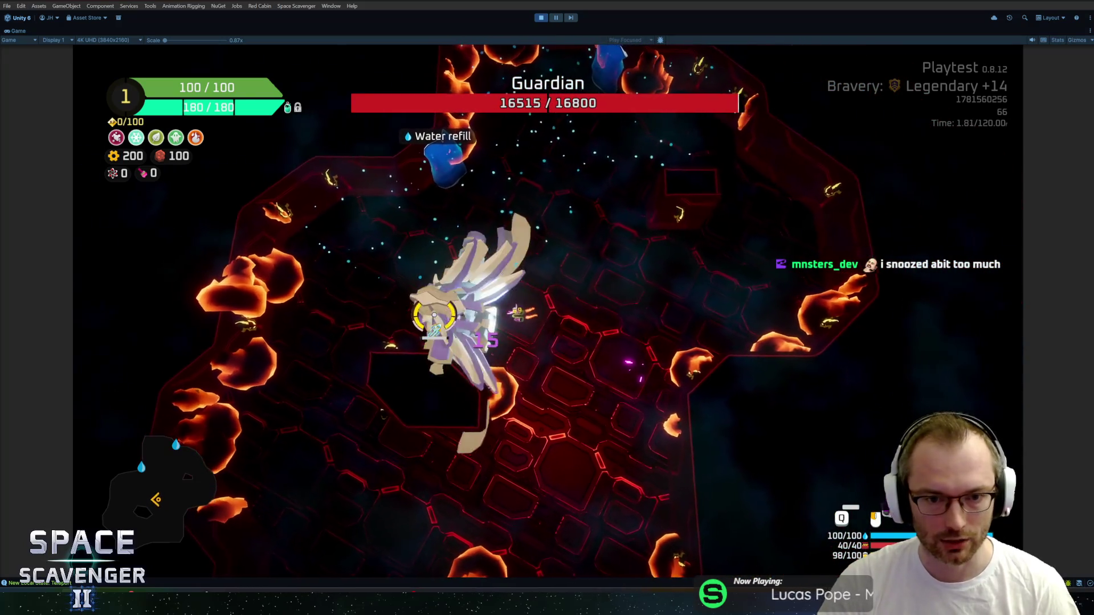
key("a")
key("w")
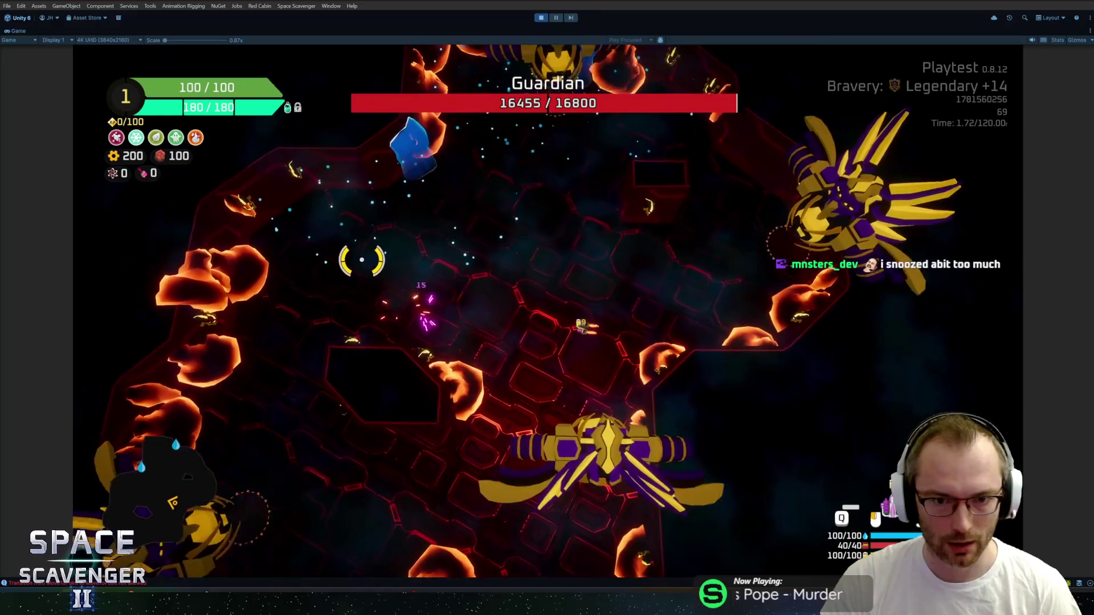
key("s")
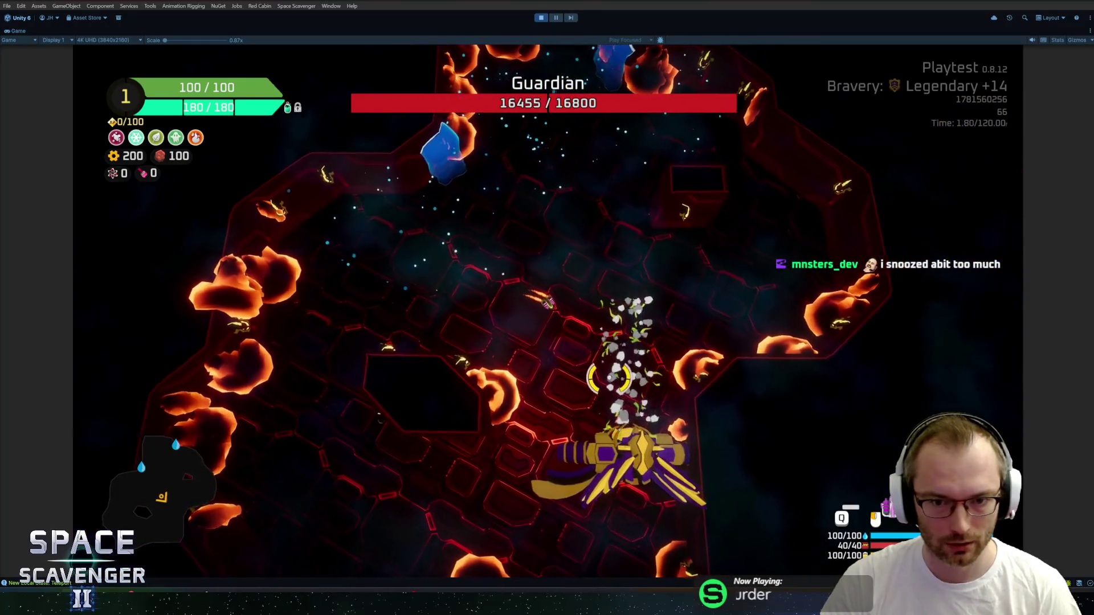
key("a")
key("s")
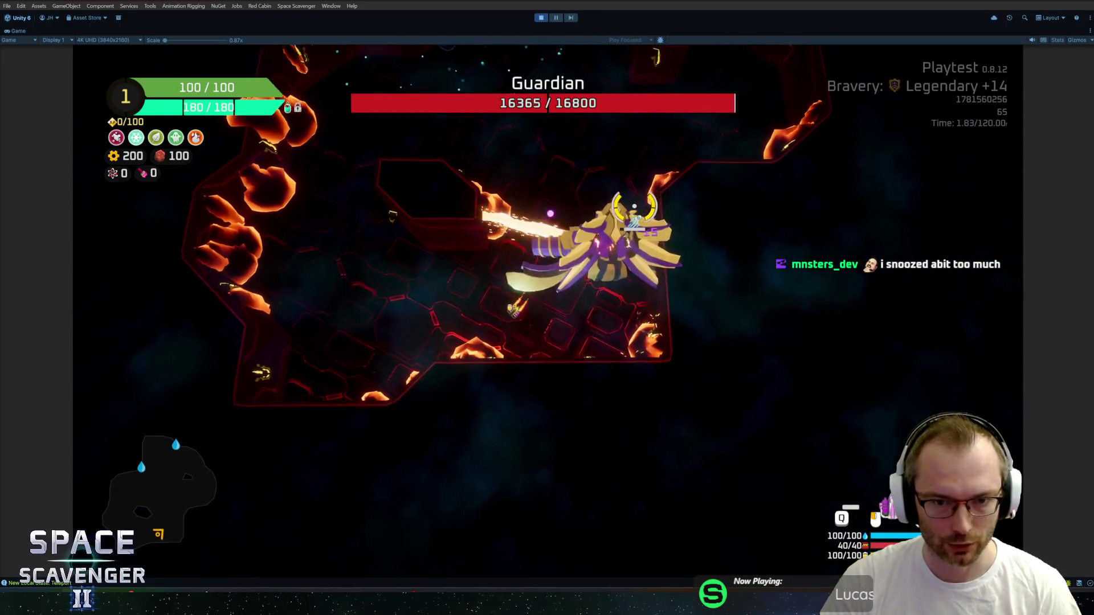
key("w")
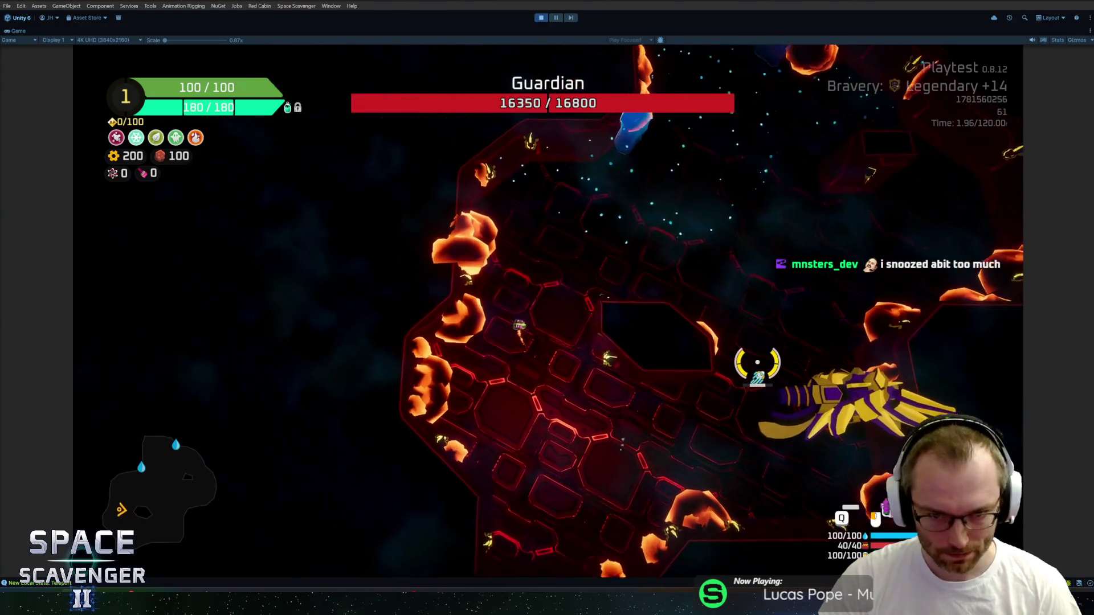
key("d")
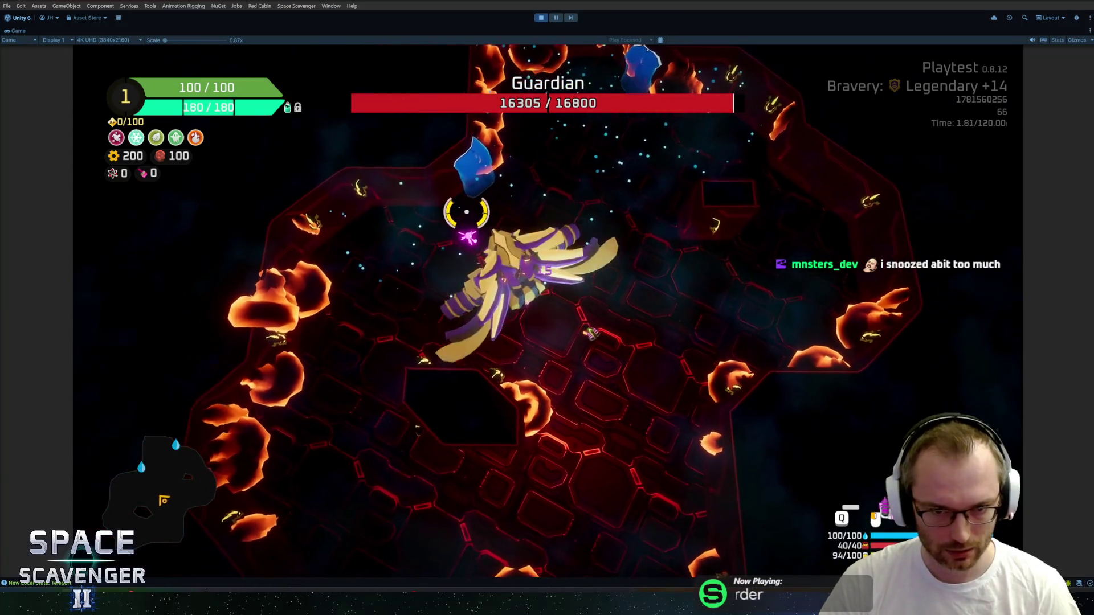
Keep dodging after the Guardian splits, leaving it at 16140 / 16800, then return to Blender.
key("a")
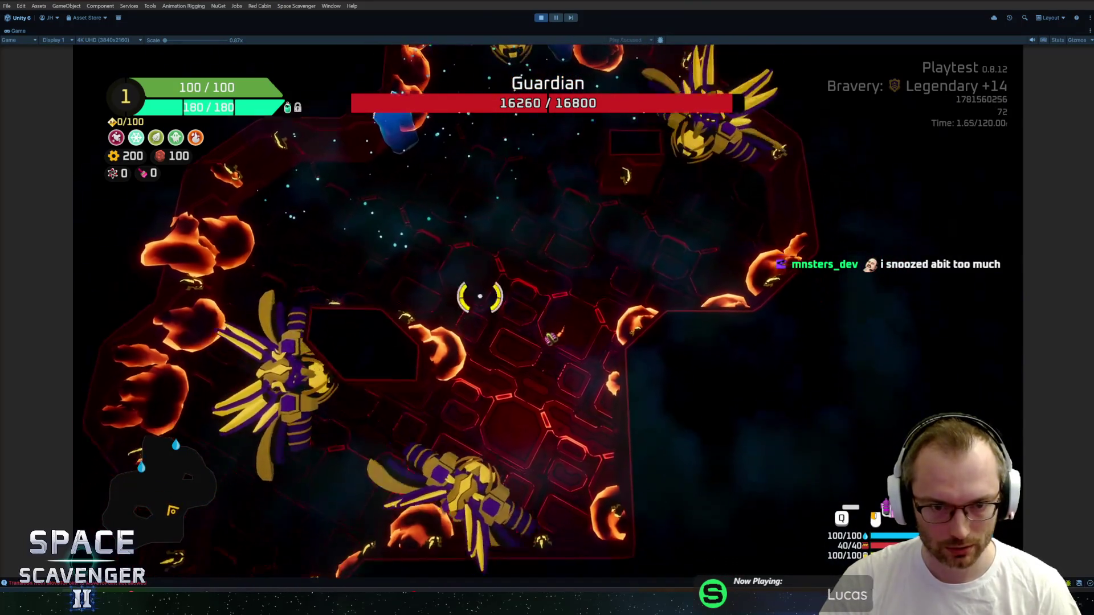
key("w")
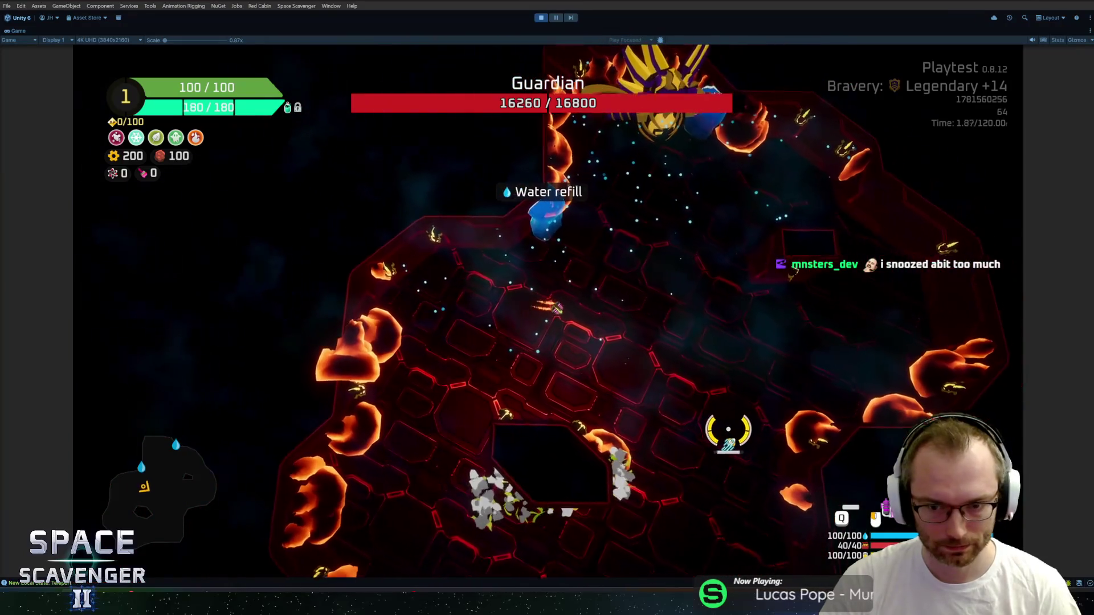
key("w")
key("d")
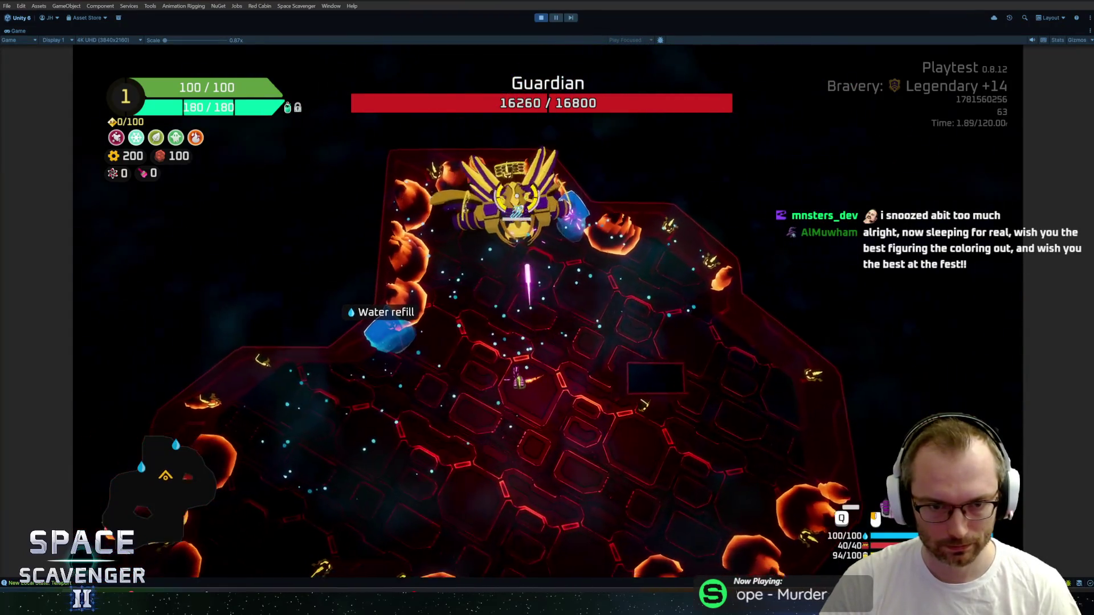
key("a")
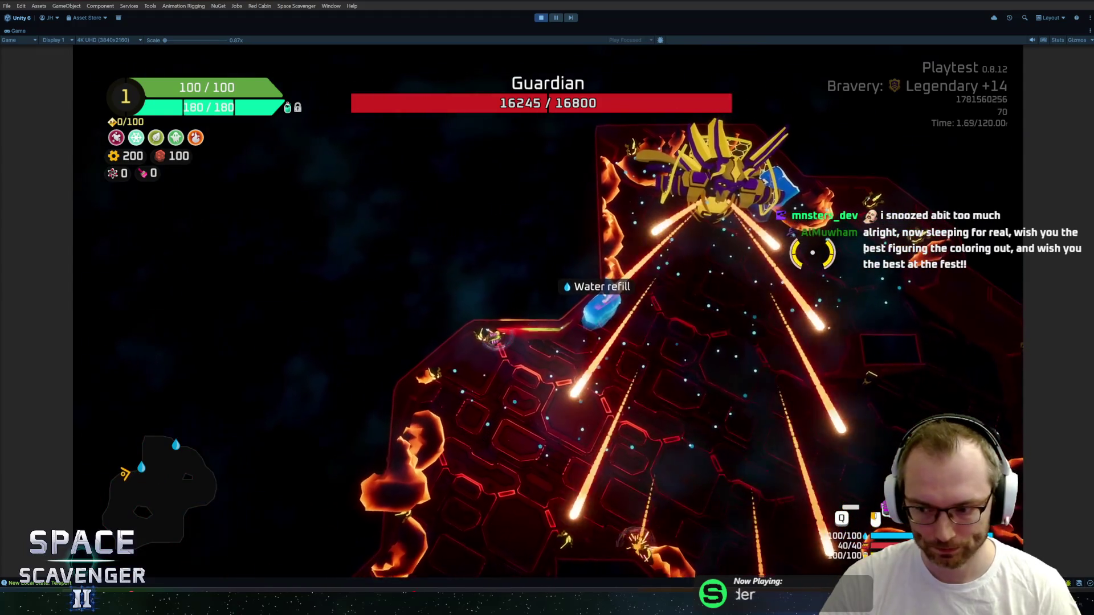
key("d")
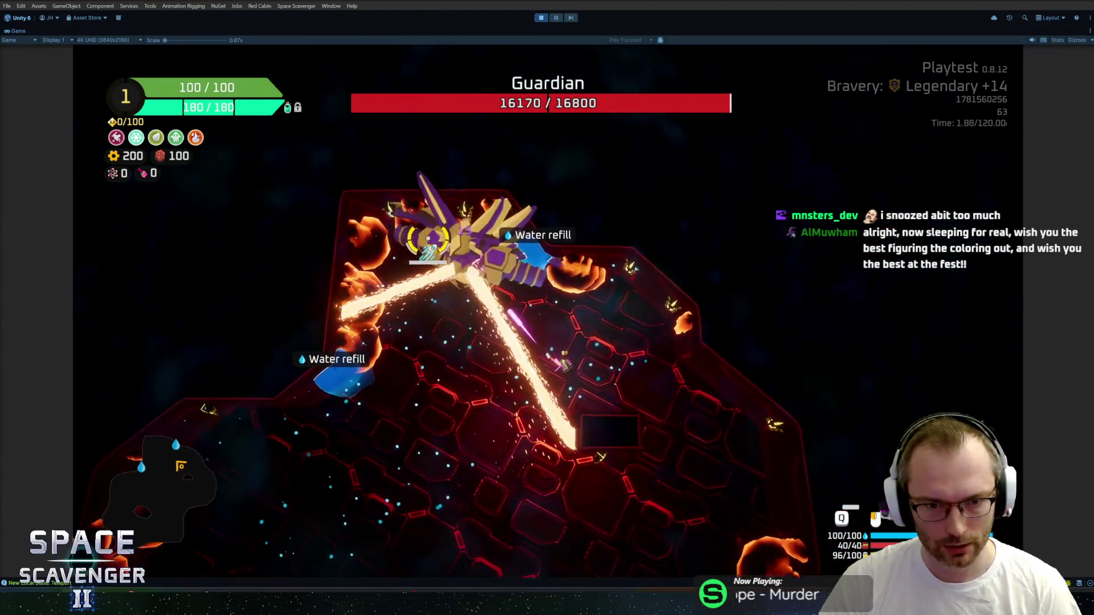
key("s")
key("a")
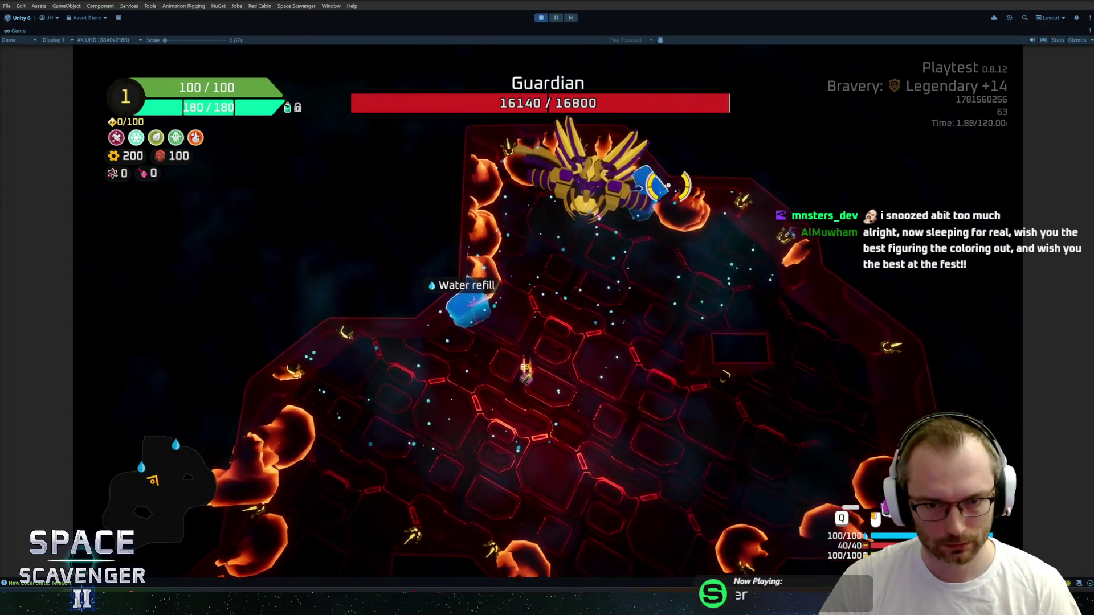
key("w")
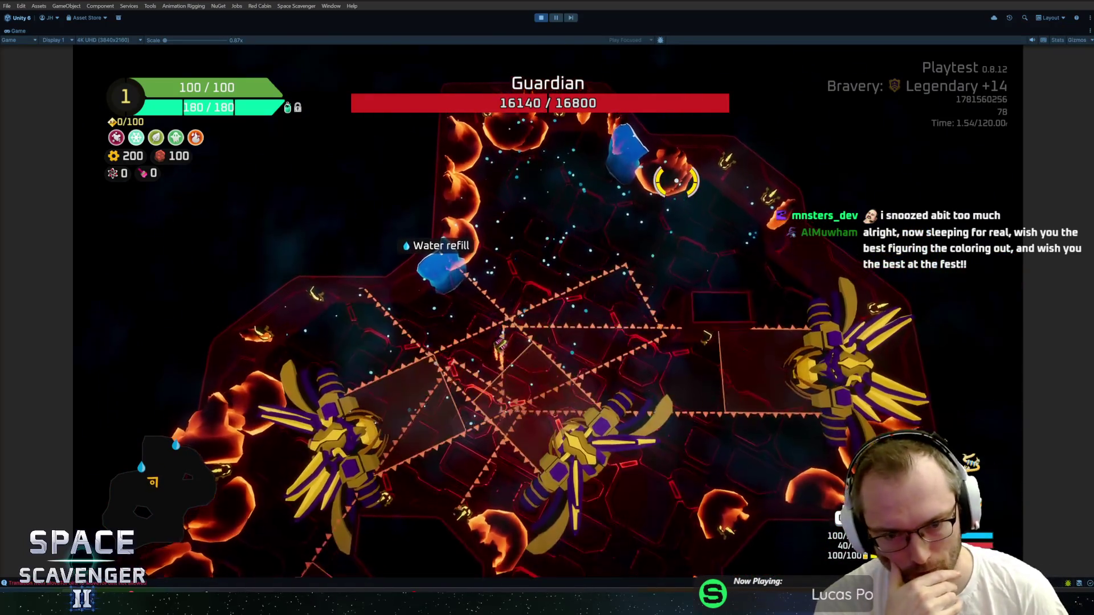
key("s")
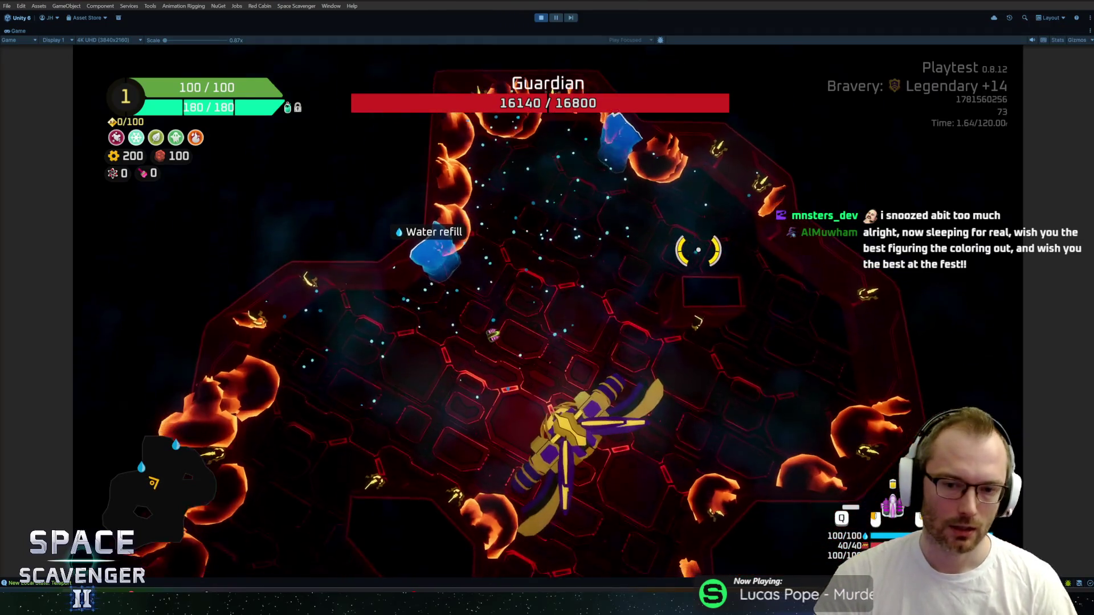
key("d")
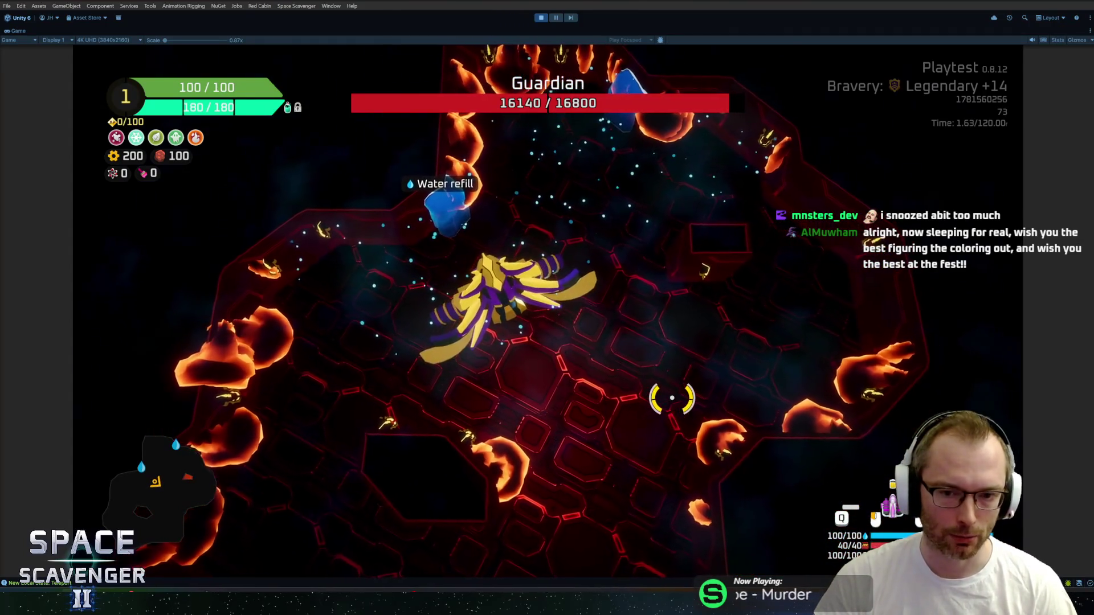
key("alt+Tab")
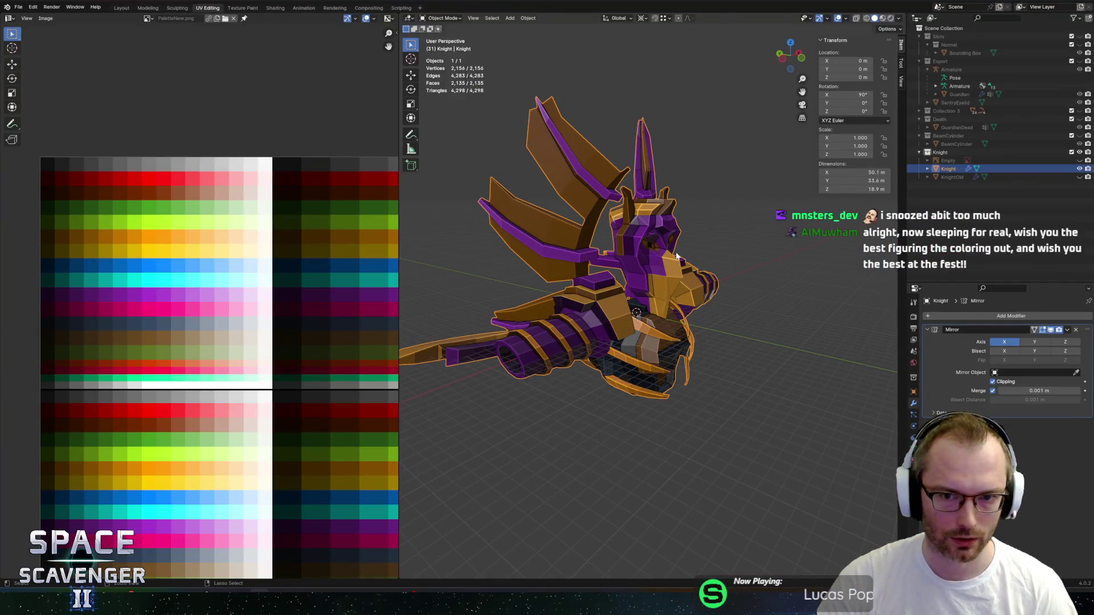
Select the whole Knight mesh in Edit Mode, then go back to Object Mode.
key("Tab")
key("alt+a")
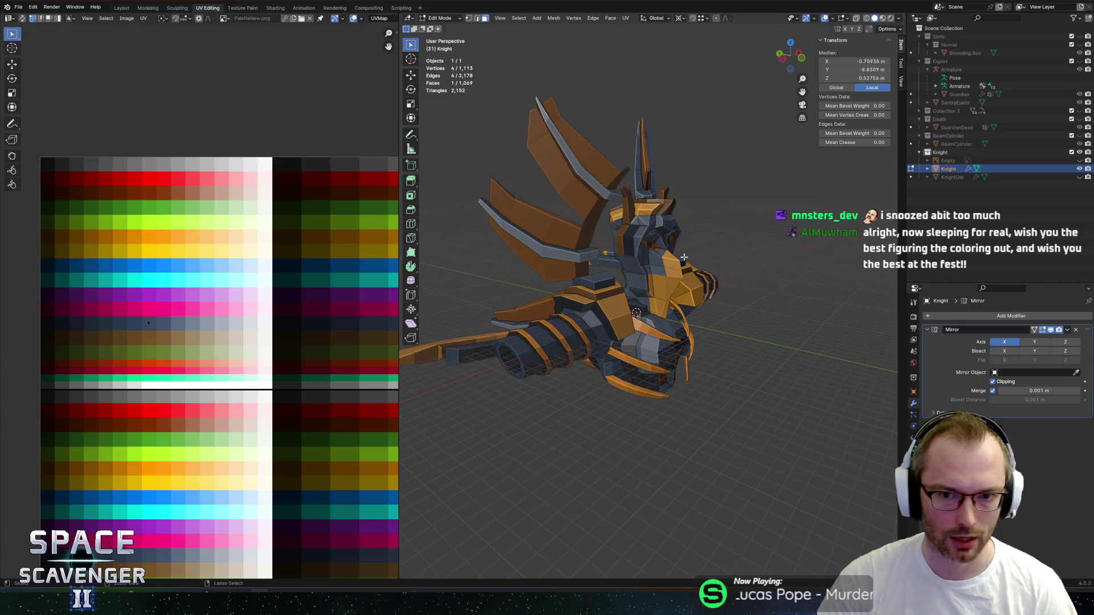
key("1")
left_click(687, 258)
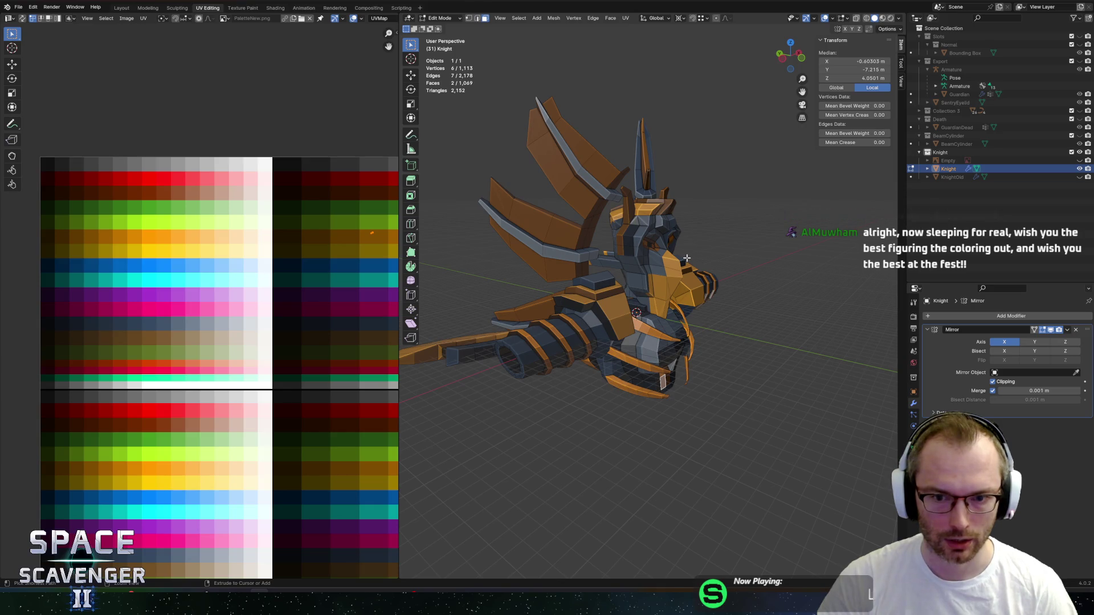
key("a")
key("alt+a")
key("a")
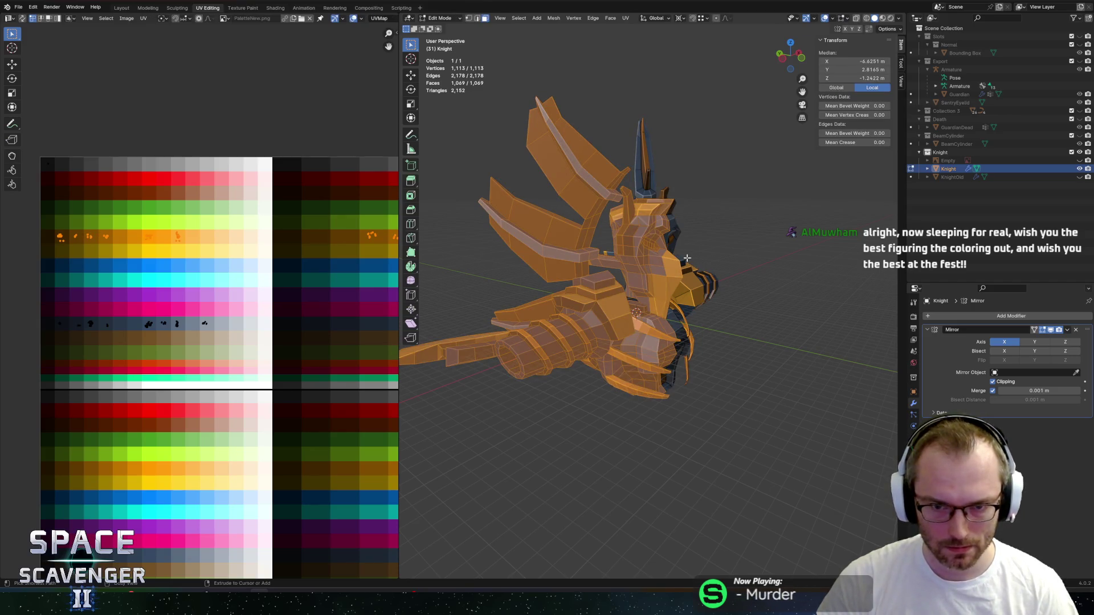
key("ctrl+z")
key("ctrl+z")
key("ctrl+z")
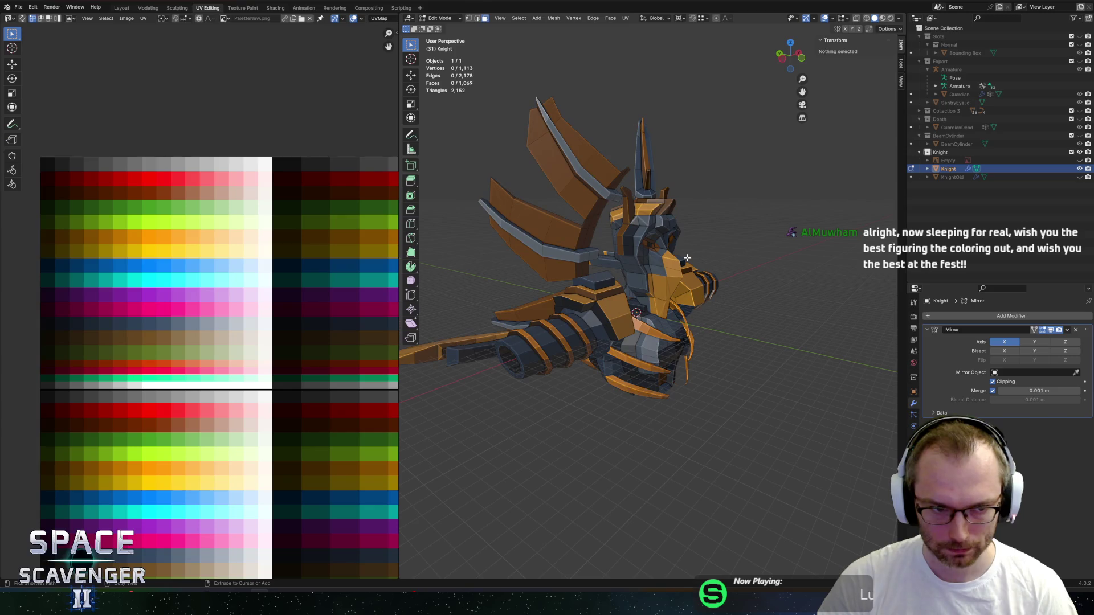
key("ctrl+l")
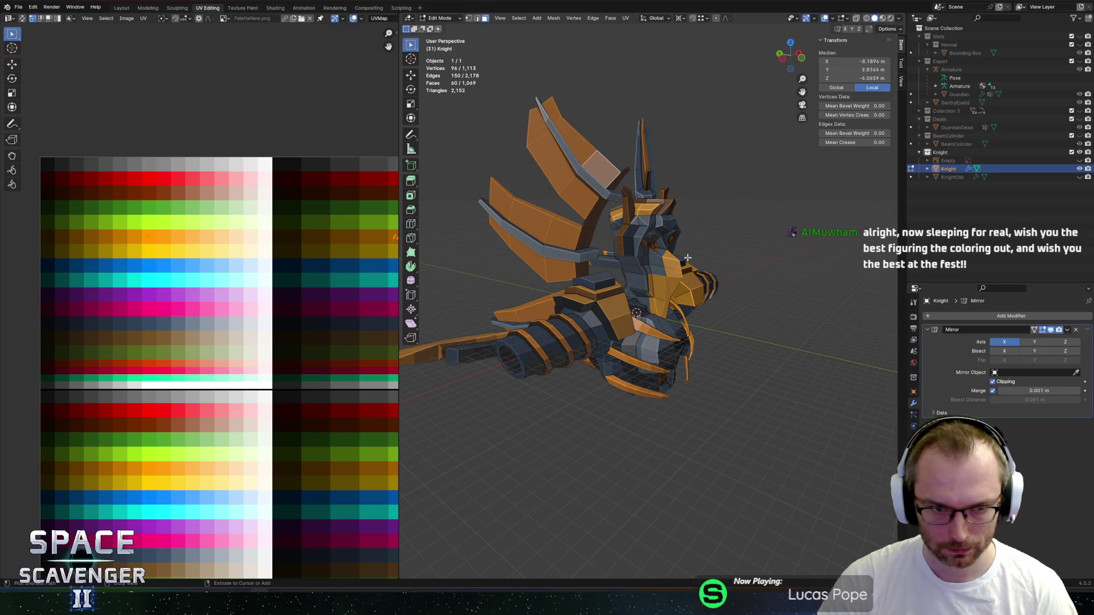
key("a")
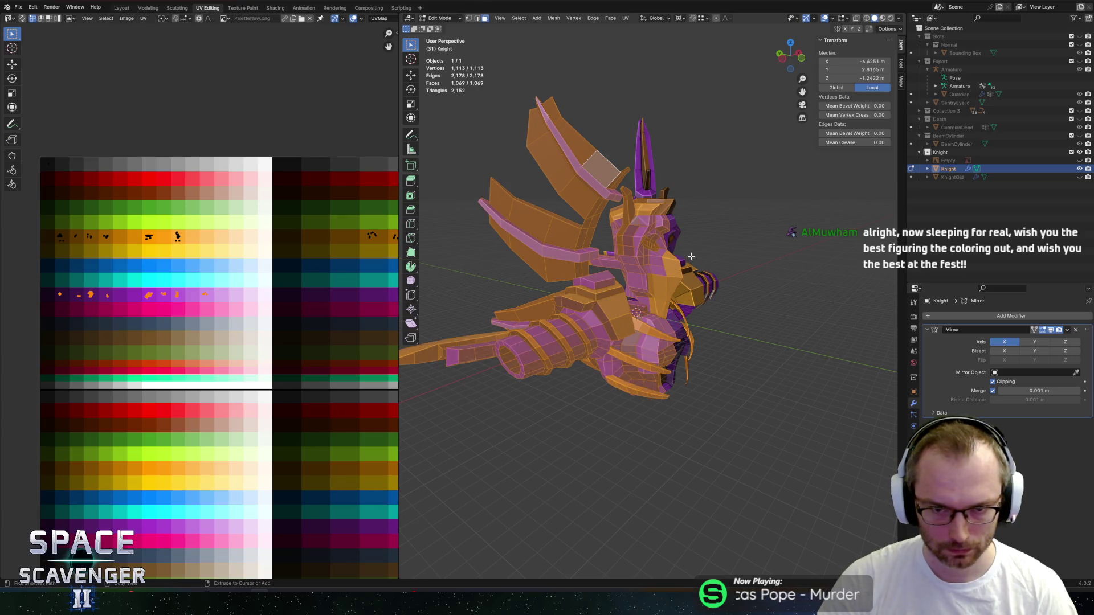
key("Tab")
Re-export the Knight and check the Guardian in Unity before coming back.
middle_click_drag(690, 257, 734, 225)
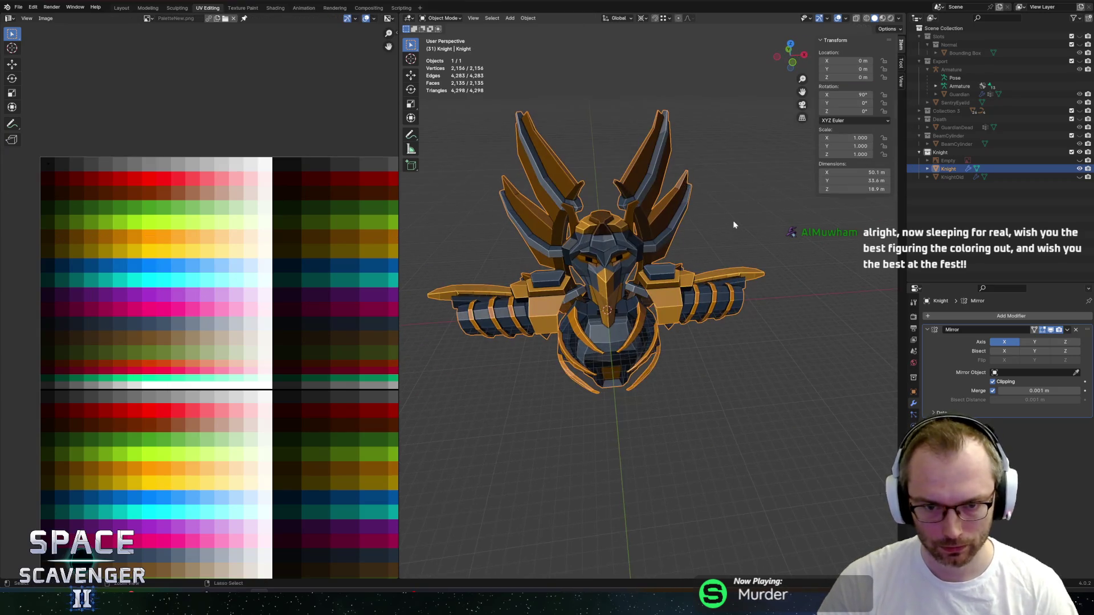
key("Return")
key("alt+Tab")
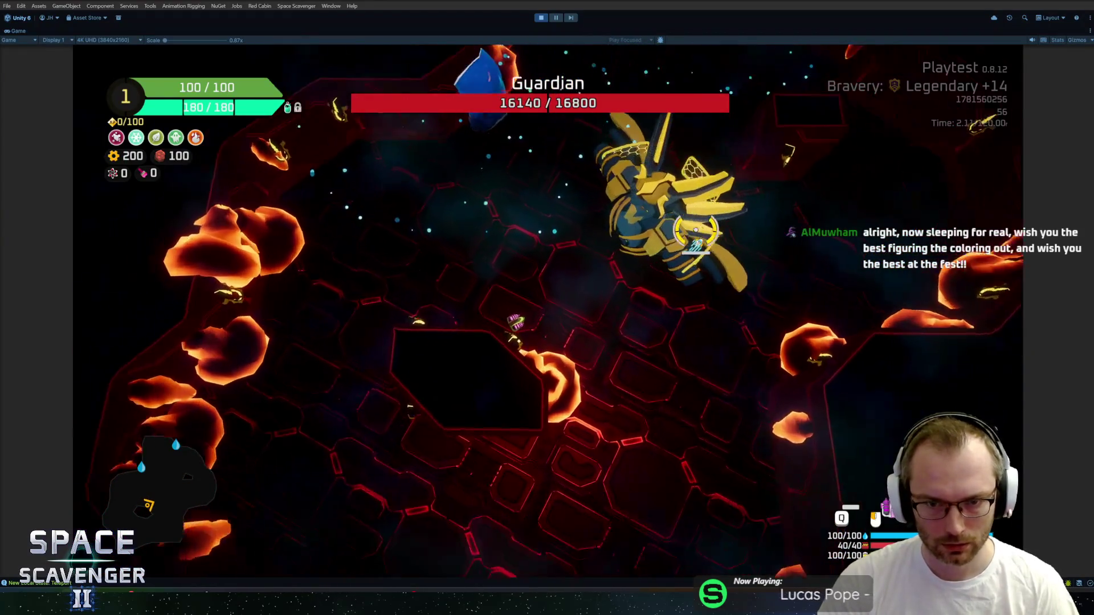
key("alt+Tab")
Move the dark grey armour UV islands straight up onto the palette's red row.
key("Tab")
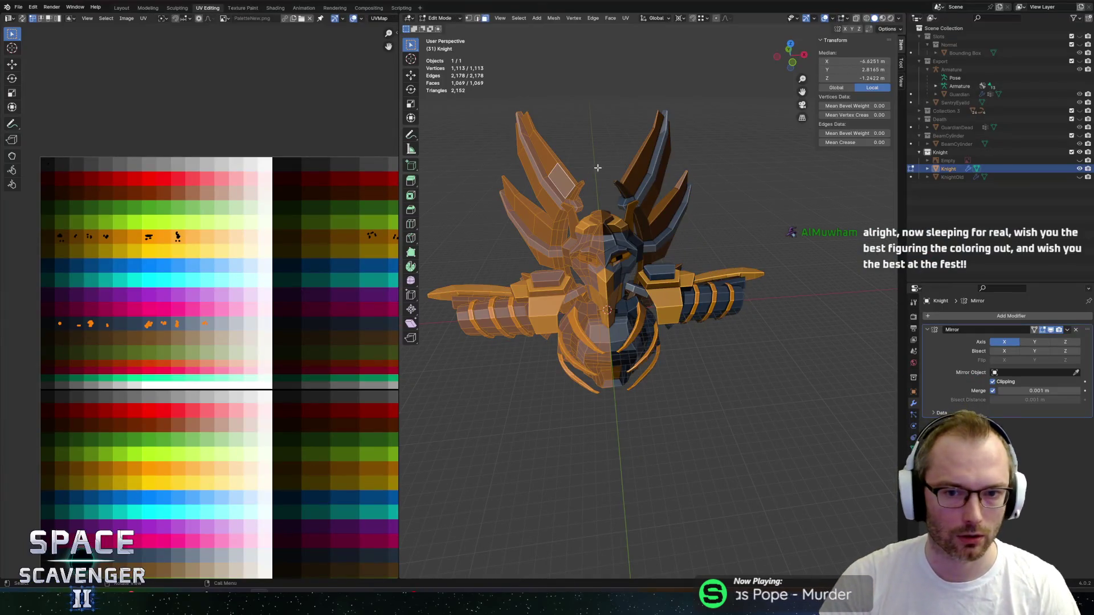
mouse_move(37, 313)
left_mouse_down()
mouse_move(211, 355)
mouse_move(247, 348)
left_mouse_up()
key("g")
key("y")
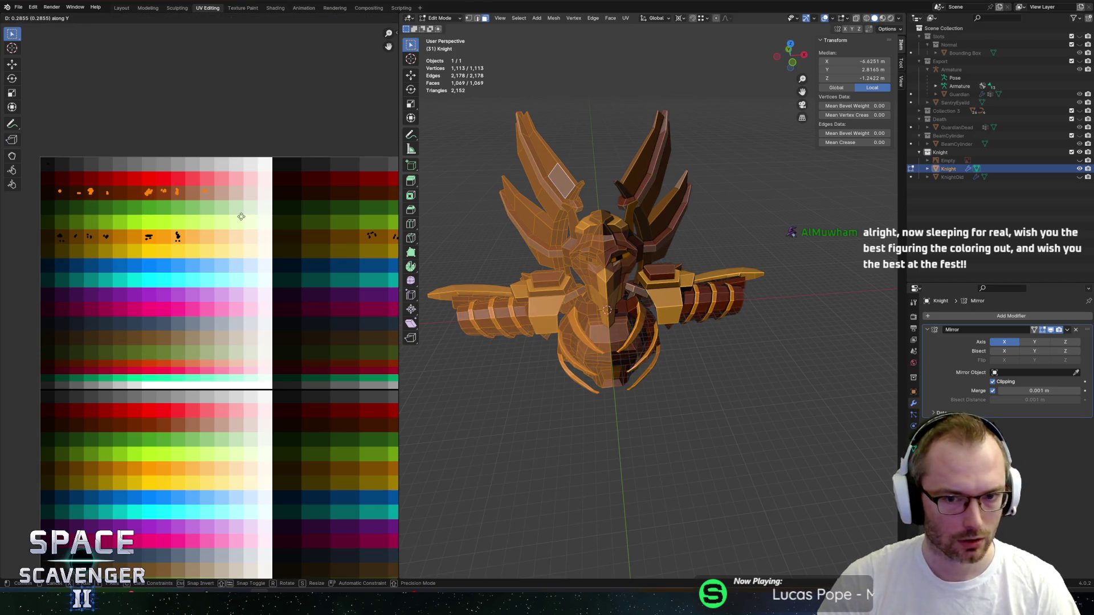
left_click(242, 215)
key("Tab")
Export the Knight as Knight.fbx.
key("ctrl+shift+e")
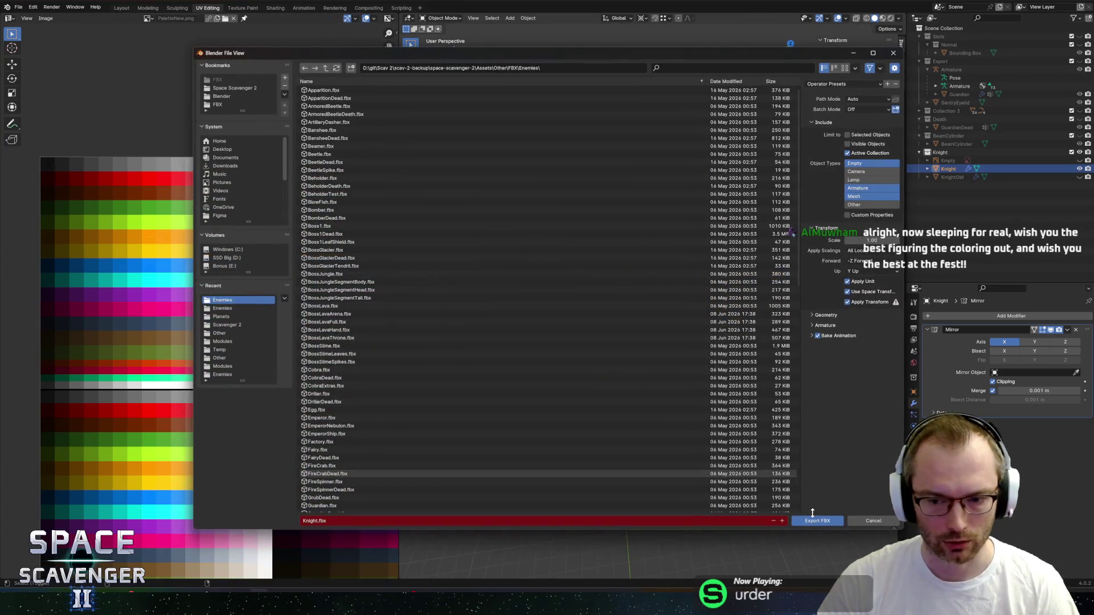
left_click(814, 518)
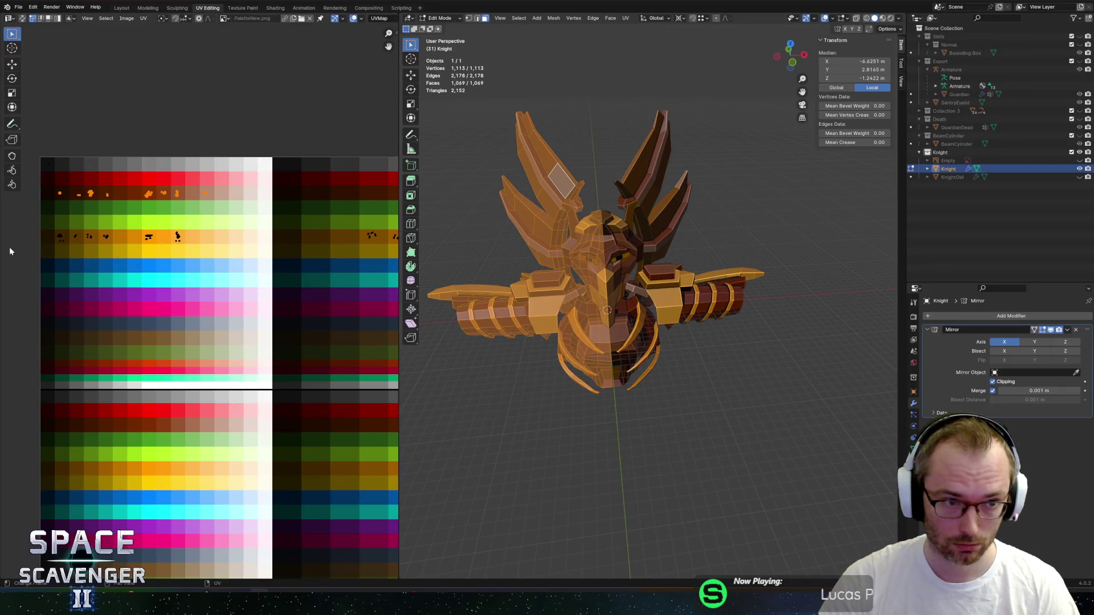
scroll(29, 244, "down", 2)
Move the orange armour UV islands straight down onto the lower coral red row.
left_click_drag(56, 254, 253, 291)
left_click_drag(386, 294, 385, 294)
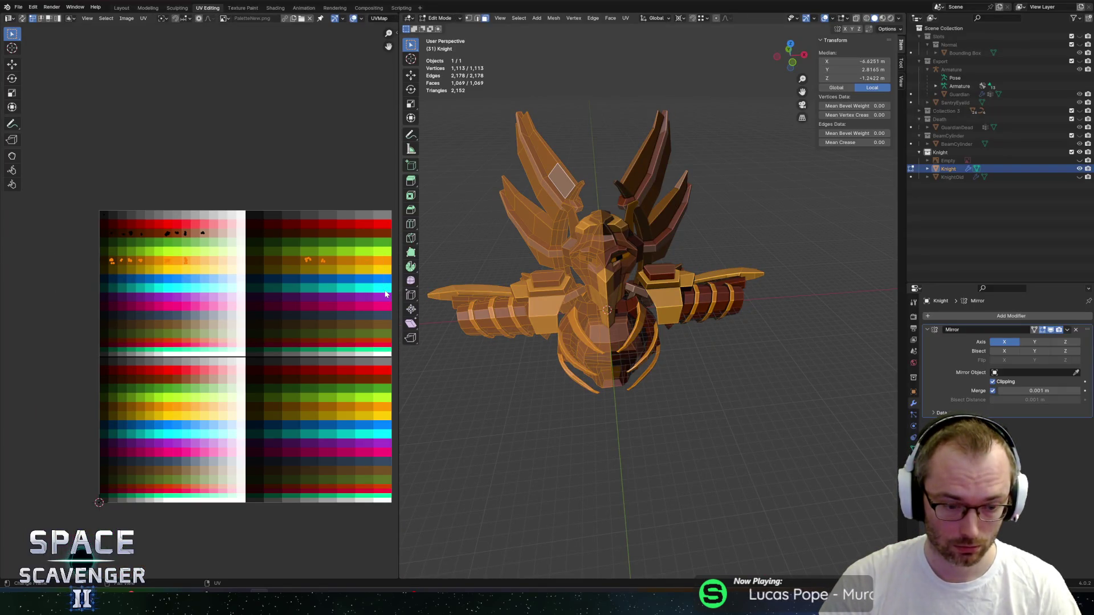
key("s")
key("y")
key("Escape")
key("g")
key("y")
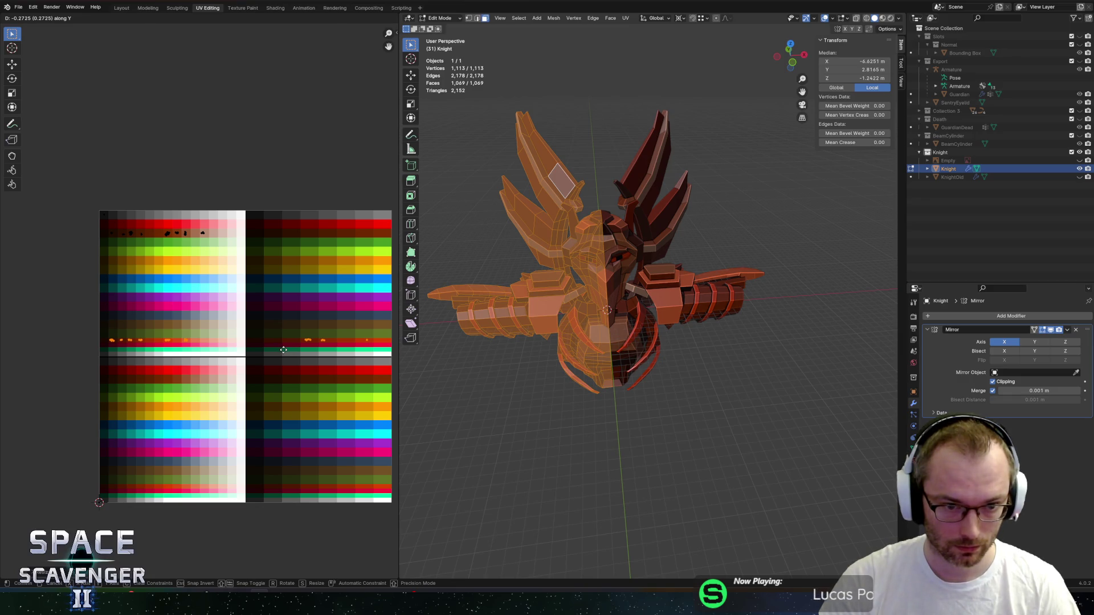
left_click(283, 350)
Re-export Knight.fbx and view the reddened Guardian in Unity.
key("ctrl+shift+s")
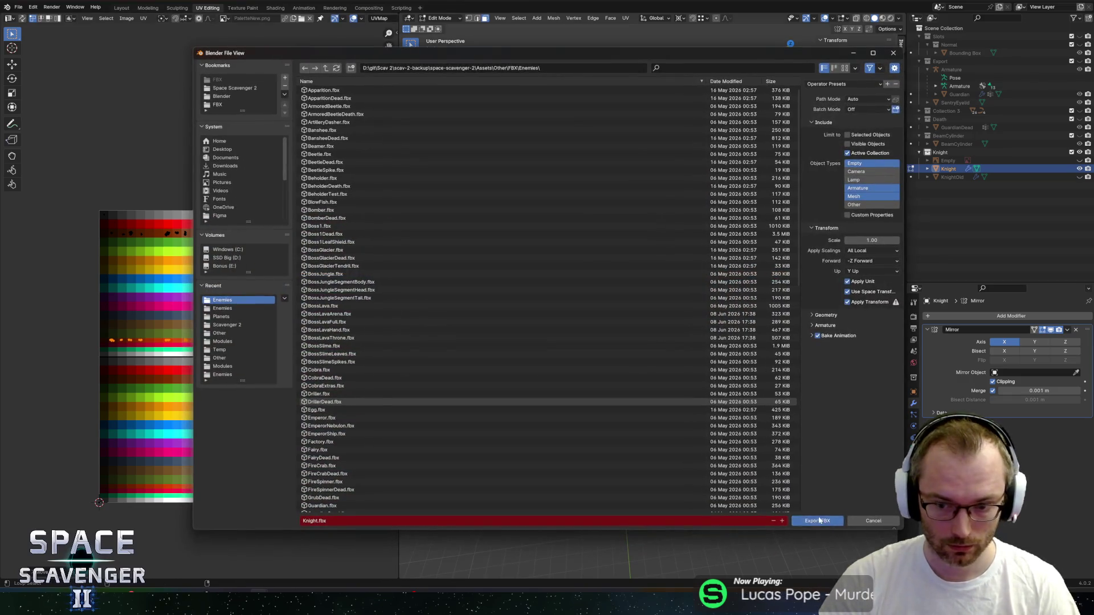
key("Return")
key("alt+Tab")
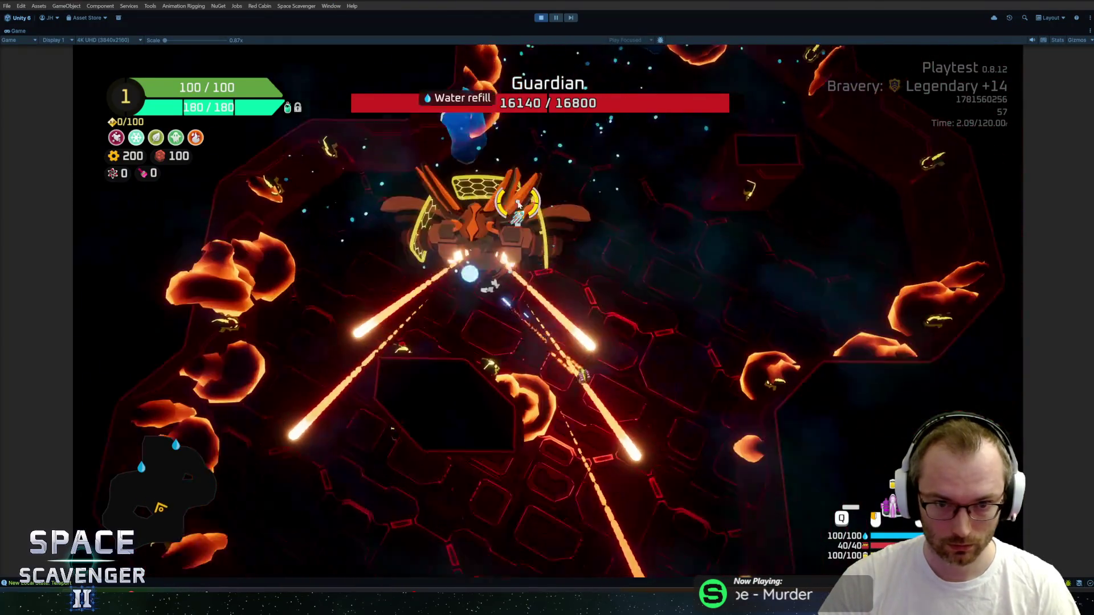
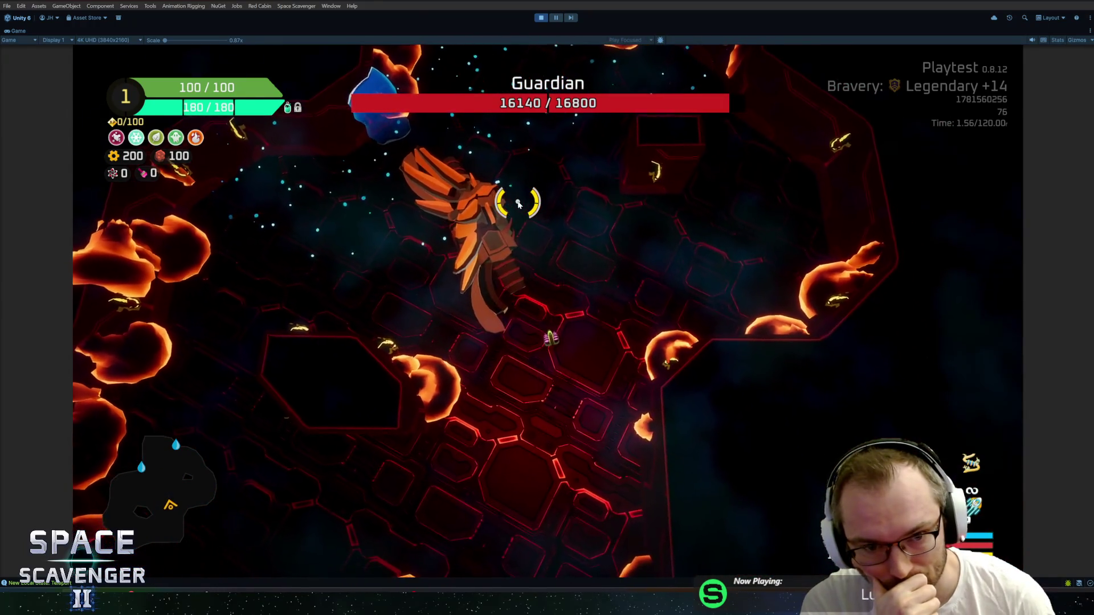
Briefly pause the Guardian boss fight, then switch to Blender's UV Editing workspace.
key("Escape")
key("Escape")
key("grave")
key("alt+Tab")
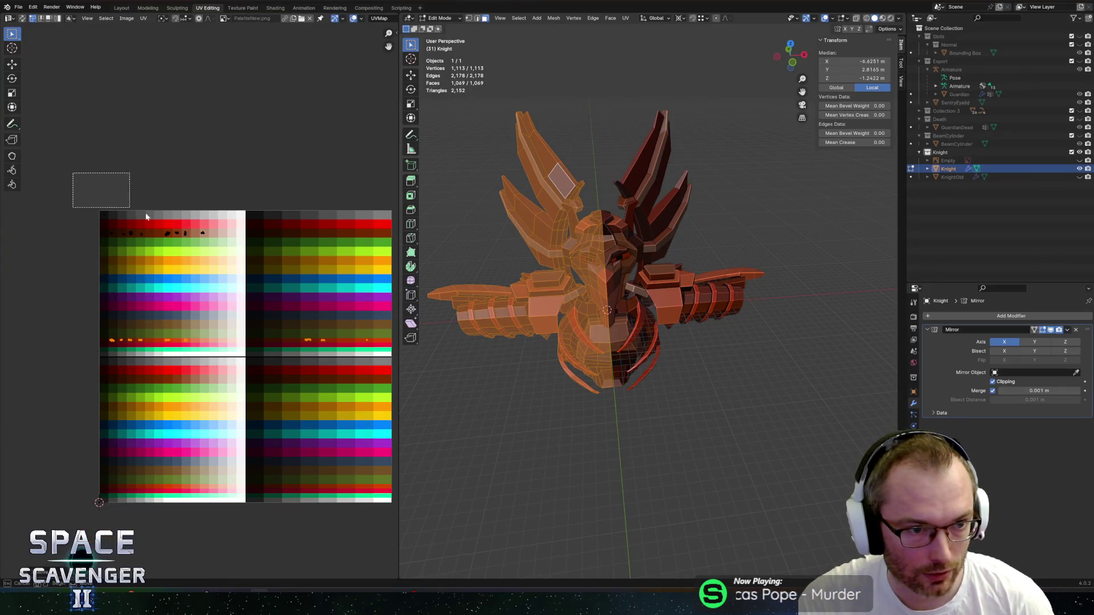
Shift the lower red-row UV islands up onto the orange swatches, export the Knight FBX, and return to Unity.
left_click_drag(322, 270, 322, 270)
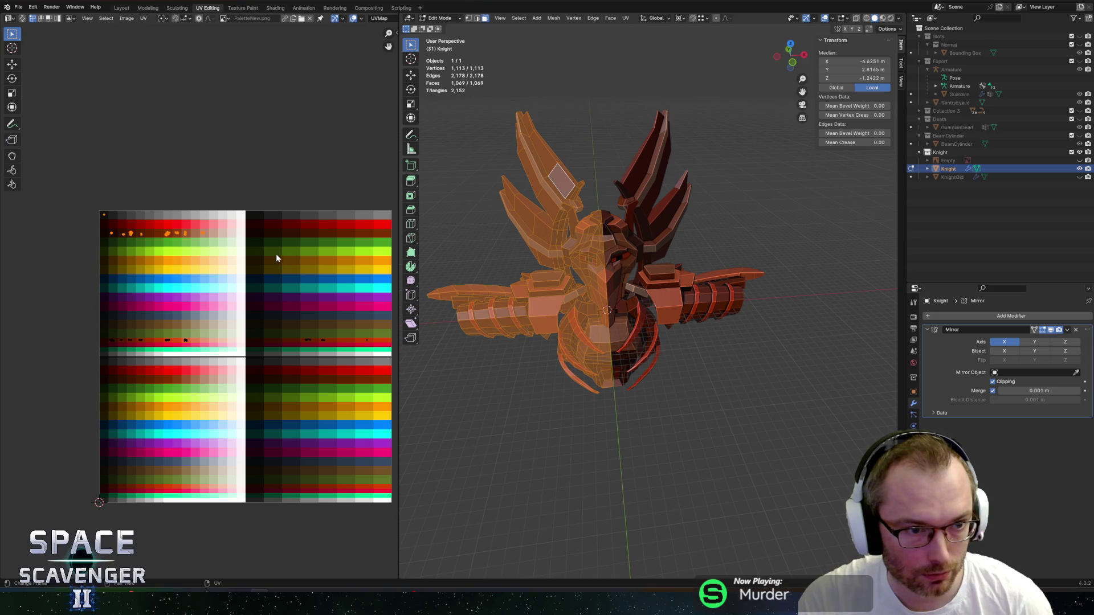
mouse_move(57, 309)
left_mouse_down()
mouse_move(349, 382)
mouse_move(381, 378)
left_mouse_up()
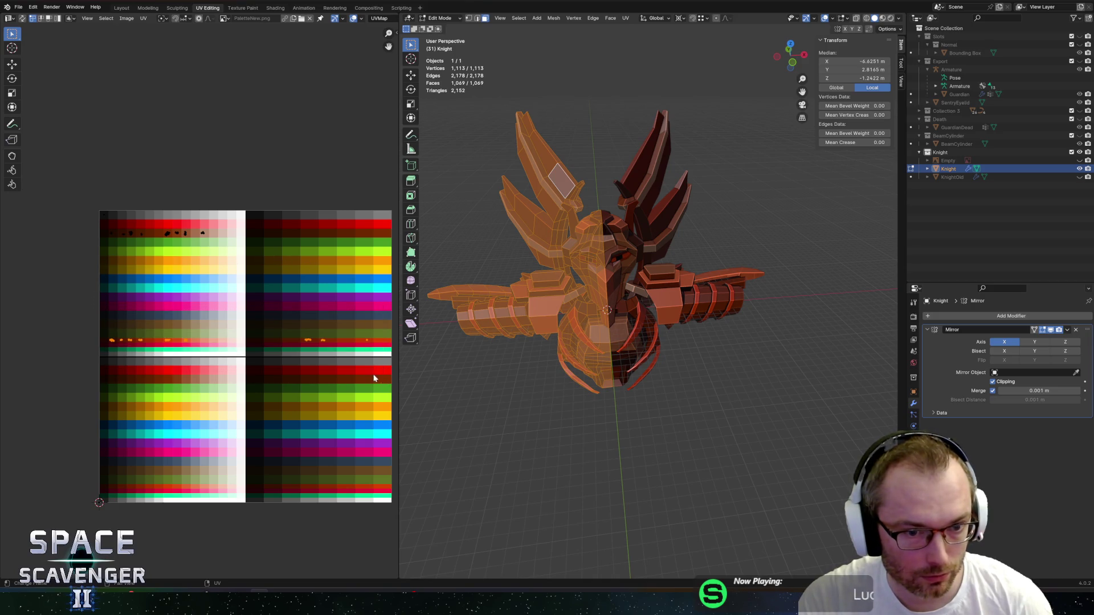
middle_click_drag(381, 379, 251, 358)
scroll(240, 313, "up", 1)
left_click_drag(350, 358, 350, 358)
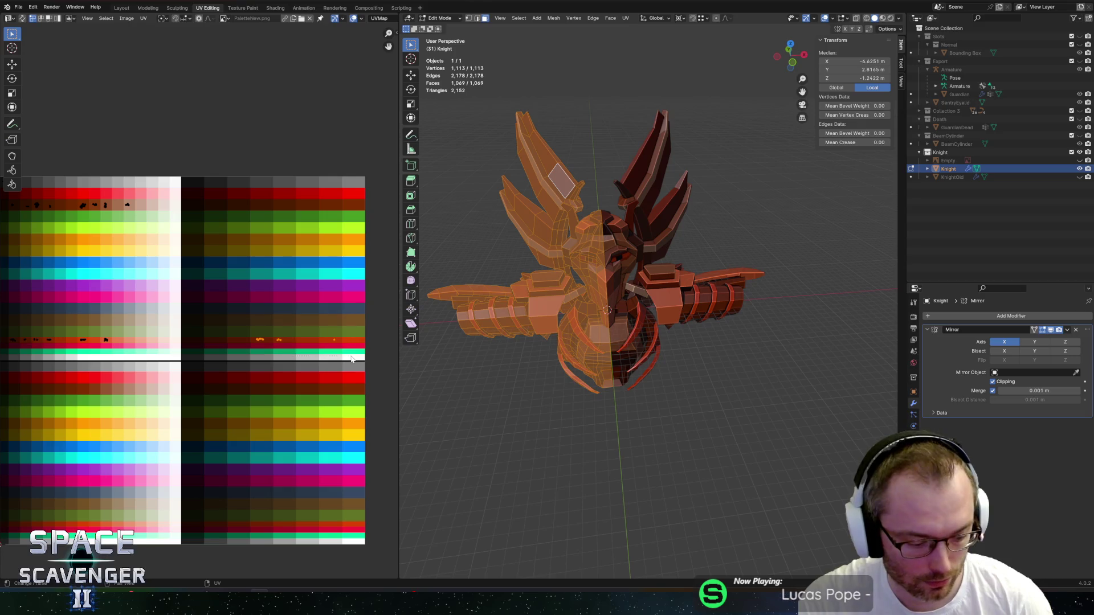
key("g")
key("y")
left_click(354, 254)
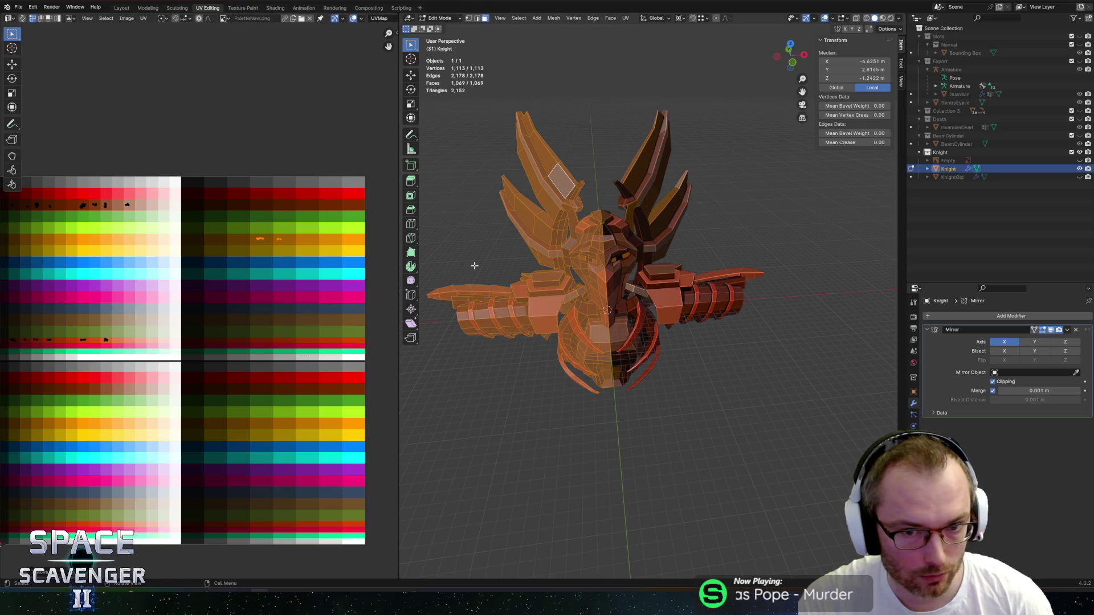
key("Return")
key("alt+Tab")
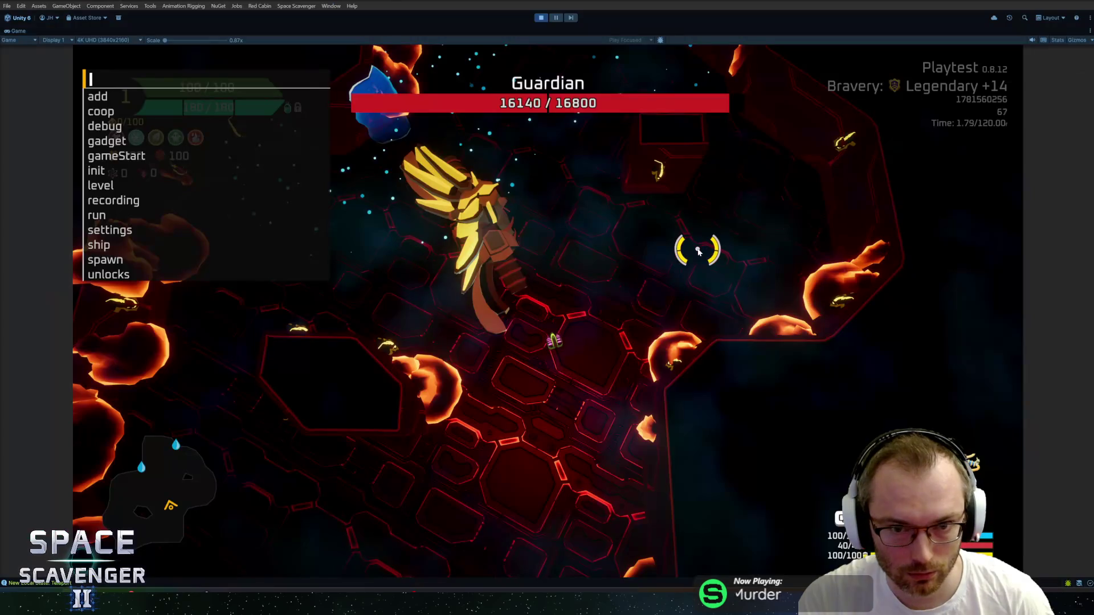
Close the debug console and check the recoloured Guardian in the fight, then pause and switch to Blender.
key("Escape")
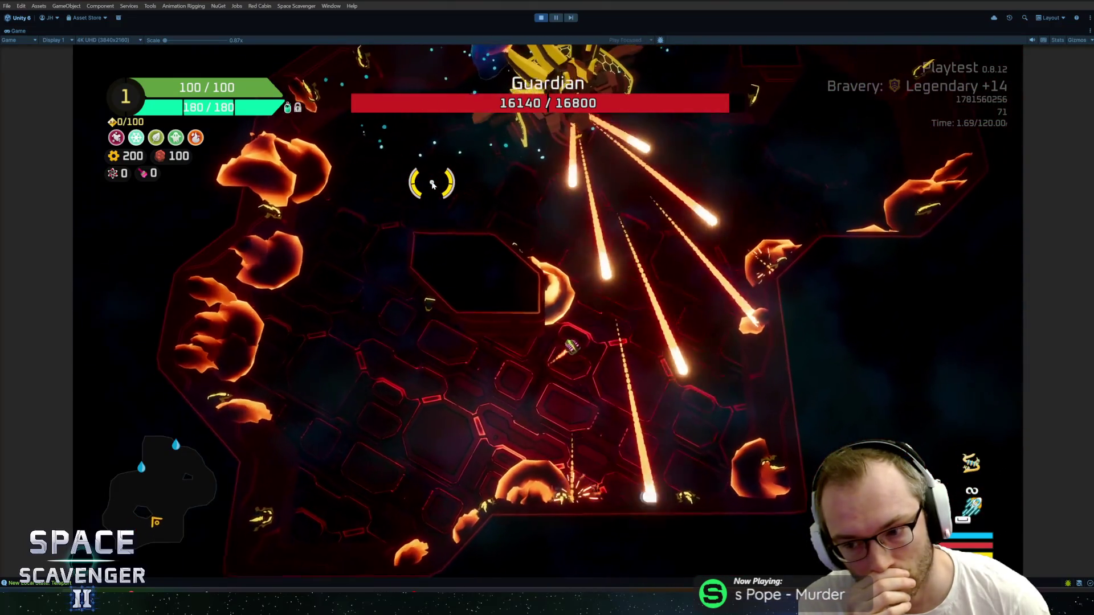
key("Escape")
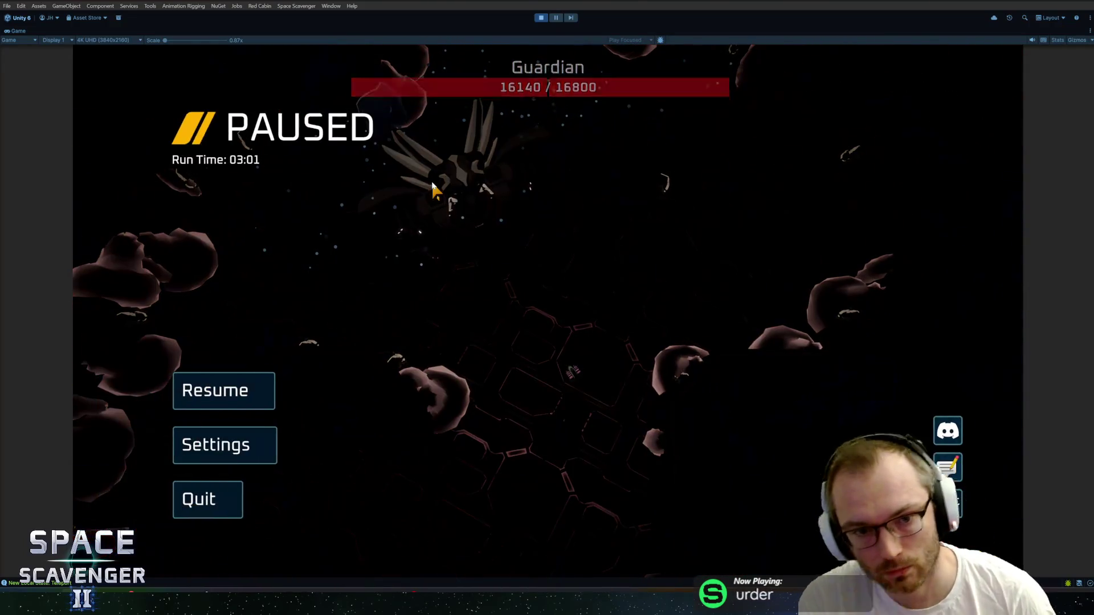
key("alt+Tab")
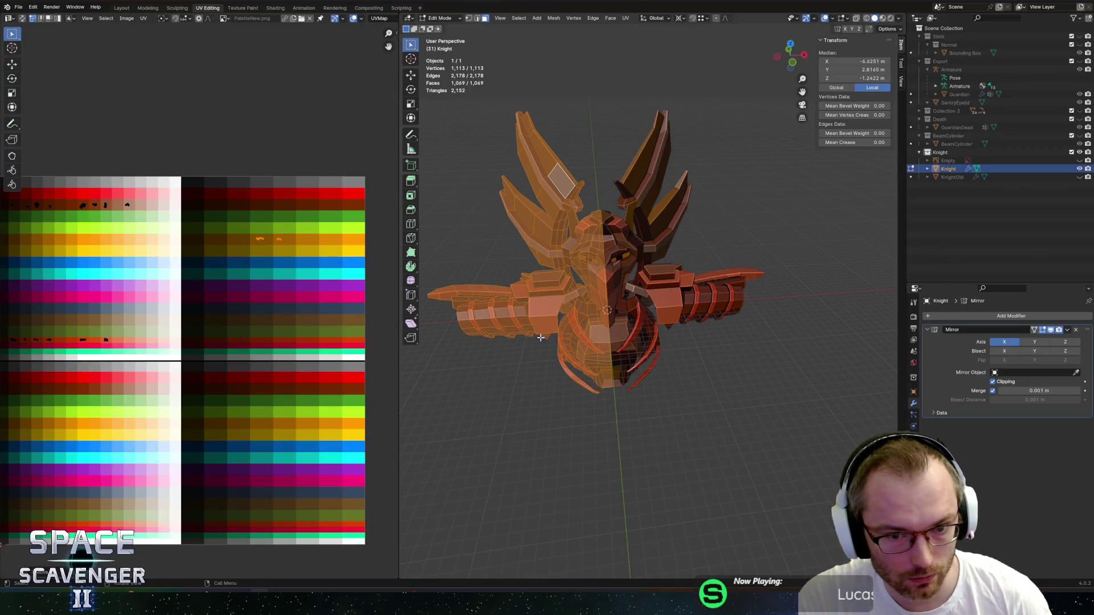
Select the Knight's claw faces with a linked selection and pick their UV island.
scroll(538, 339, "up", 4)
left_click(511, 351)
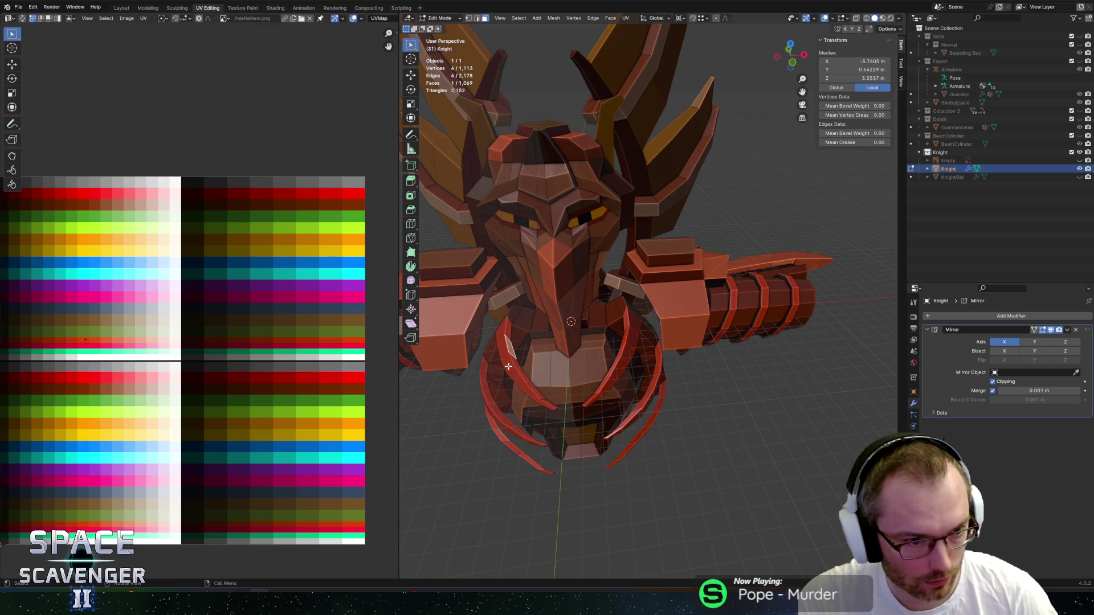
key("ctrl+l")
key("KP_Decimal")
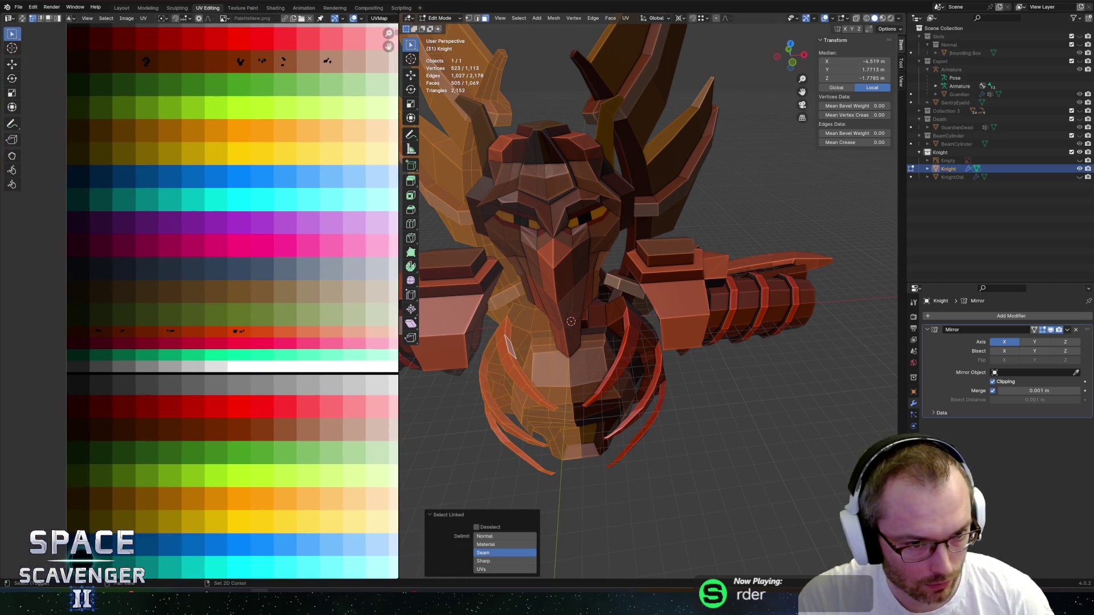
scroll(242, 385, "up", 2)
left_click_drag(259, 374, 273, 370)
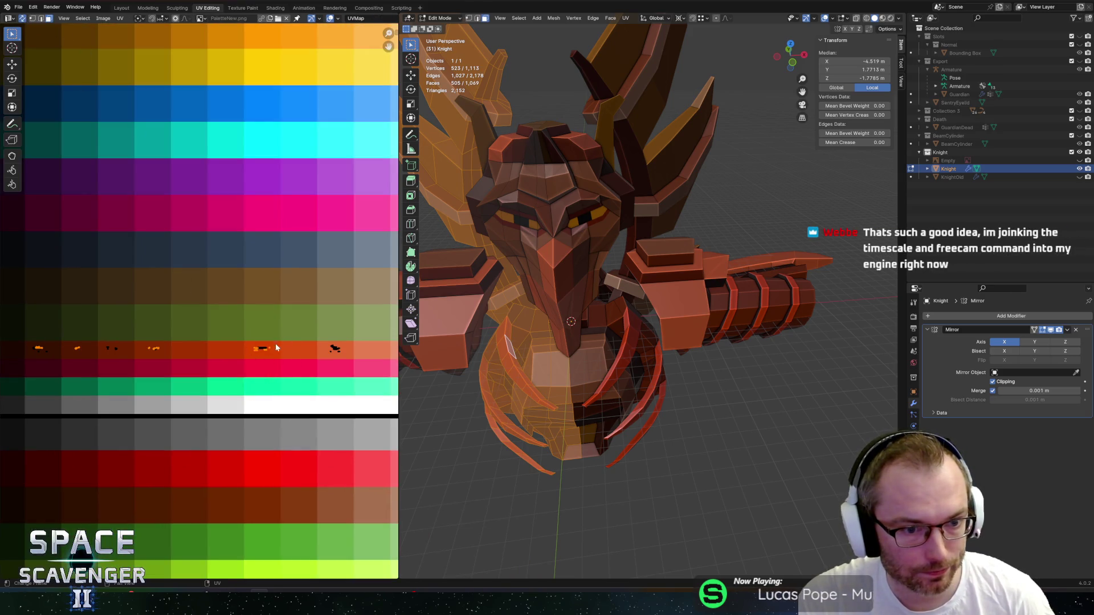
left_click(278, 343)
key("b")
left_click_drag(264, 387, 263, 388)
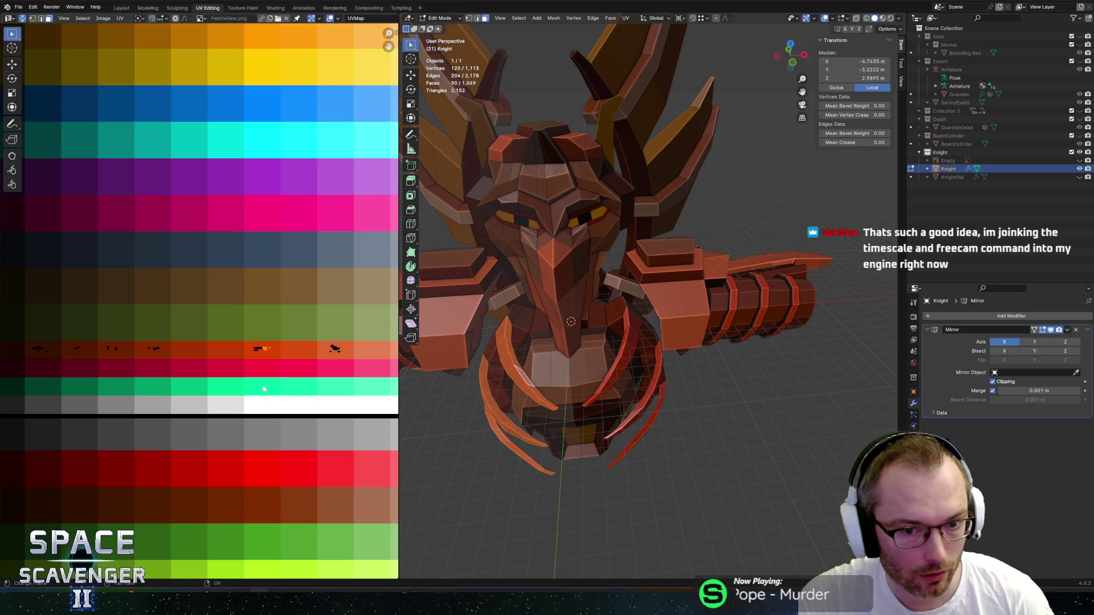
Remove the extra claw faces from the selection using see-through shading from below.
mouse_move(459, 369)
middle_mouse_down()
mouse_move(579, 150)
mouse_move(539, 220)
mouse_move(623, 261)
mouse_move(650, 249)
mouse_move(650, 261)
middle_mouse_up()
key("alt+z")
key("c")
key("Escape")
key("alt+z")
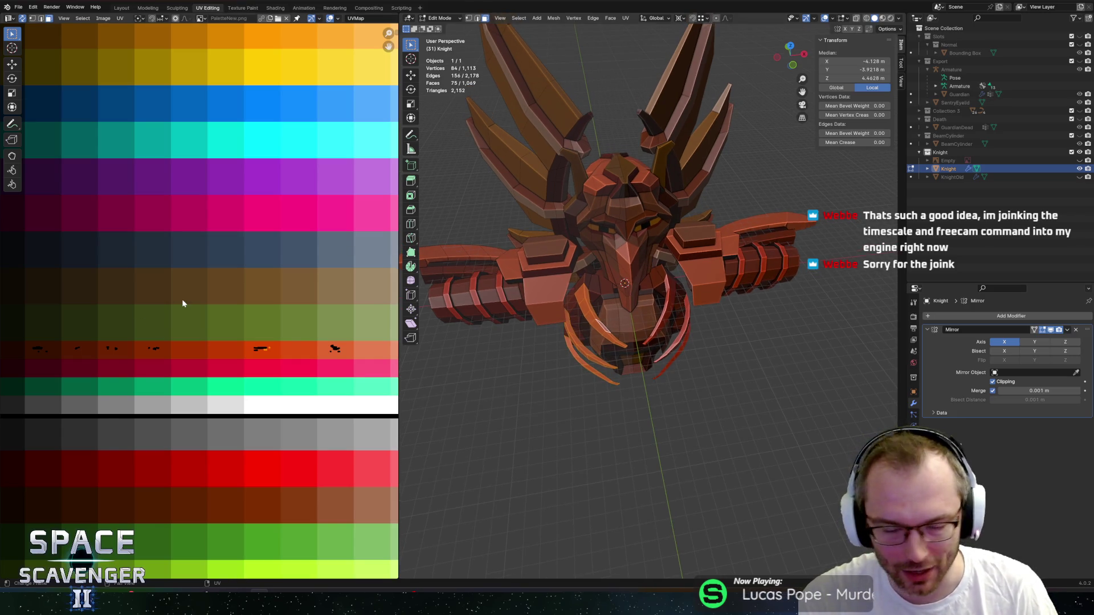
Move the claw UV islands onto the golden palette colour.
scroll(183, 299, "down", 4)
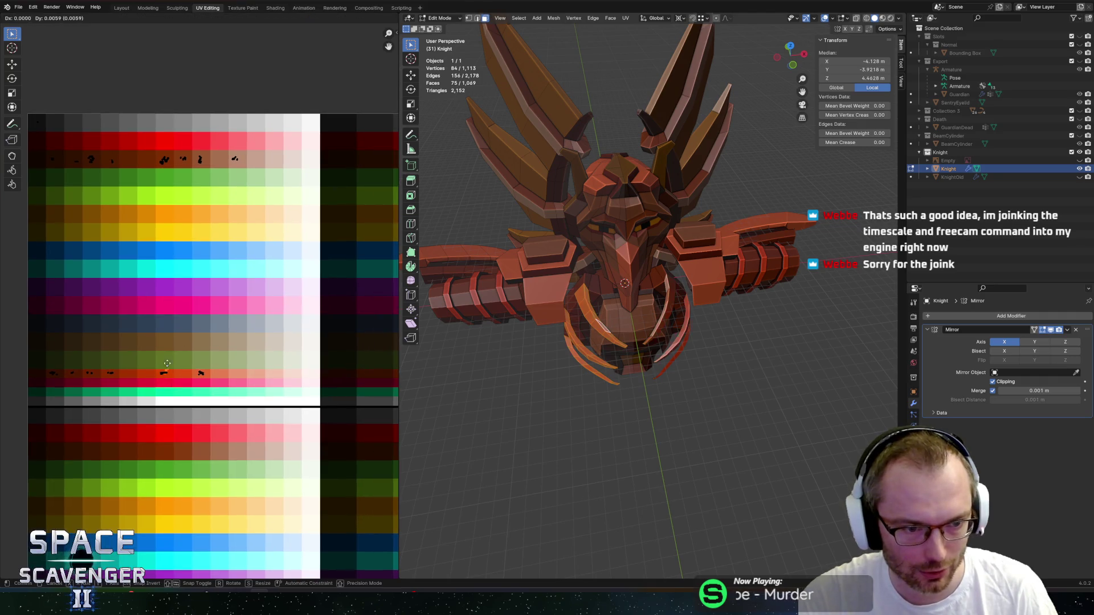
middle_click_drag(349, 305, 257, 315)
key("g")
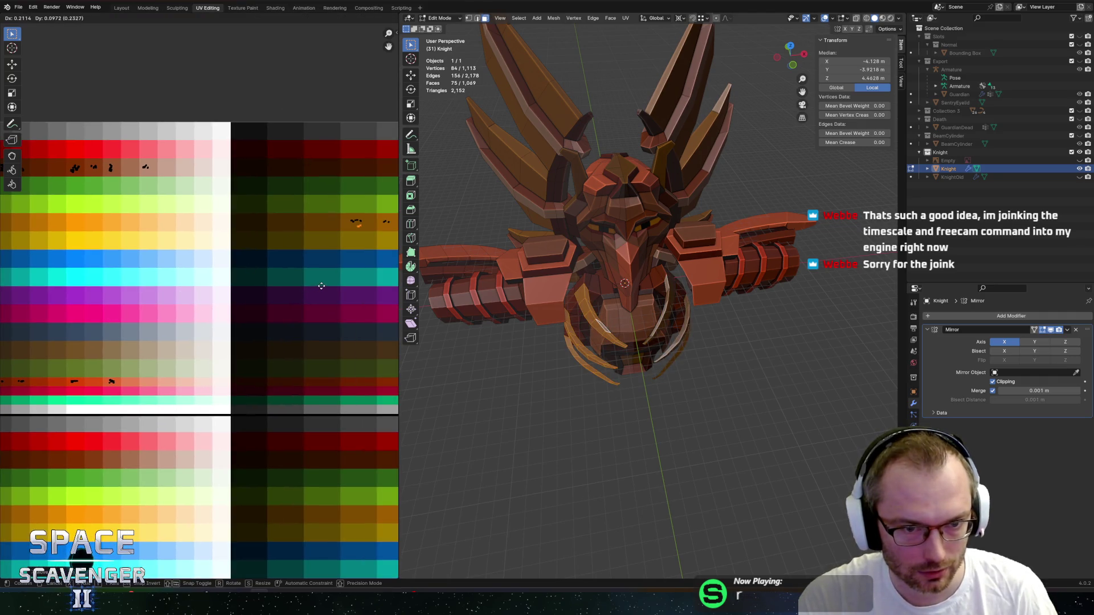
left_click(322, 286)
middle_click_drag(321, 286, 189, 294)
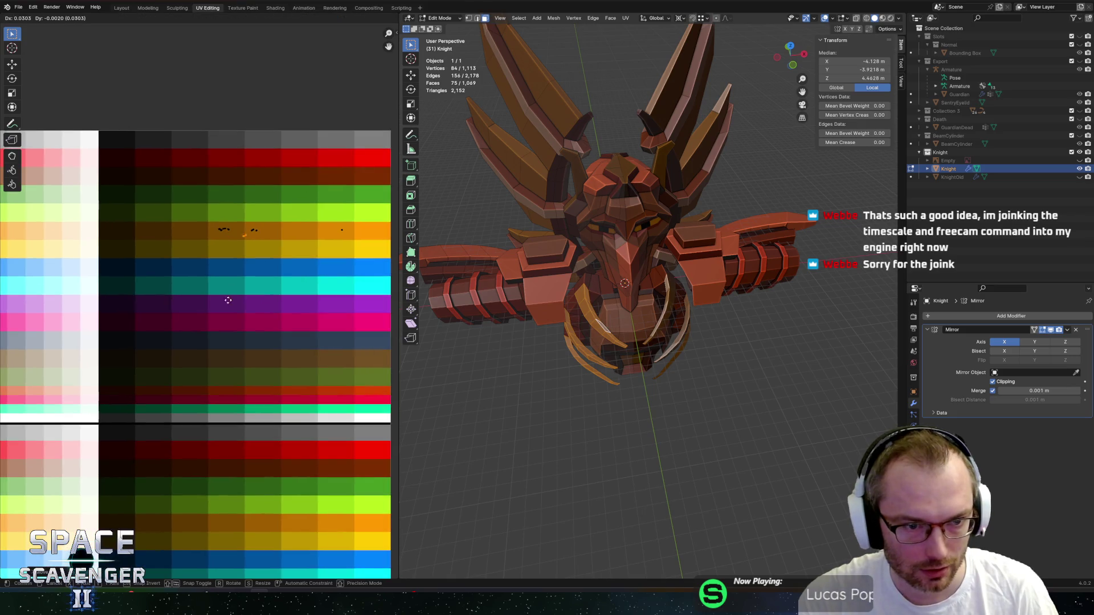
Export the Knight FBX, check the gold claws in the resumed Unity fight, and return to Blender.
key("Tab")
key("ctrl+e")
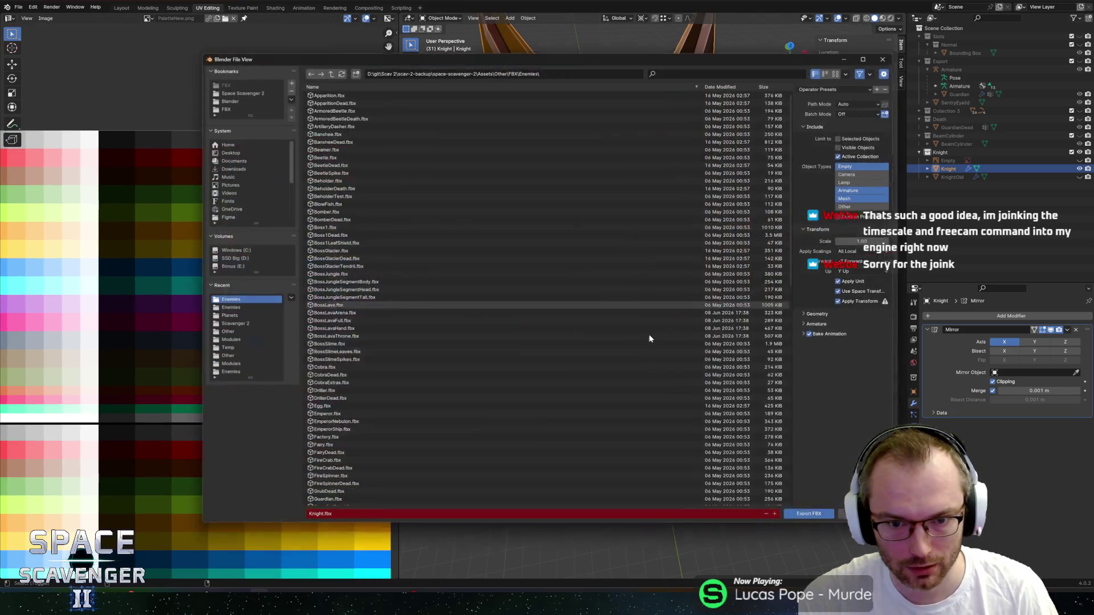
left_click(805, 510)
key("alt+Tab")
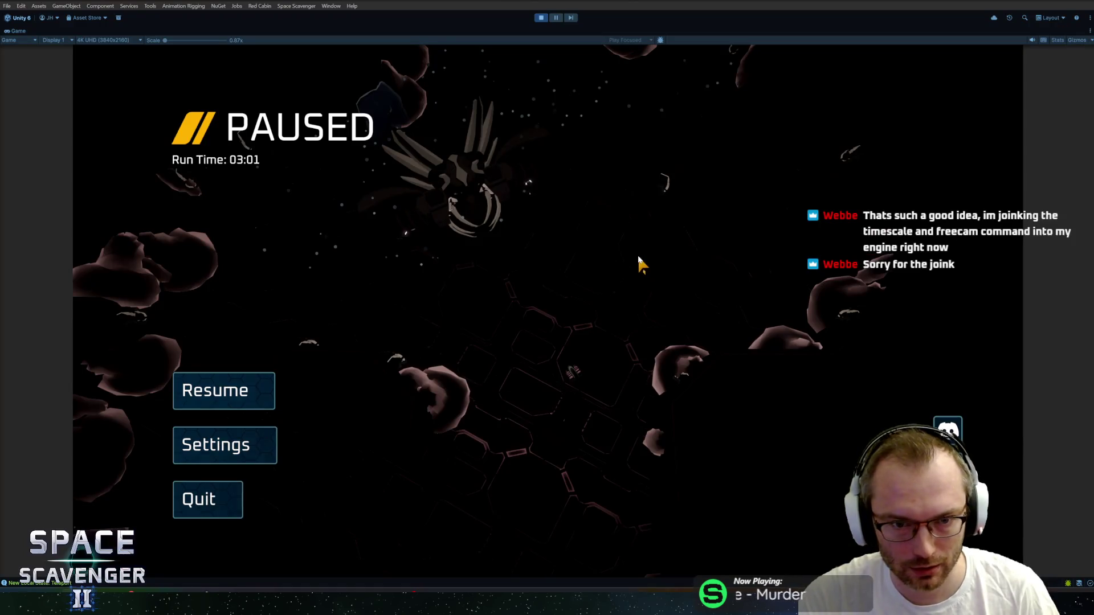
key("Escape")
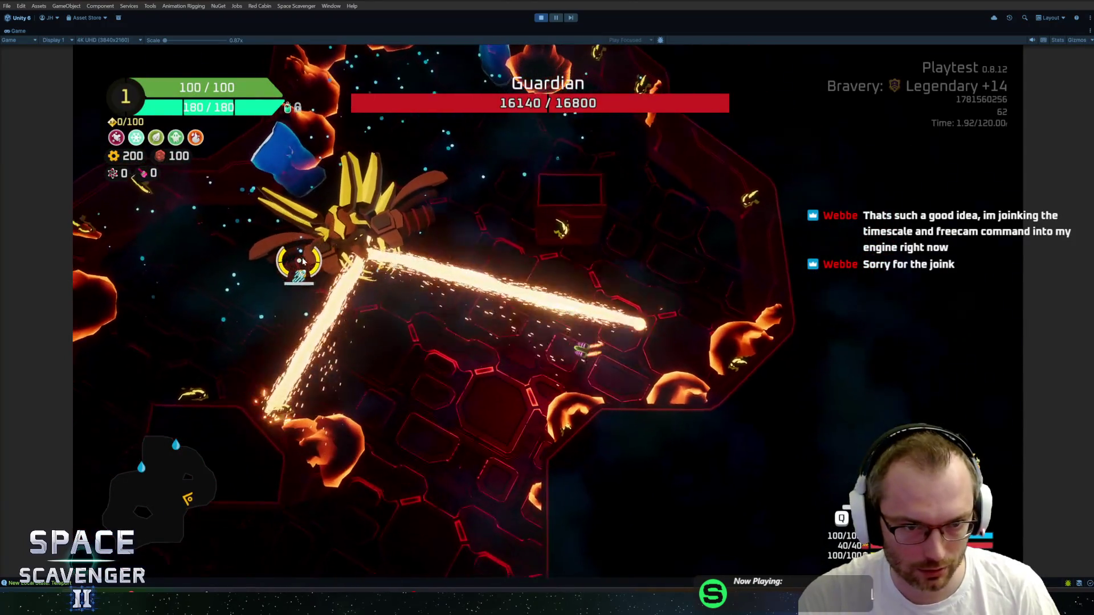
key("alt+Tab")
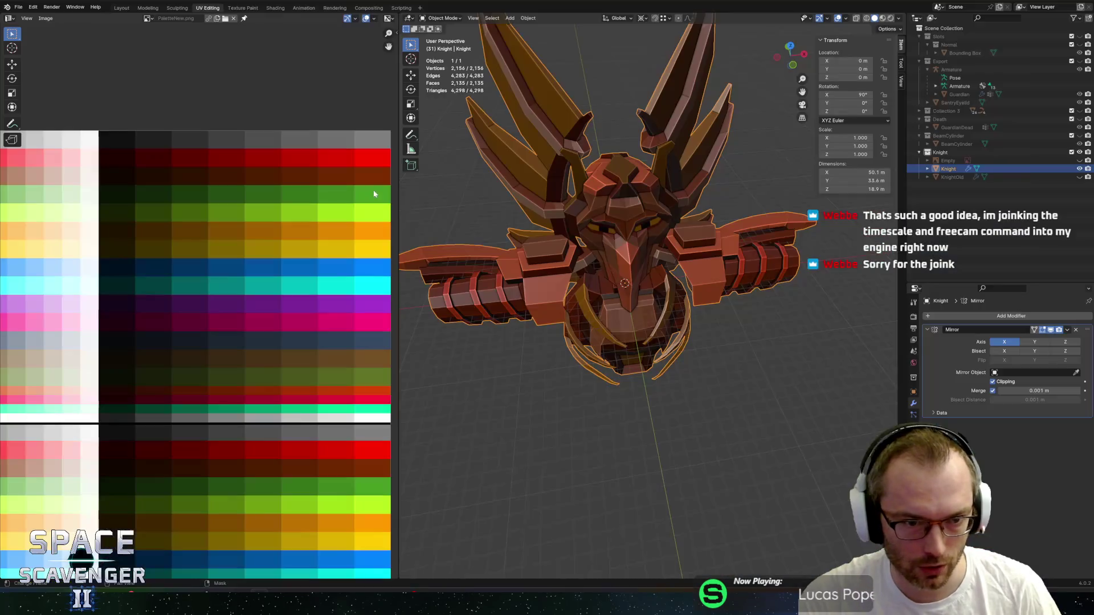
Select the spiral wing strips in X-ray and move their UV island onto a darker swatch.
key("Tab")
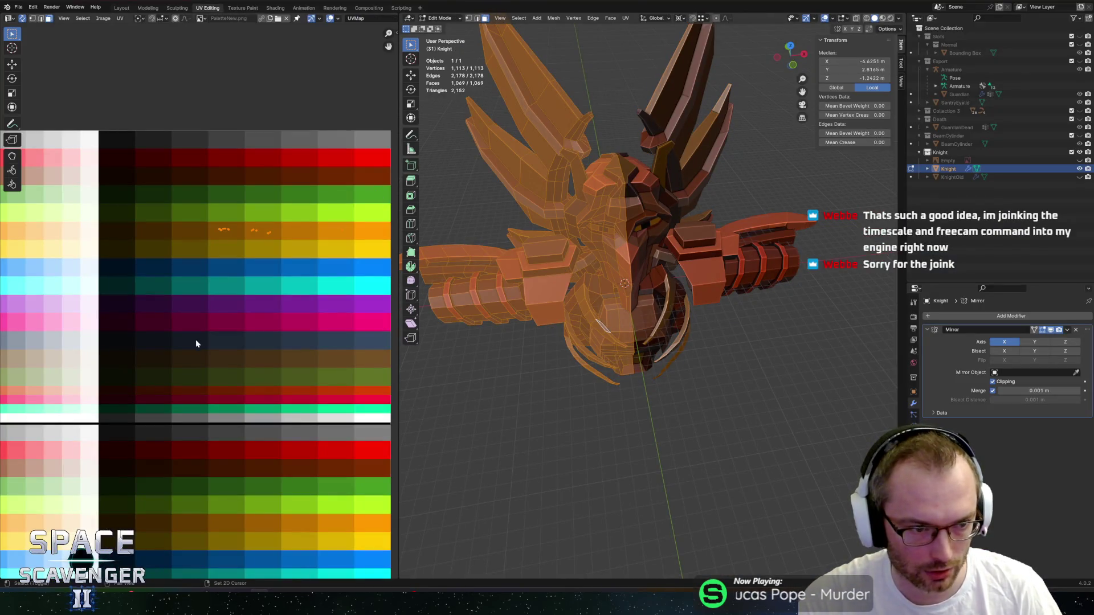
scroll(196, 344, "down", 3)
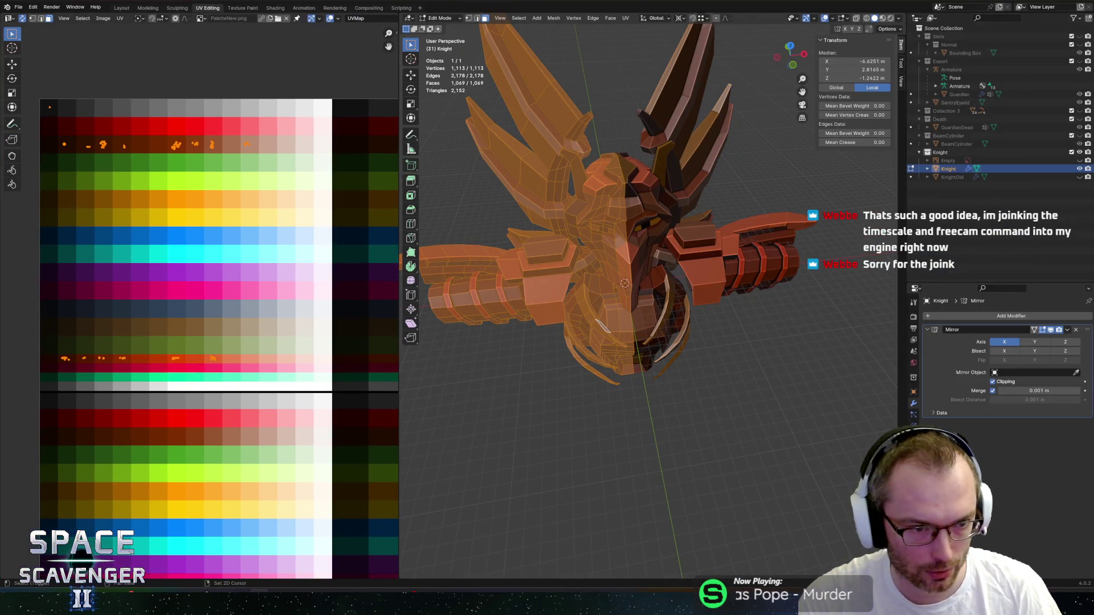
left_click(212, 359)
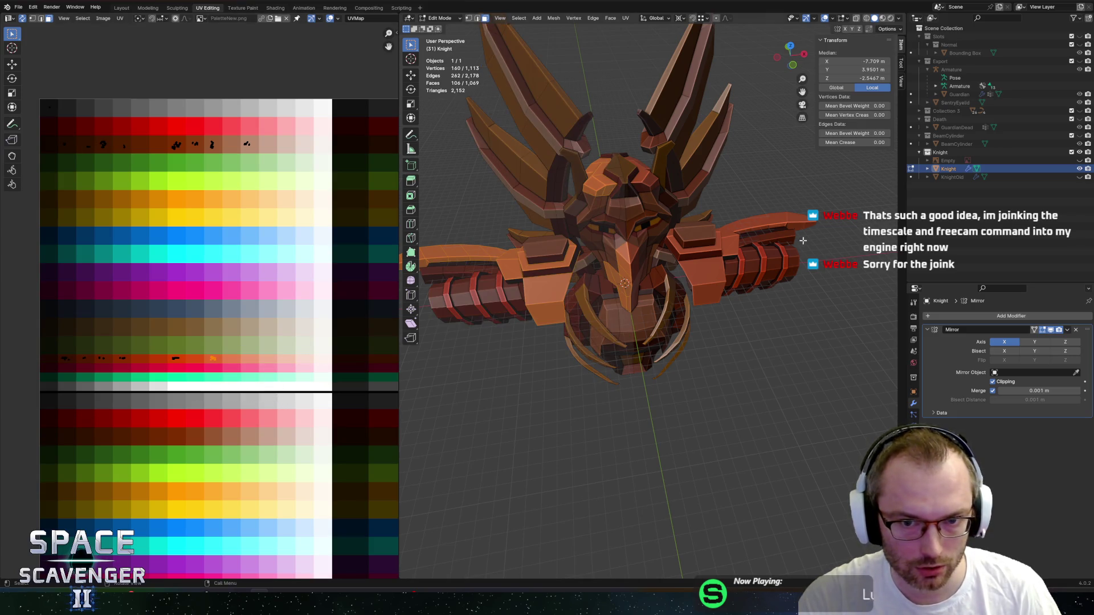
key("alt+z")
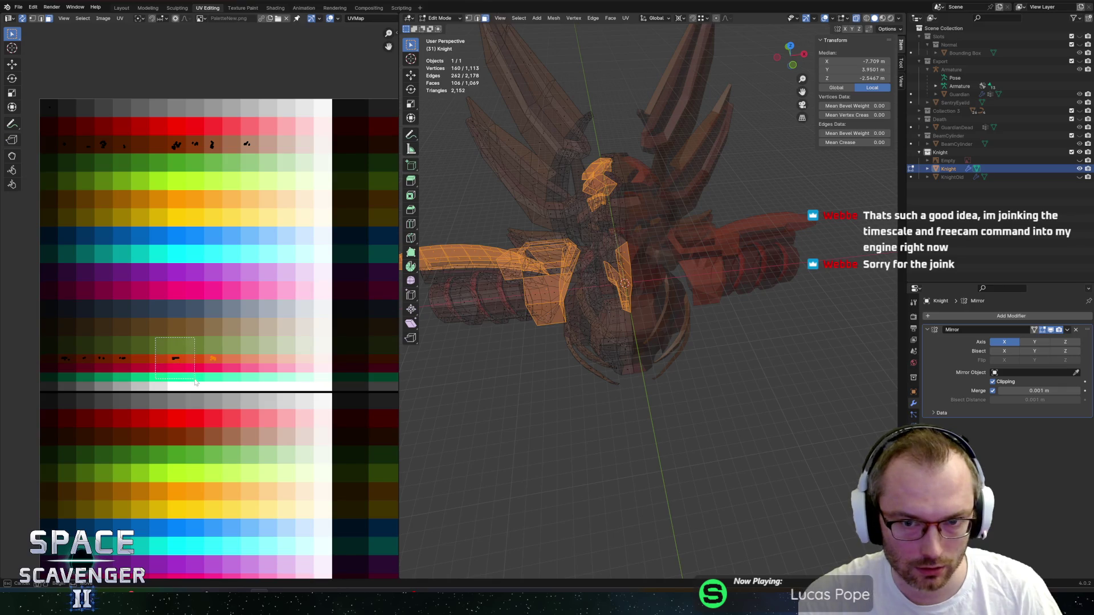
left_click_drag(194, 383, 195, 384, "shift")
middle_click_drag(550, 337, 627, 322)
middle_click_drag(267, 356, 155, 390)
key("g")
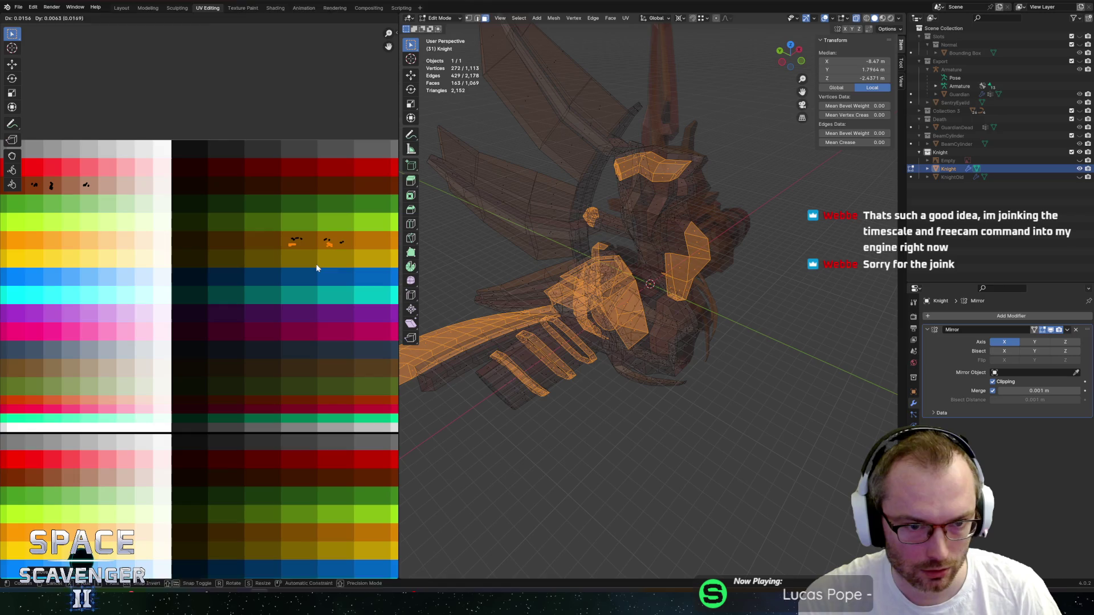
left_click(336, 271)
Export the Knight FBX, check it in the resumed Unity Guardian fight, then return to Blender.
key("Tab")
key("ctrl+shift+e")
left_click(805, 523)
key("alt+Tab")
key("Escape")
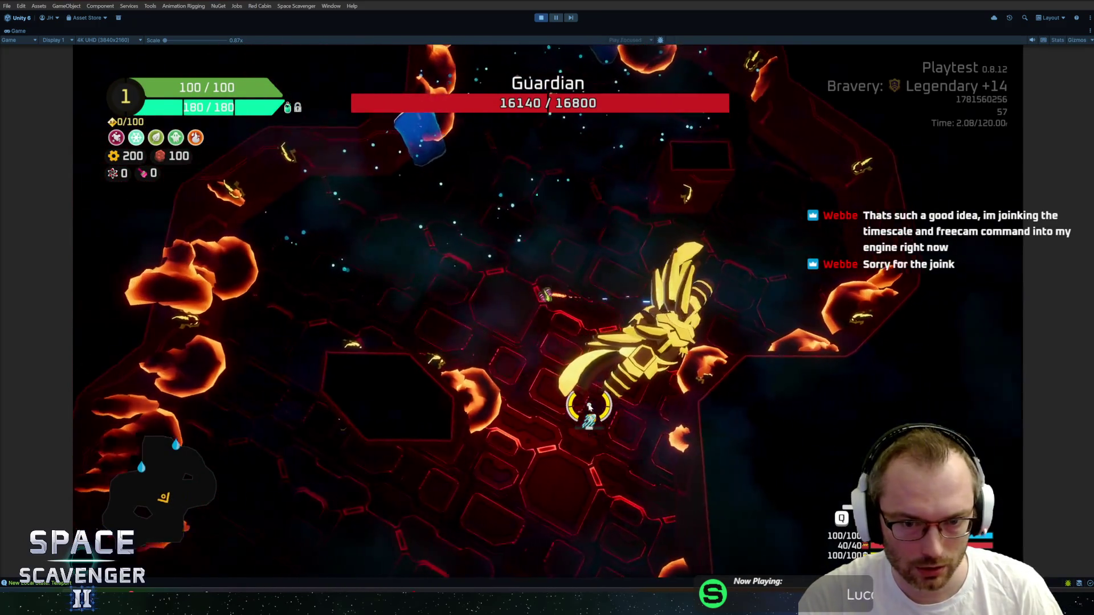
key("alt+Tab")
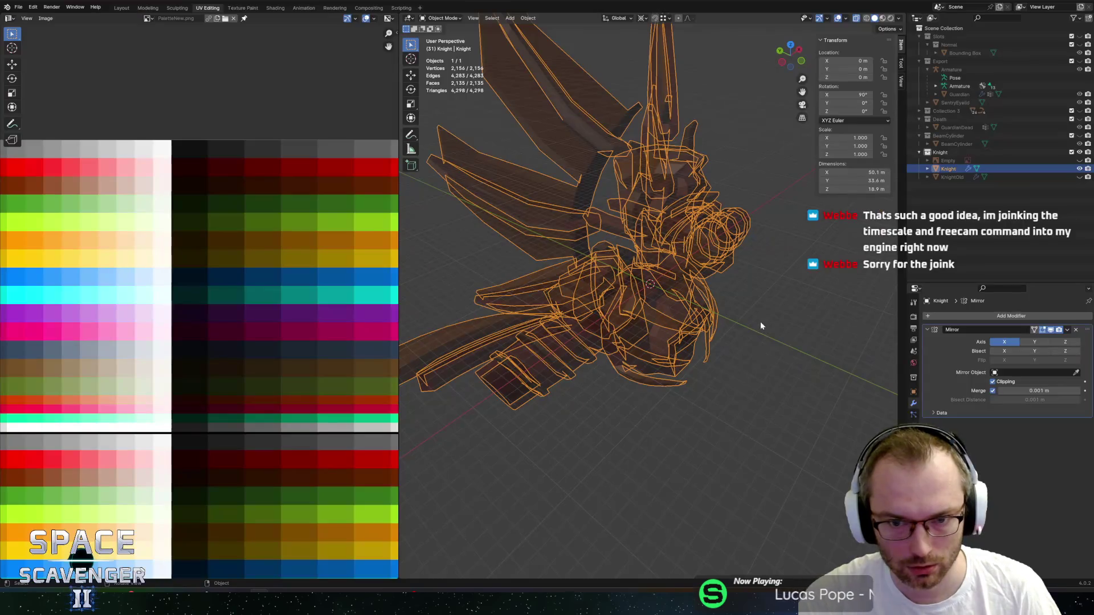
Move the leg strap UV island onto another palette colour.
key("Tab")
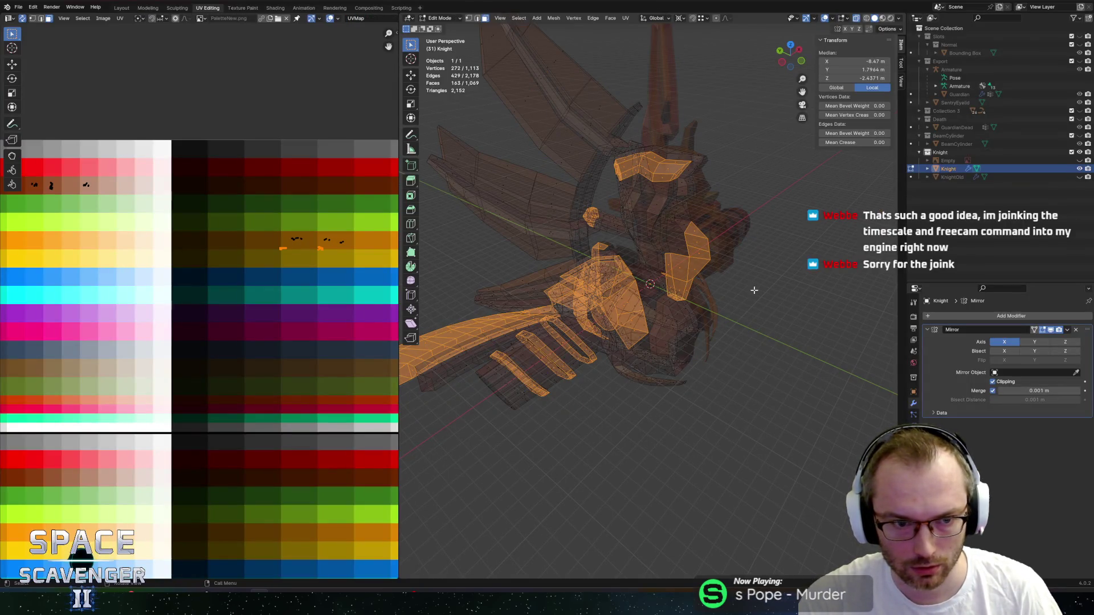
scroll(133, 388, "up", 1)
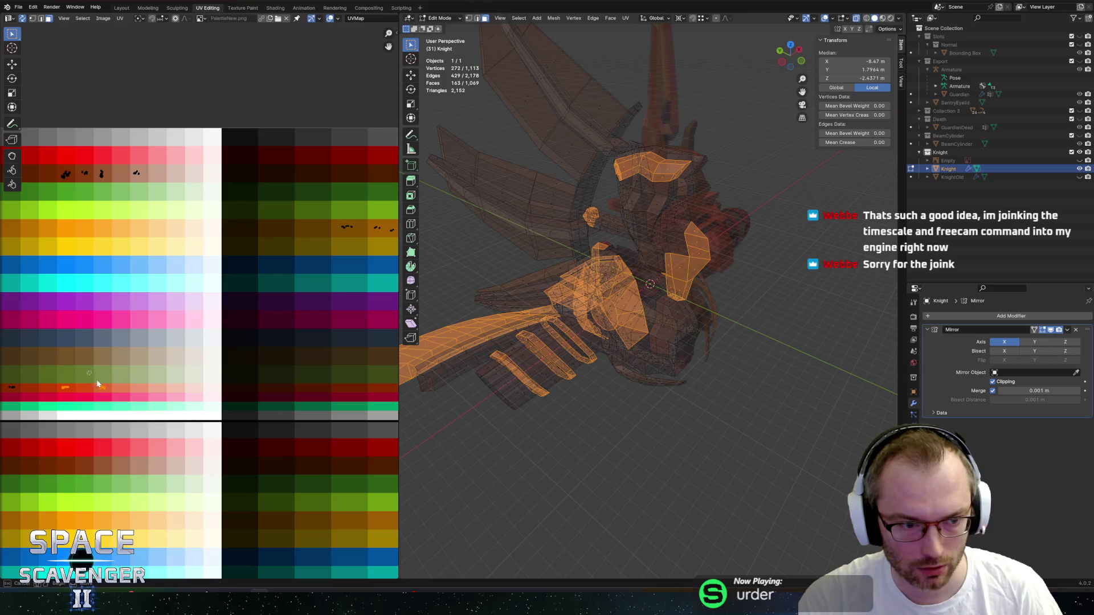
left_click_drag(139, 426, 139, 426, "ctrl")
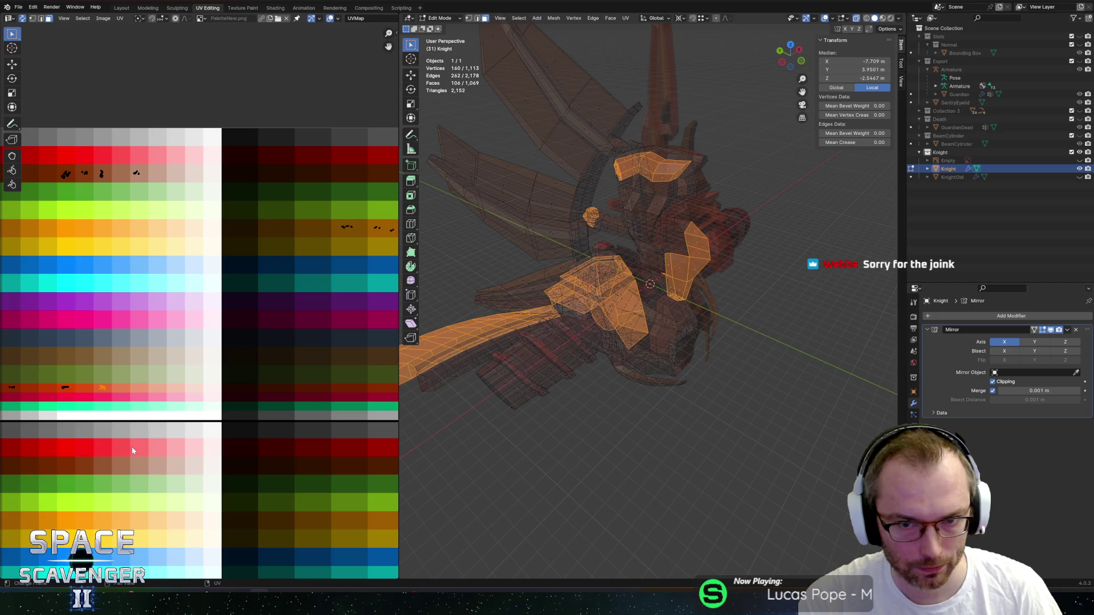
left_click_drag(76, 414, 76, 420)
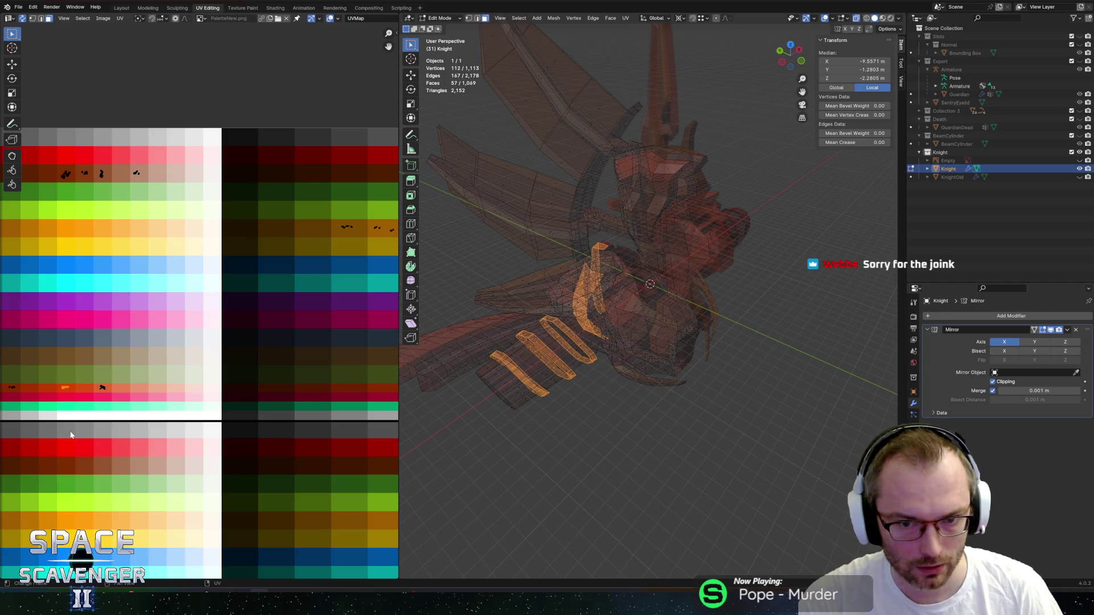
key("g")
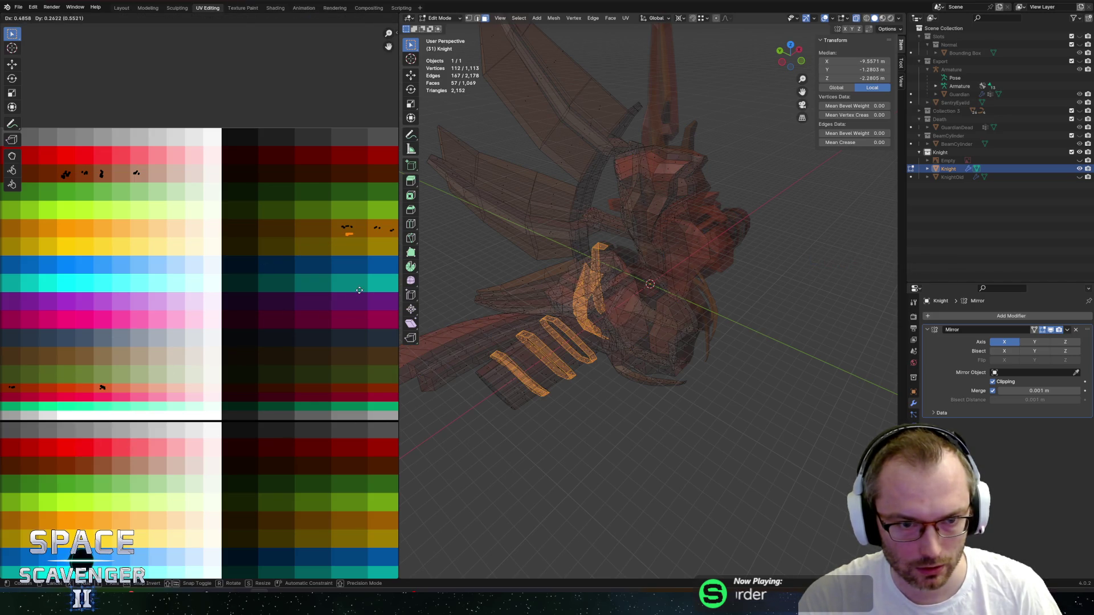
left_click(359, 290)
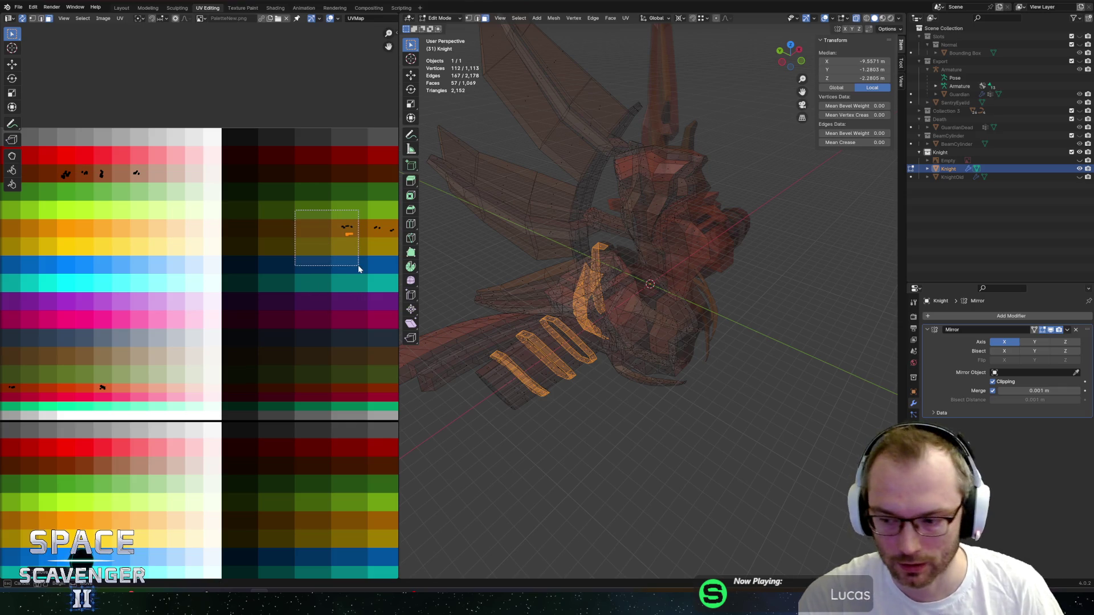
Move another UV island to a new swatch and export the Knight as FBX.
left_click_drag(358, 265, 358, 265)
key("g")
left_click(361, 268)
mouse_move(655, 285)
middle_mouse_down()
mouse_move(701, 280)
mouse_move(667, 296)
mouse_move(706, 296)
mouse_move(740, 342)
middle_mouse_up()
key("ctrl+shift+e")
key("Return")
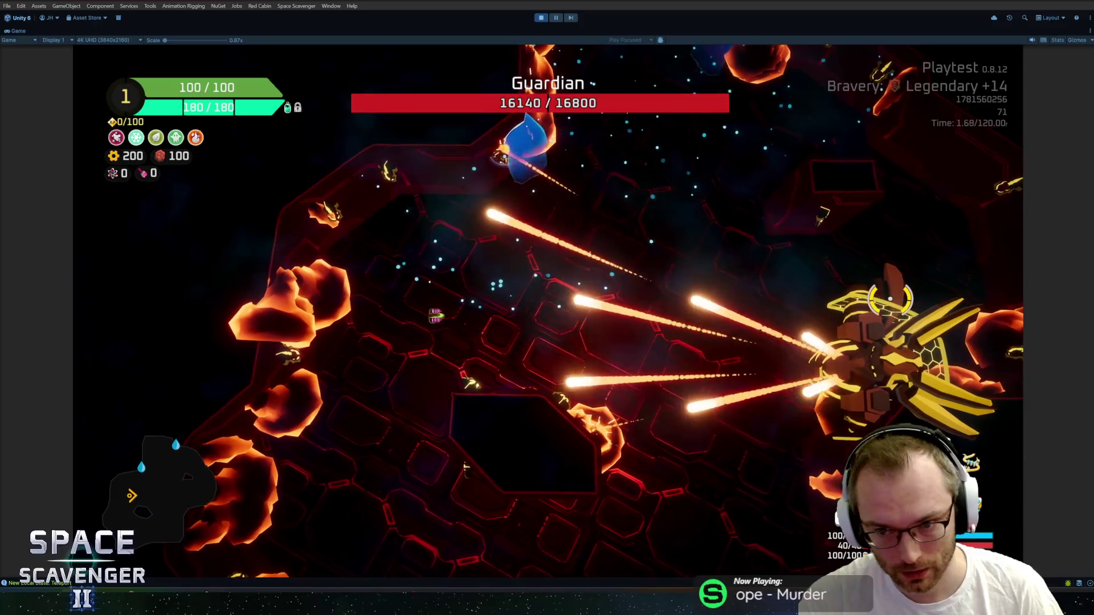
Shift the body UV islands up onto the brighter red row, re-export, and return to Unity.
key("a")
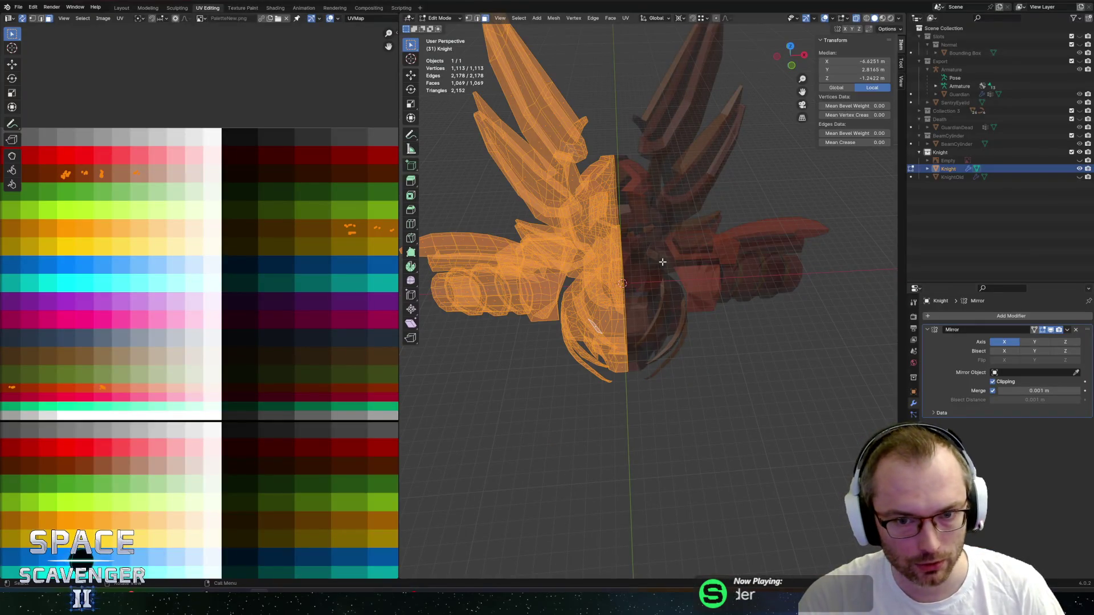
middle_click_drag(114, 212, 192, 214)
mouse_move(35, 181)
left_mouse_down()
mouse_move(219, 235)
mouse_move(296, 235)
left_mouse_up()
key("g")
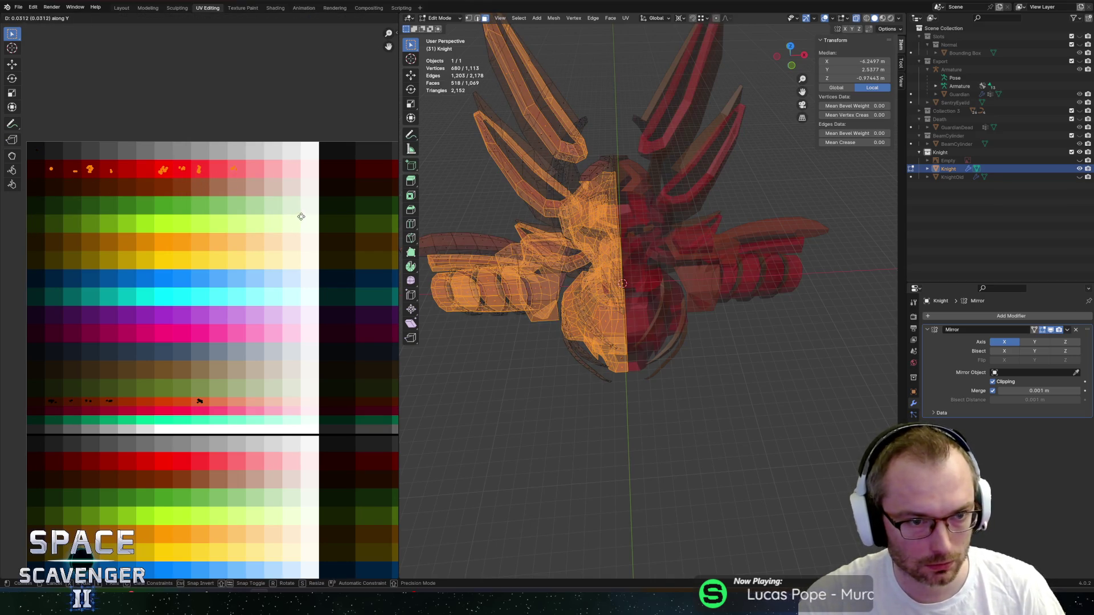
left_click(301, 216)
key("ctrl+shift+s")
key("Return")
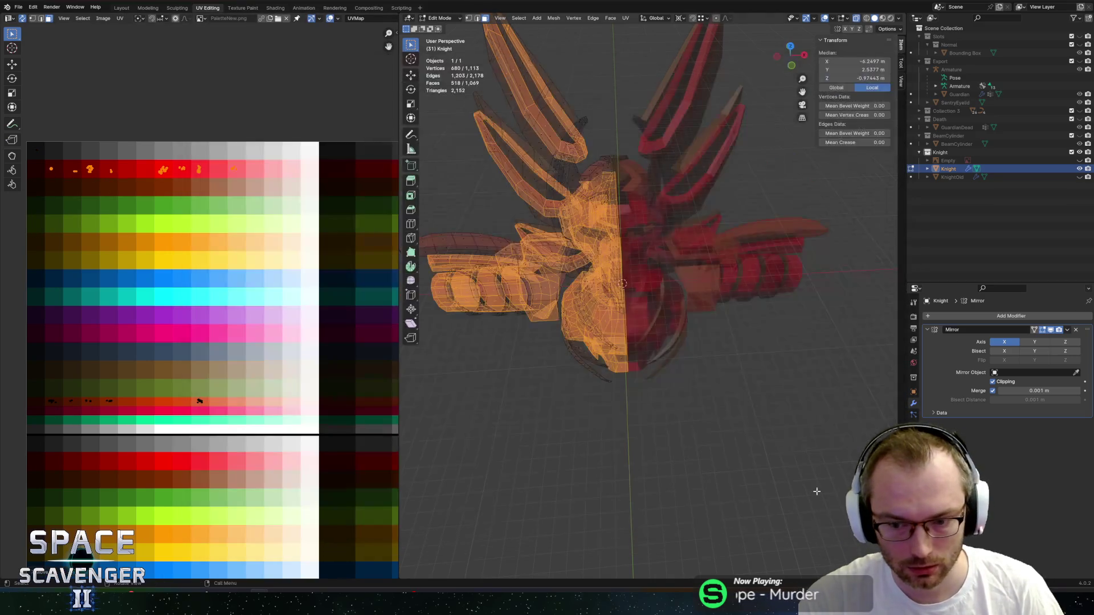
key("alt+Tab")
Fly around the arena shooting the Guardian down to 15960 health, then pause and switch to Blender.
key("s")
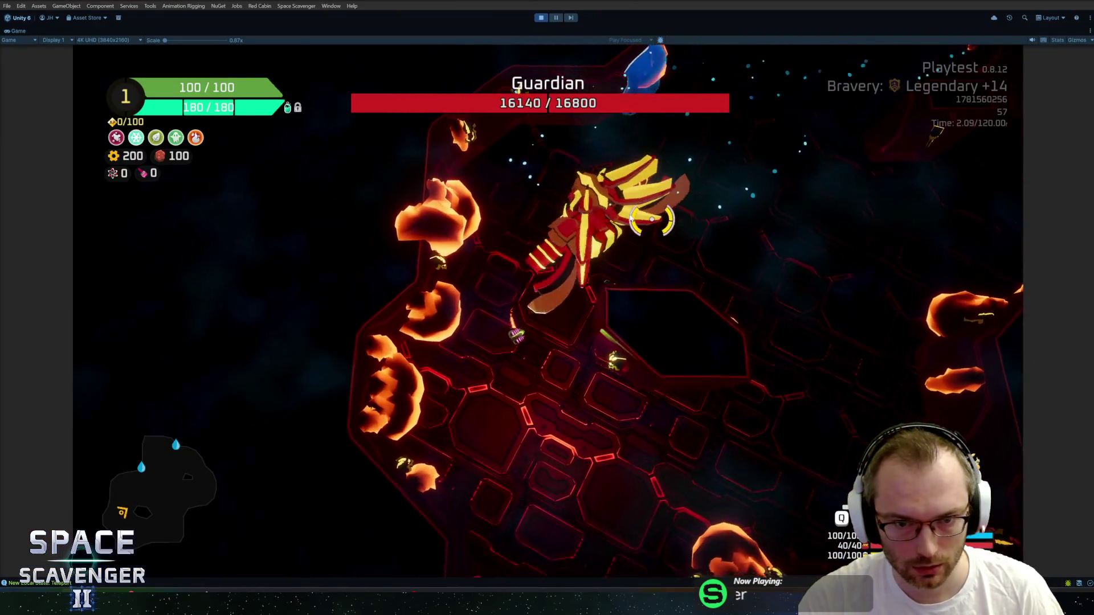
key("d")
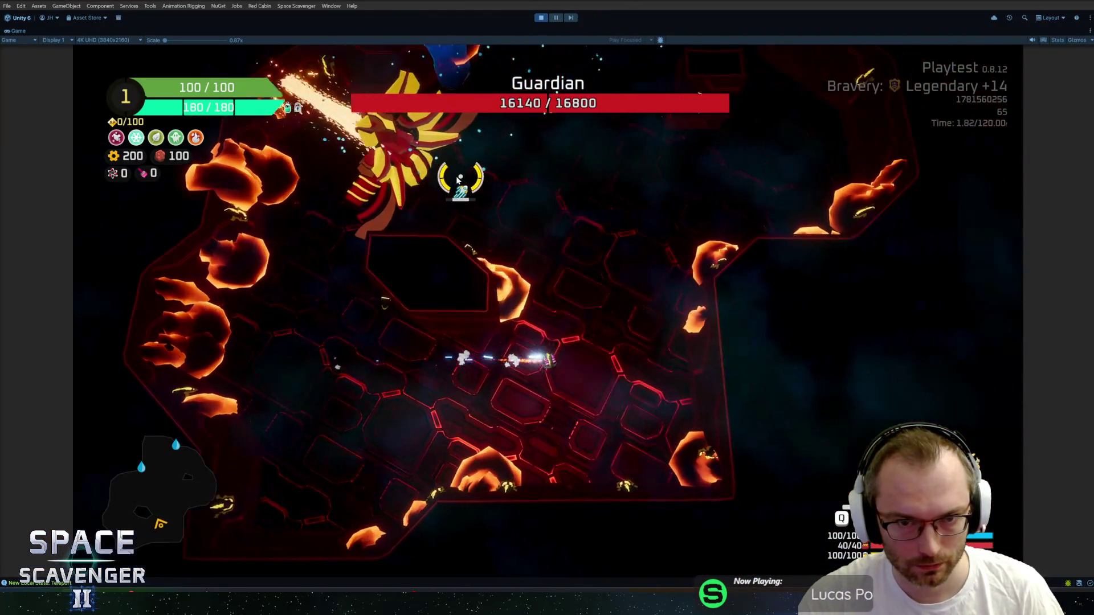
key("a")
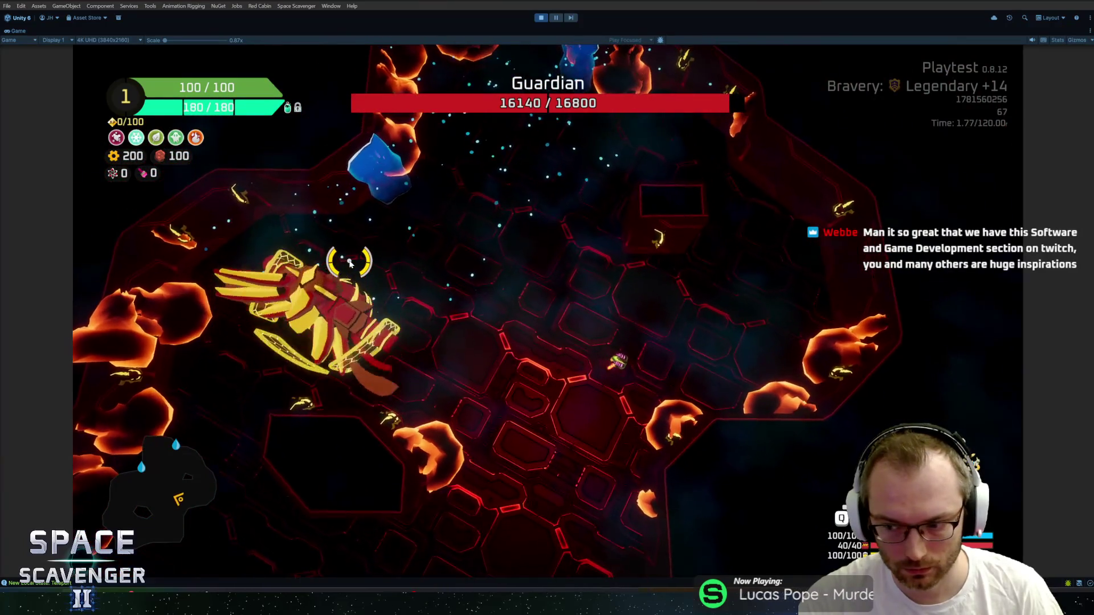
key("a")
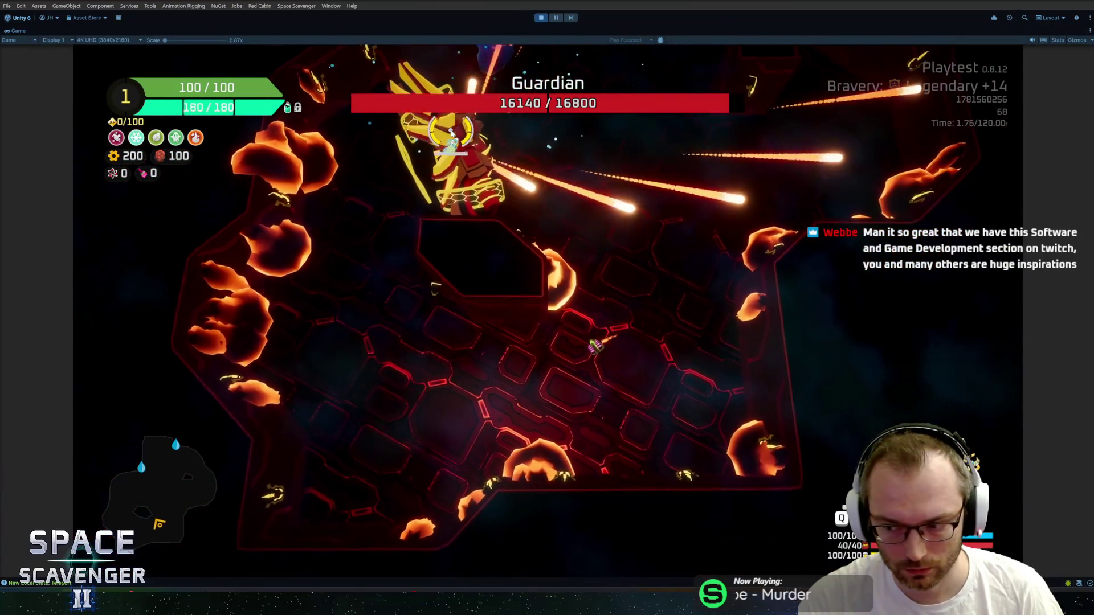
key("a")
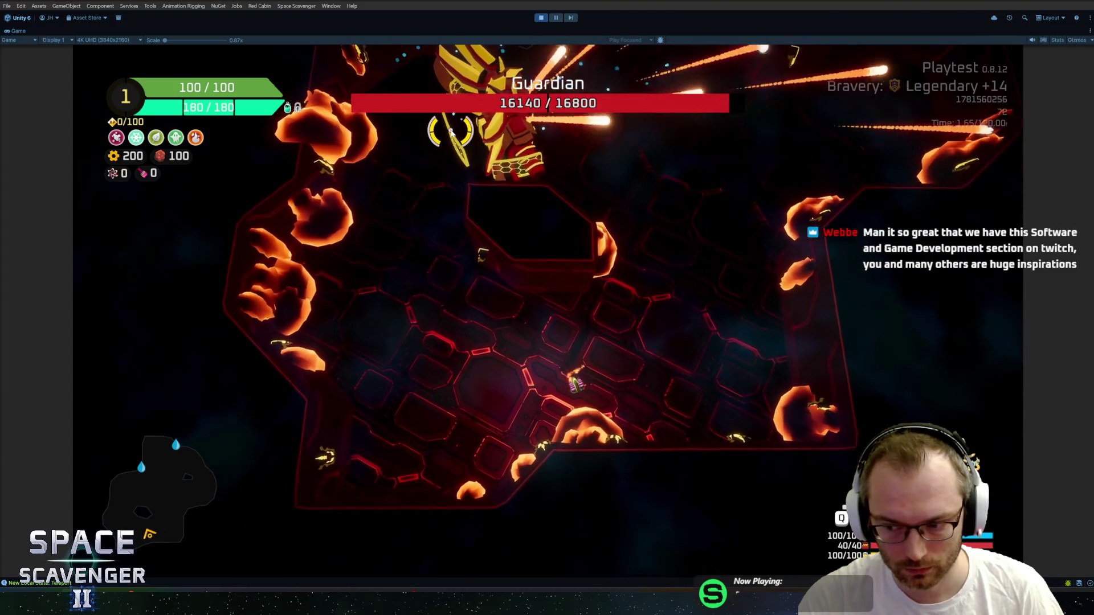
key("a")
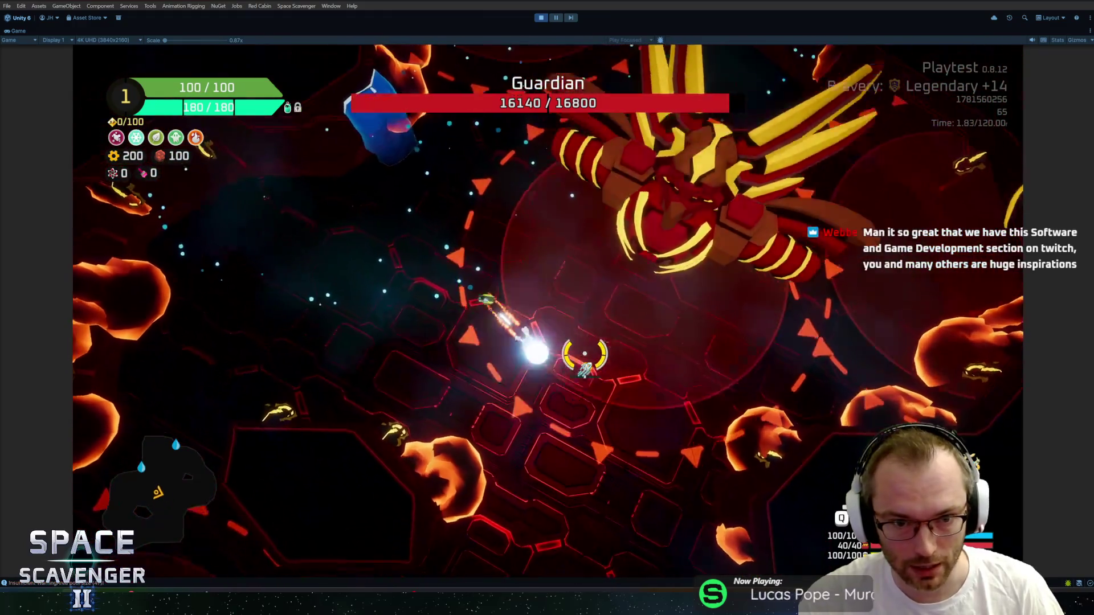
key("a")
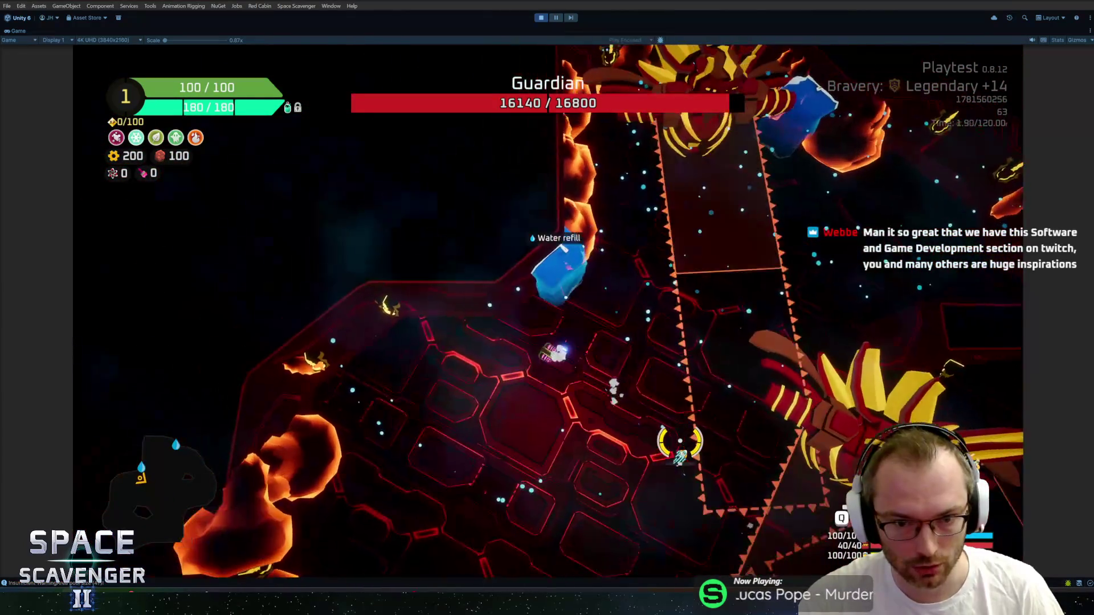
key("a")
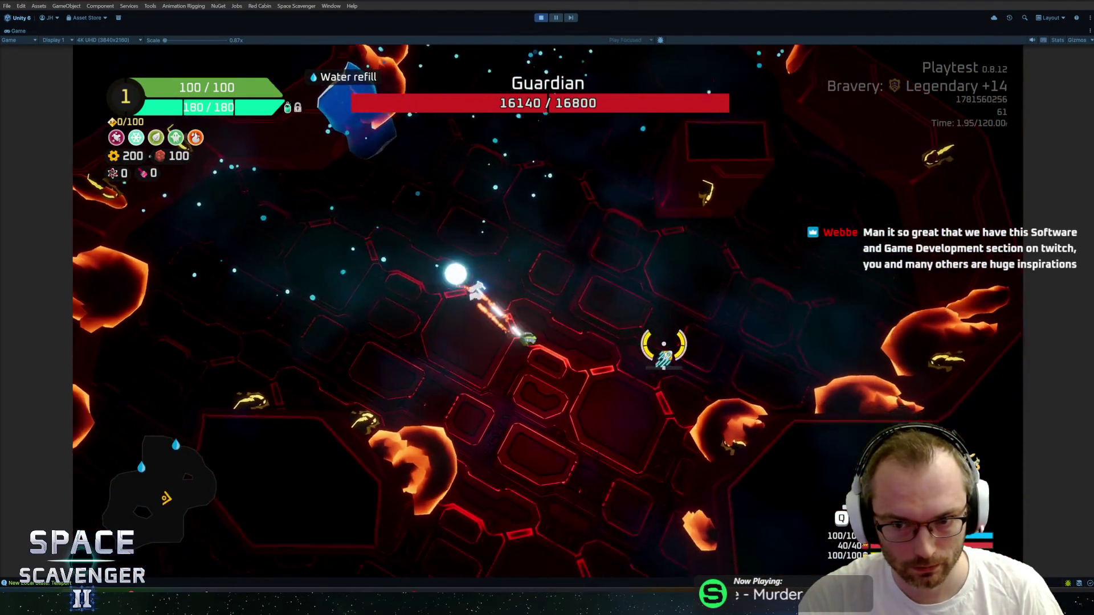
key("a")
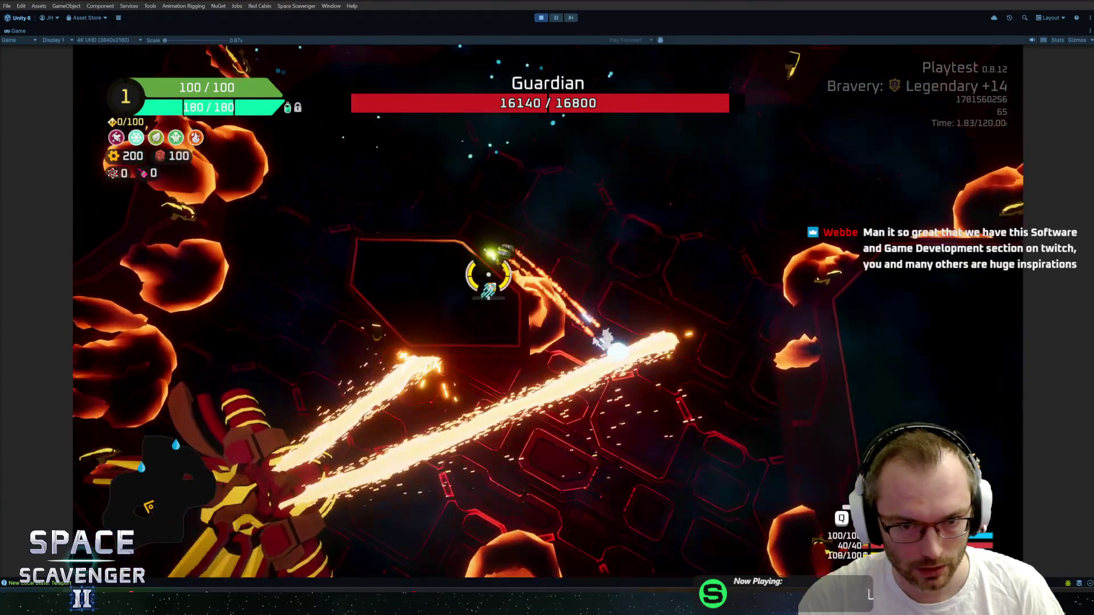
key("d")
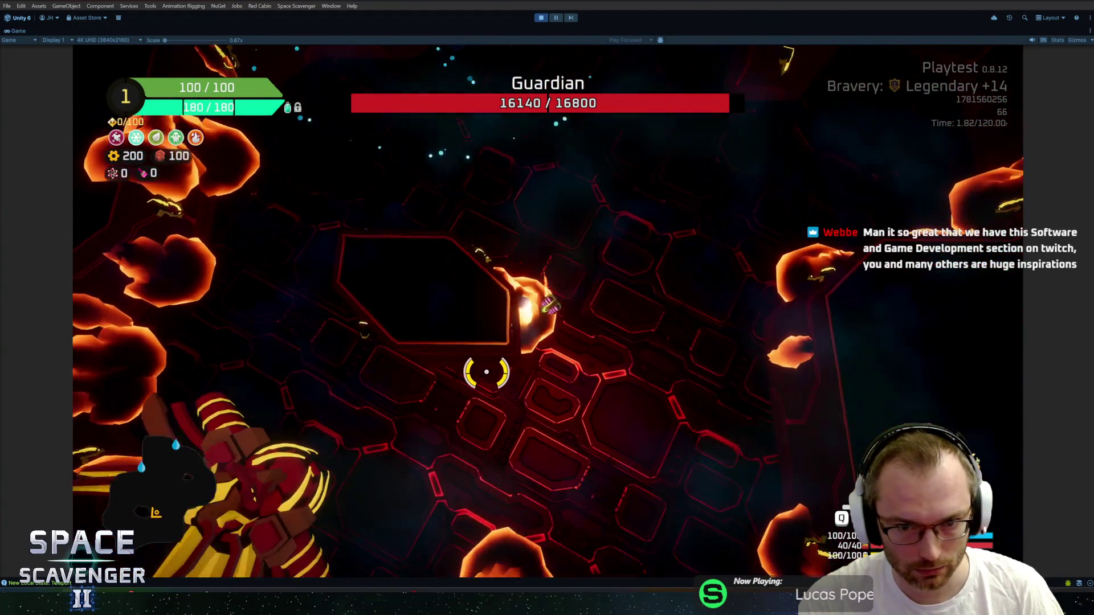
key("d")
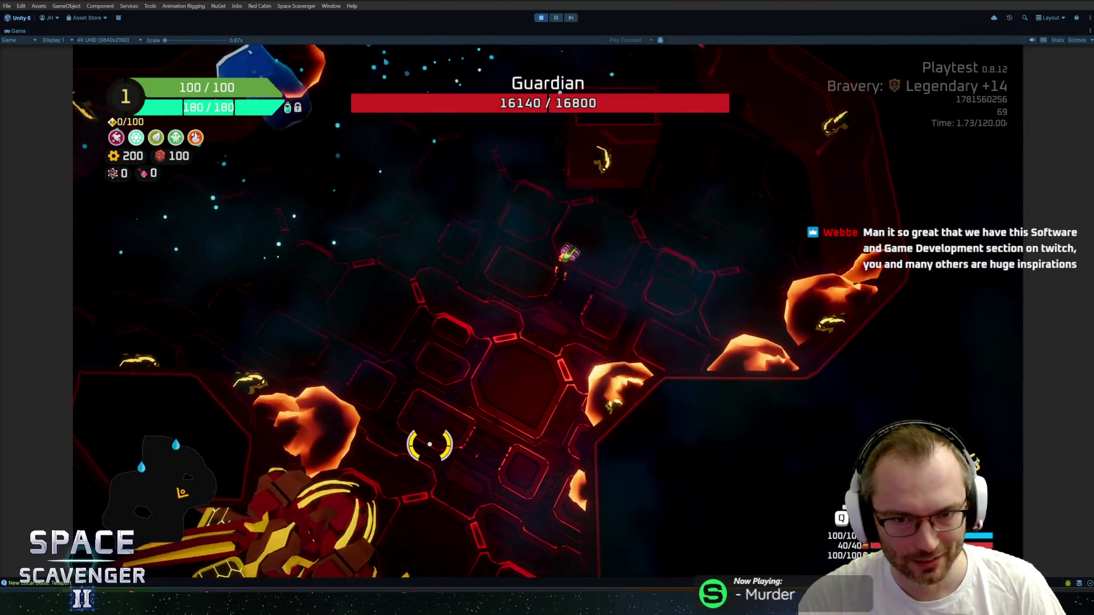
key("a")
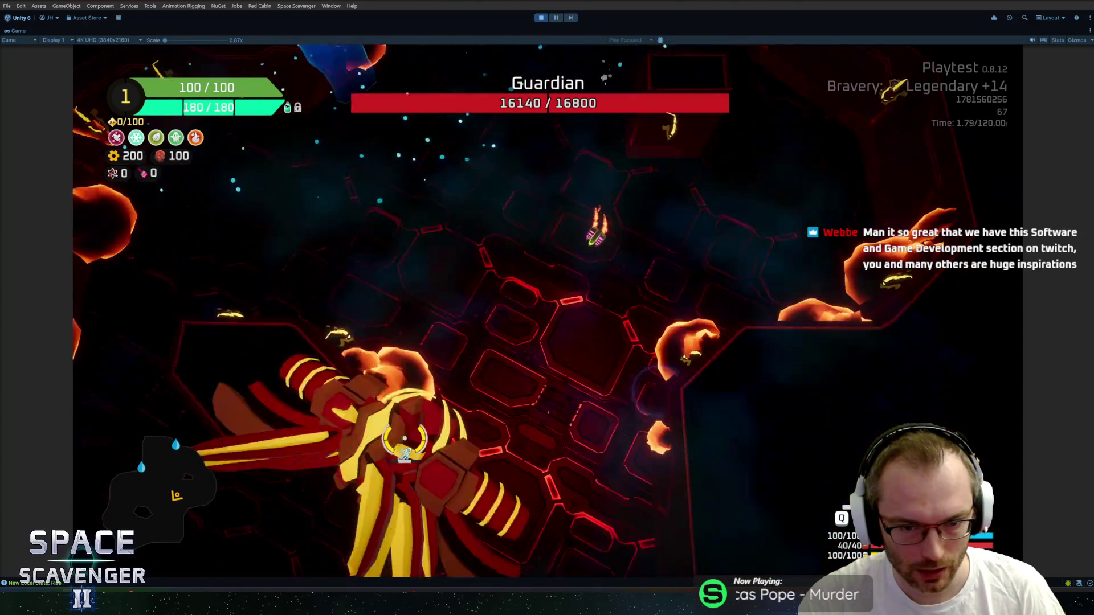
key("a")
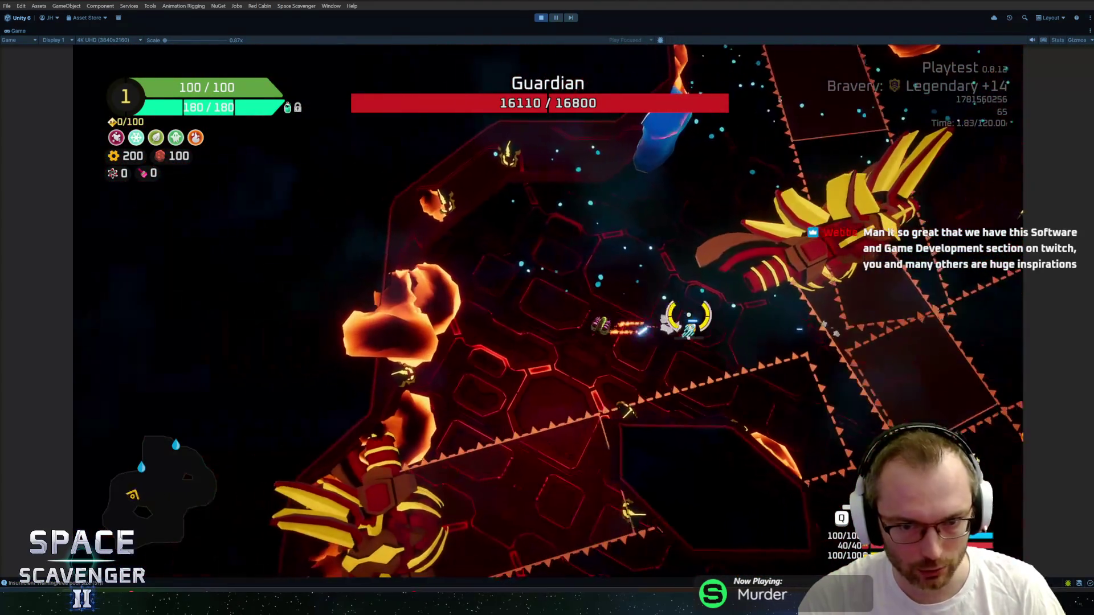
key("a")
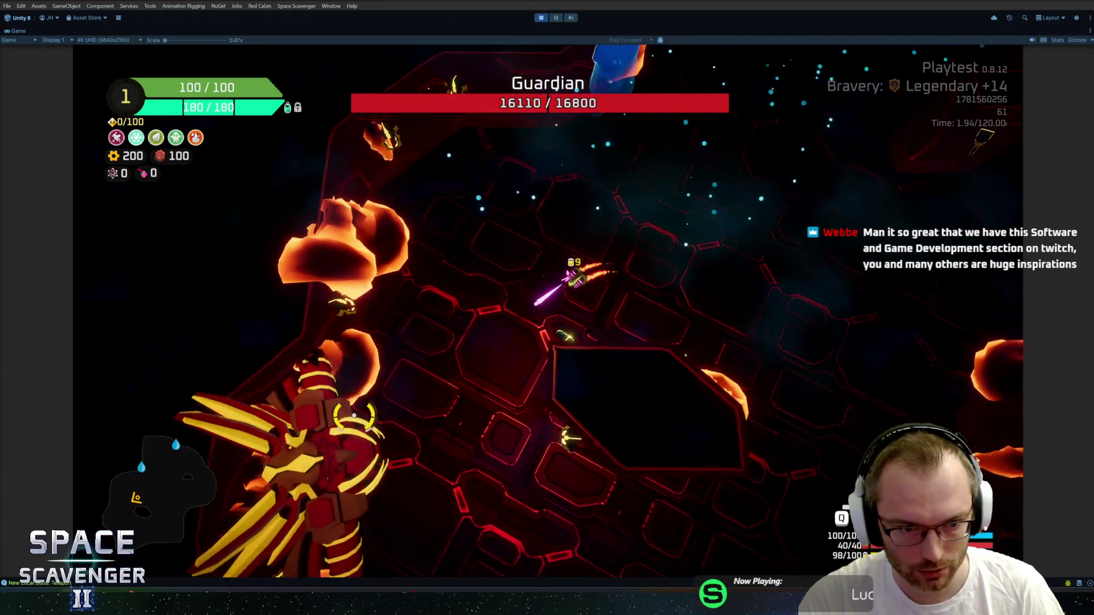
key("d")
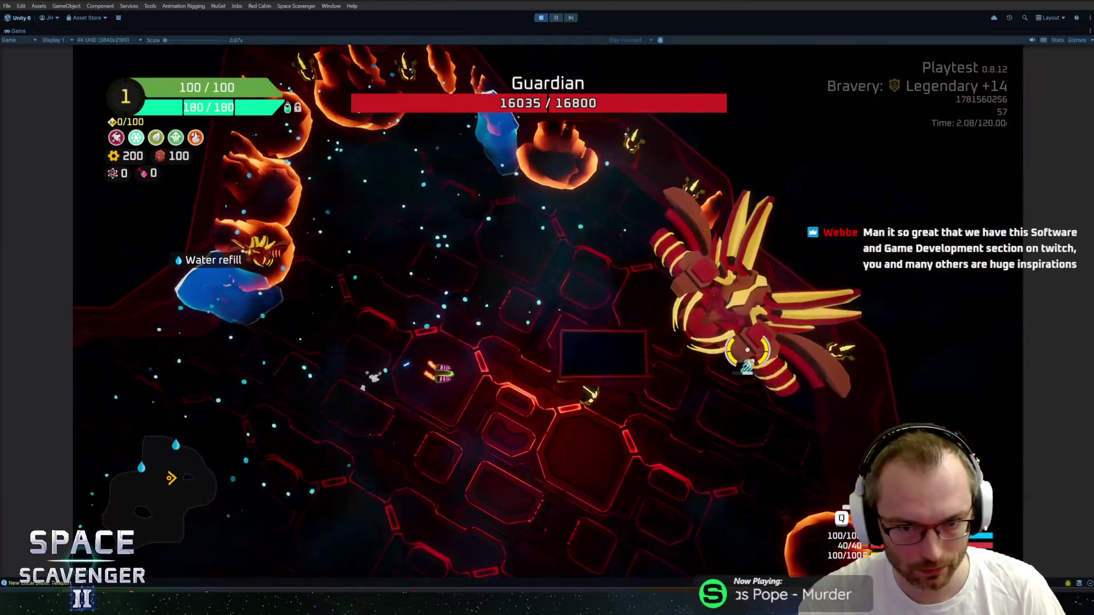
key("w")
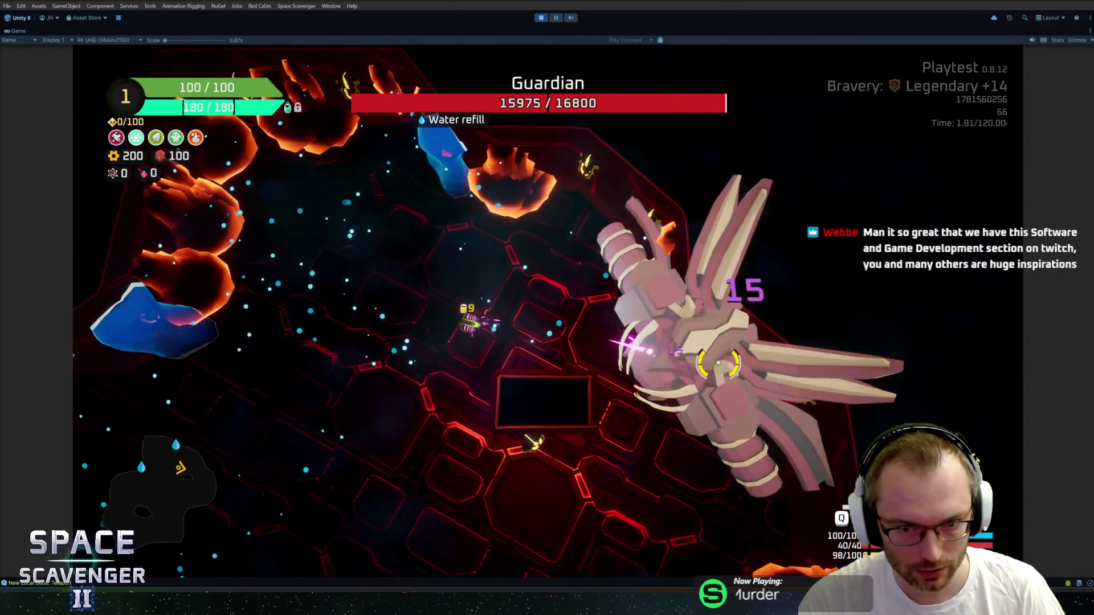
key("s")
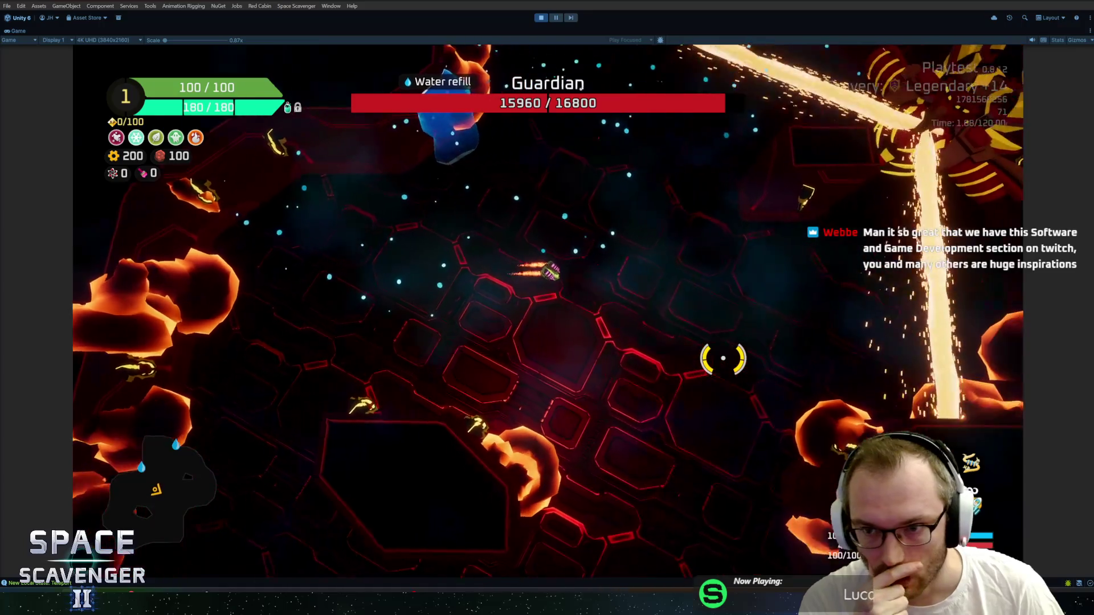
key("w")
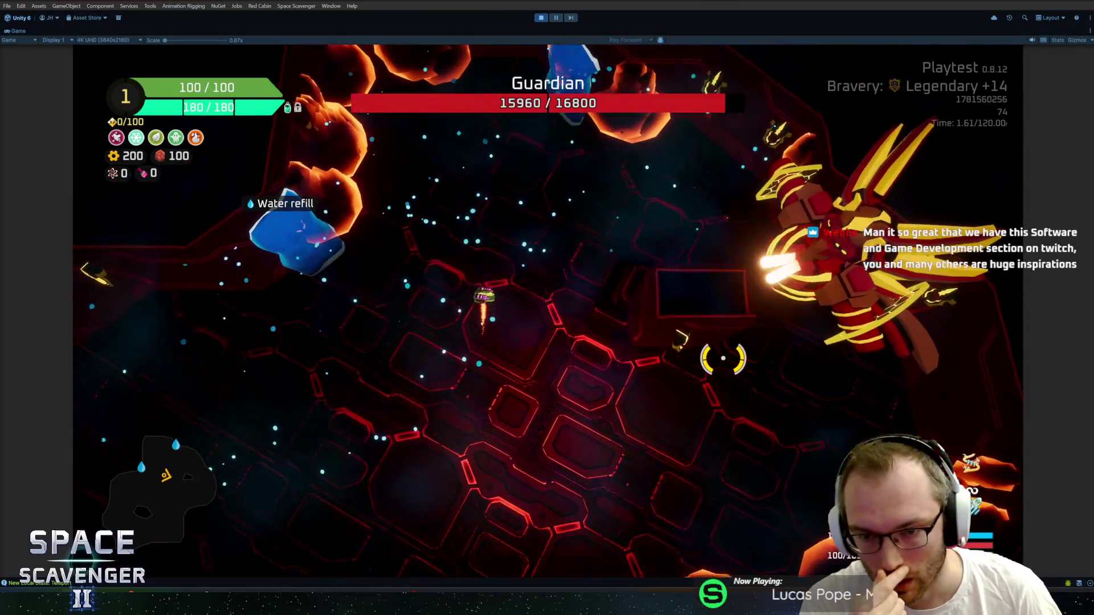
key("s")
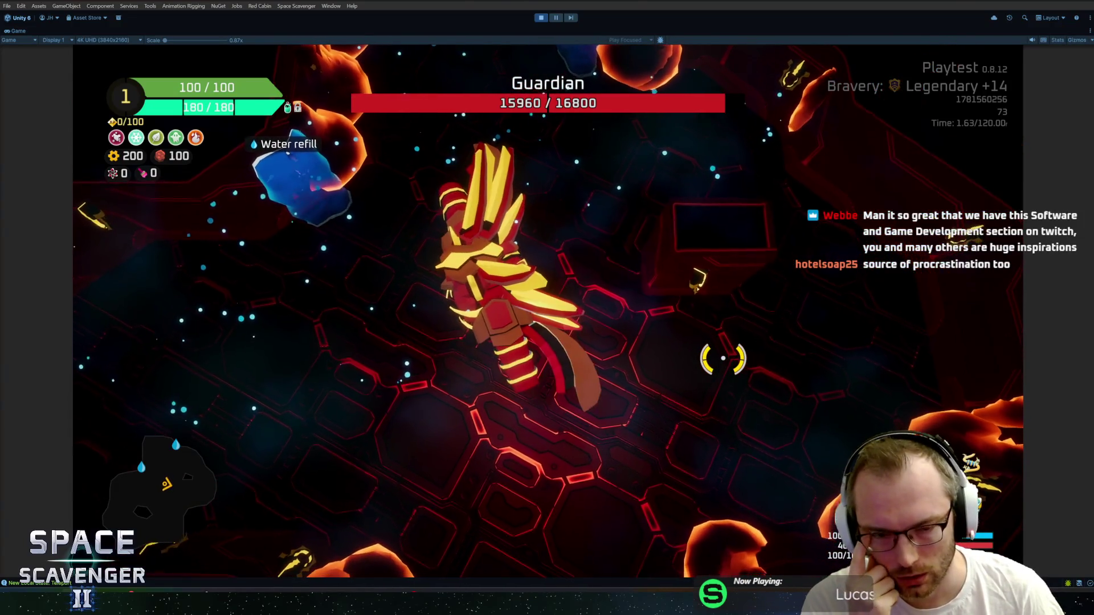
key("s")
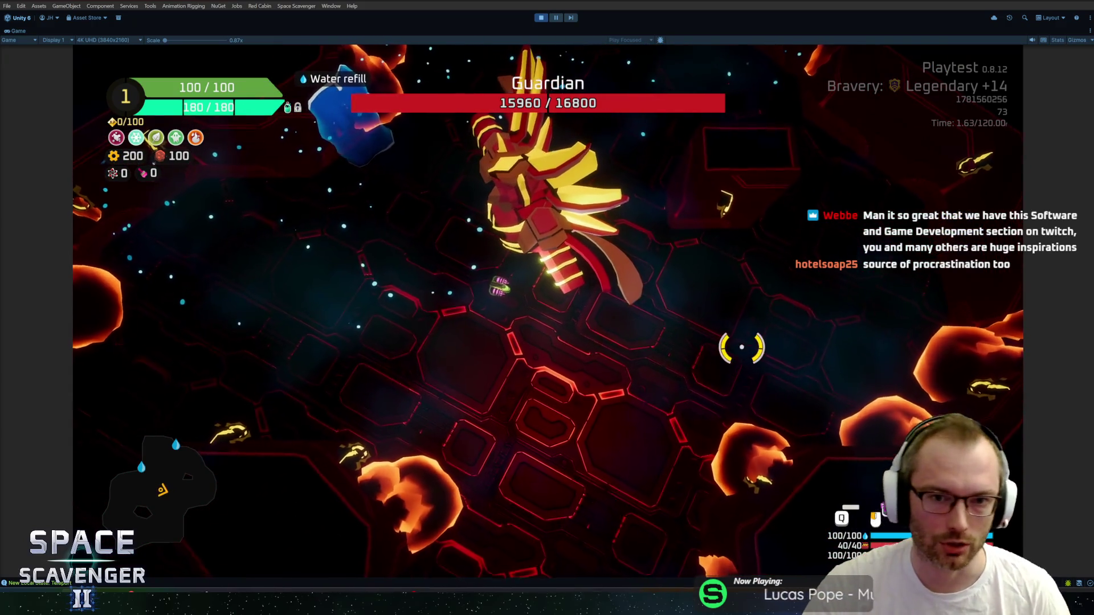
key("Escape")
key("alt+Tab")
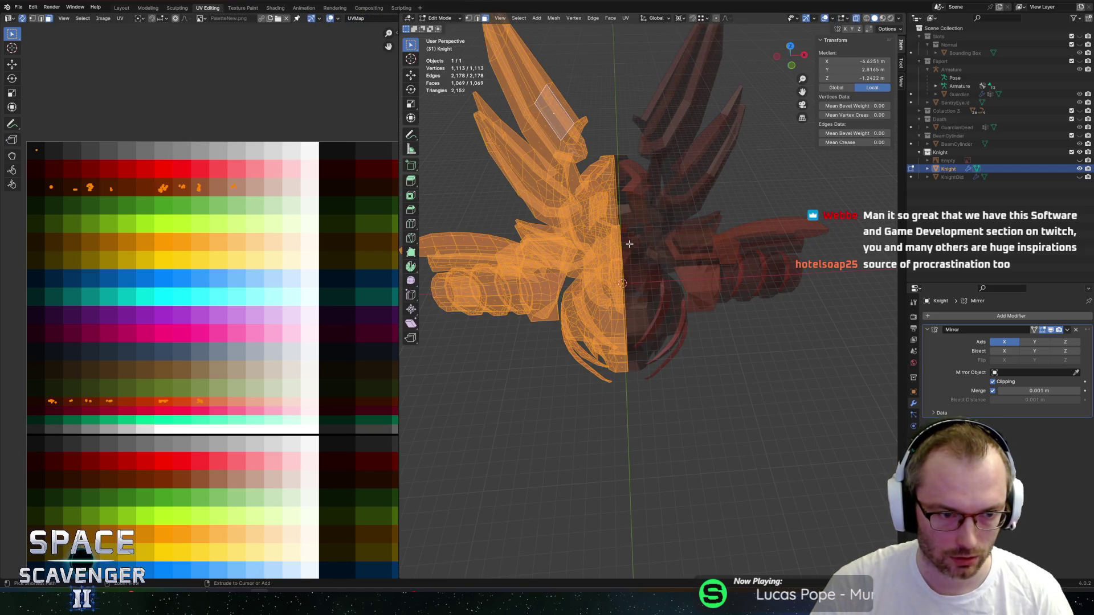
Move the dark-red UV islands onto the dark blue-grey row, save EnemyGuardian.blend, and export the FBX.
key("ctrl+z")
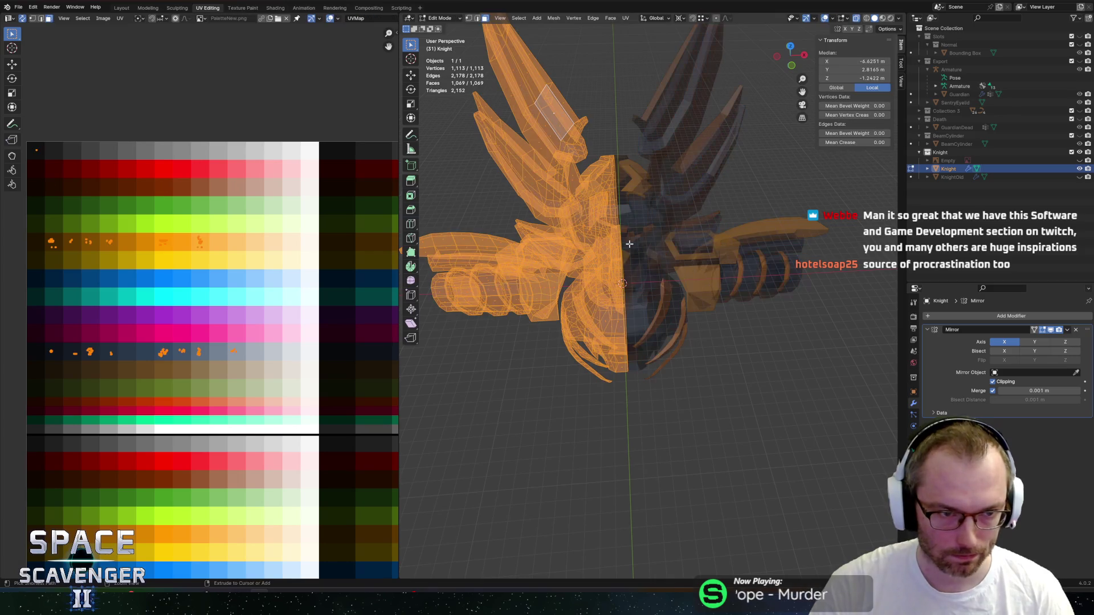
key("Tab")
scroll(741, 297, "down", 5)
key("ctrl+s")
key("ctrl+shift+e")
key("Return")
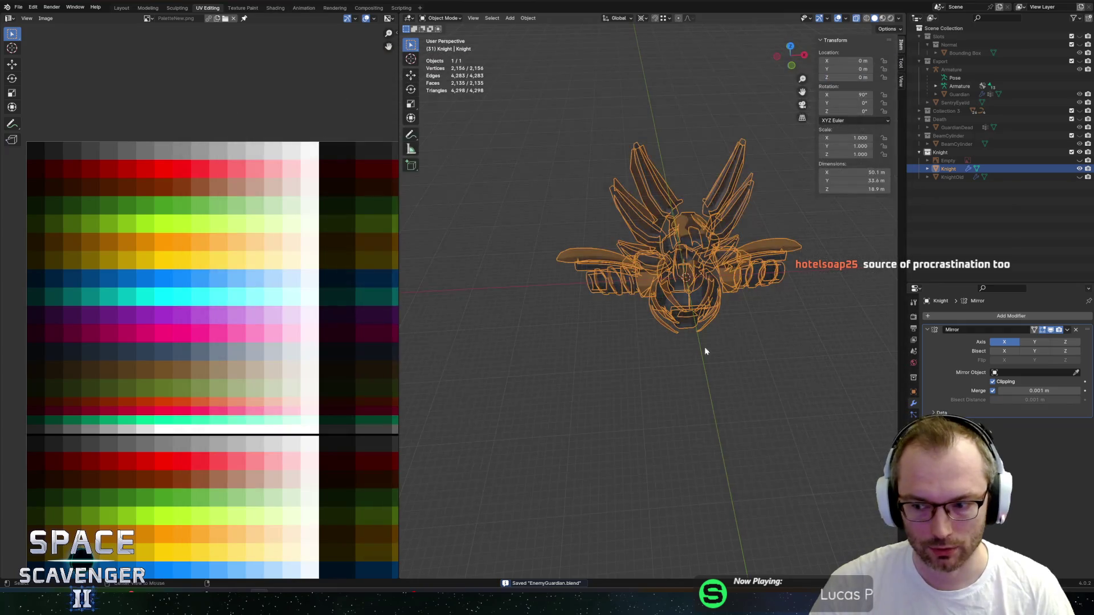
Return to Unity and unpause to fight the gold and blue-grey Guardian.
key("alt+Tab")
key("Escape")
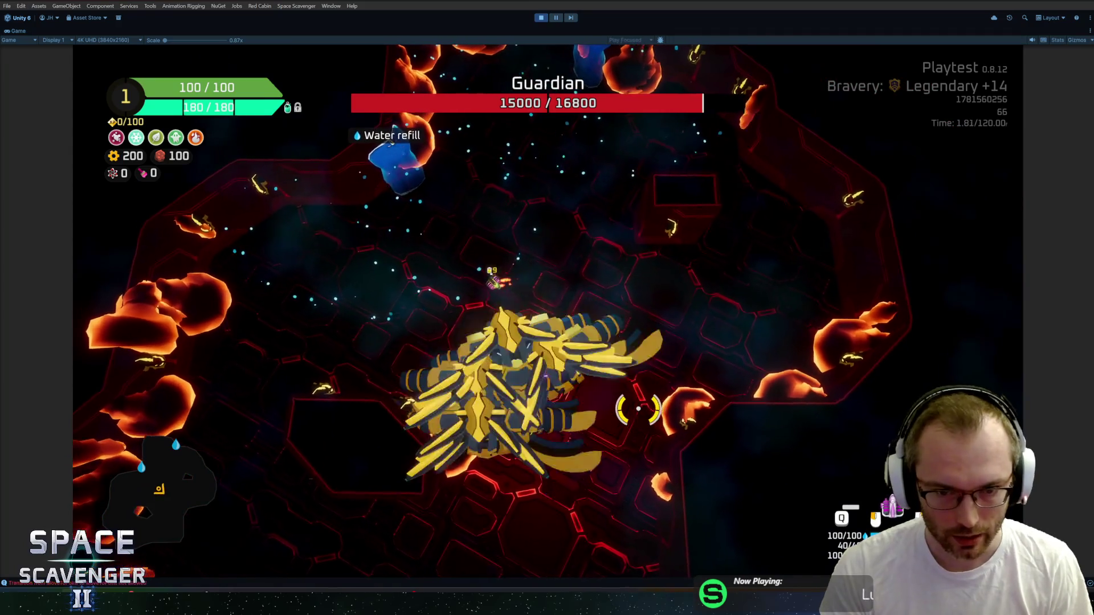
Exit Play mode with Ctrl+P after wearing the Guardian down to 15000 health.
key("ctrl+p")
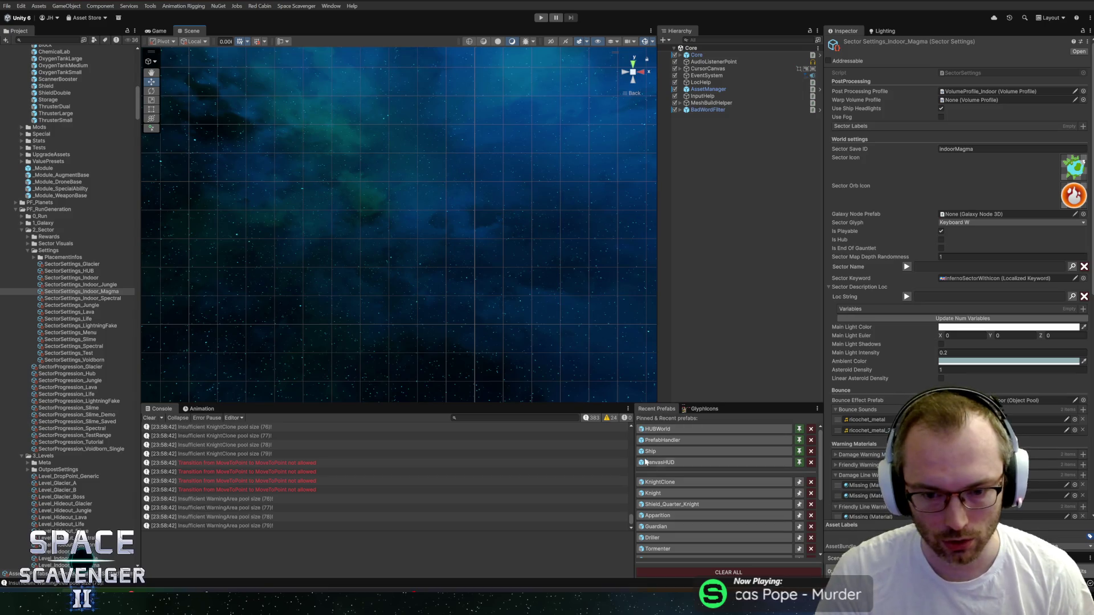
Open the Knight prefab, inspect its TeleportTelegraph and Teleport states, then enter Play mode.
double_click(667, 494)
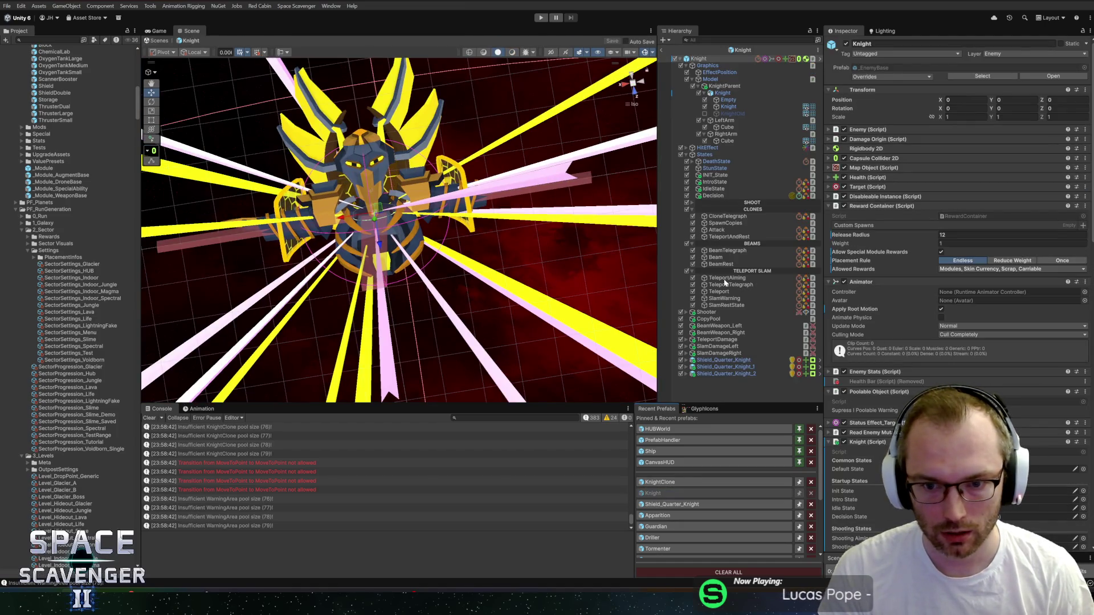
left_click(725, 286)
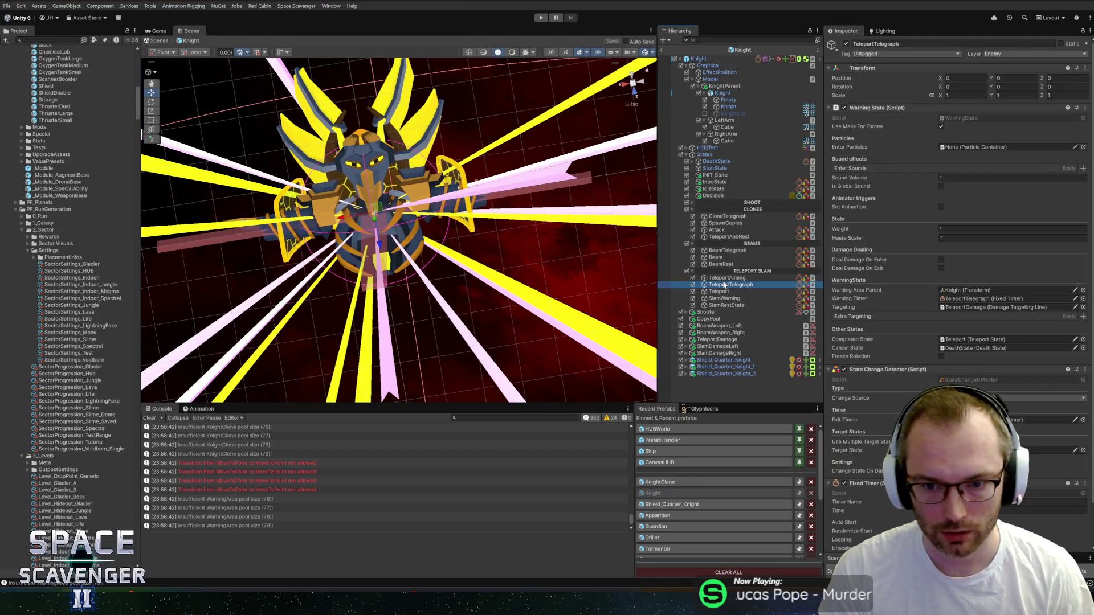
left_click(719, 292)
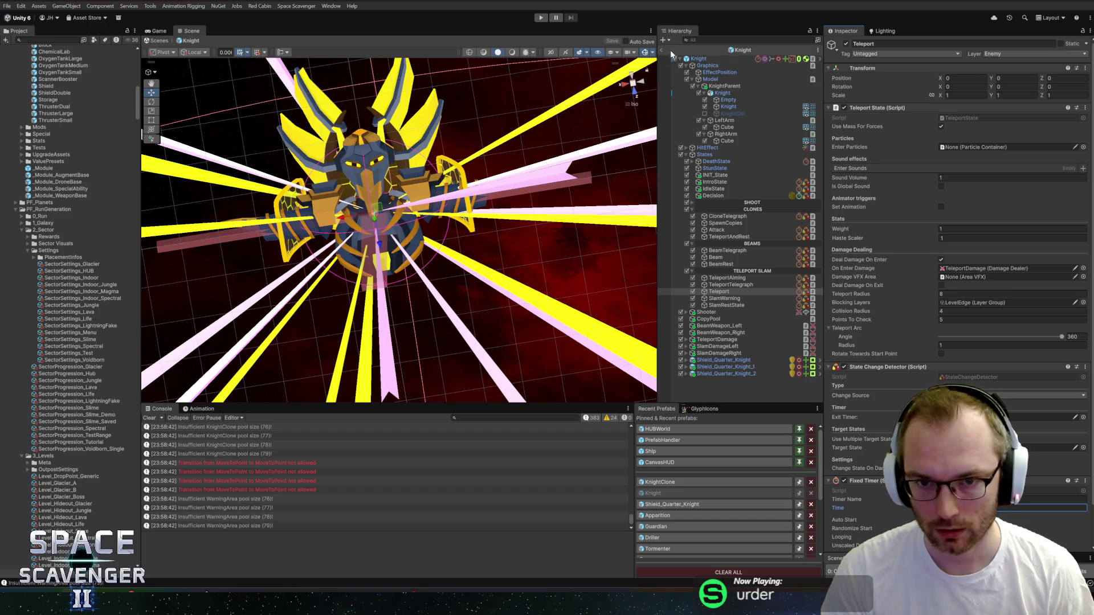
key("ctrl+p")
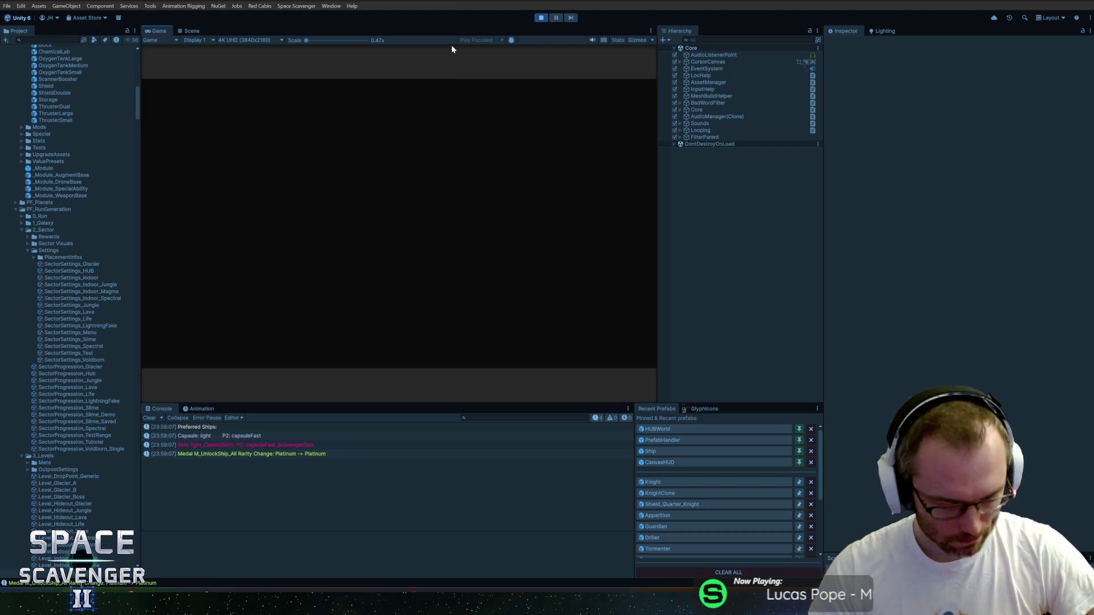
Maximize the Game view and load into the Guardian boss fight at 16800 health.
double_click(149, 32)
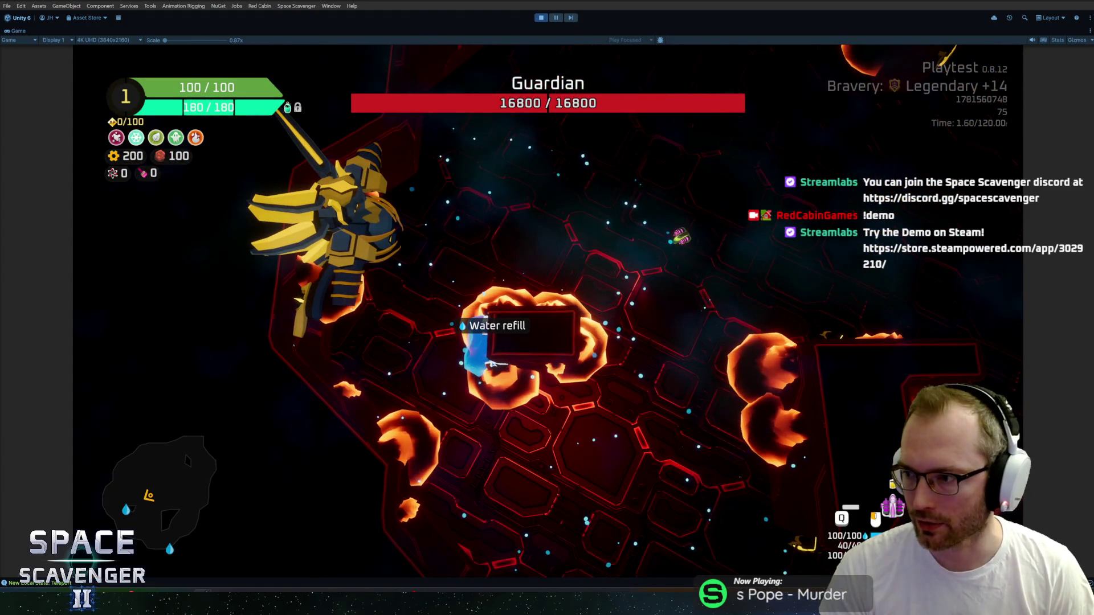
Switch to the Steam store, check notifications, and start the Space Scavenger 2 Demo trailer.
key("alt+Tab")
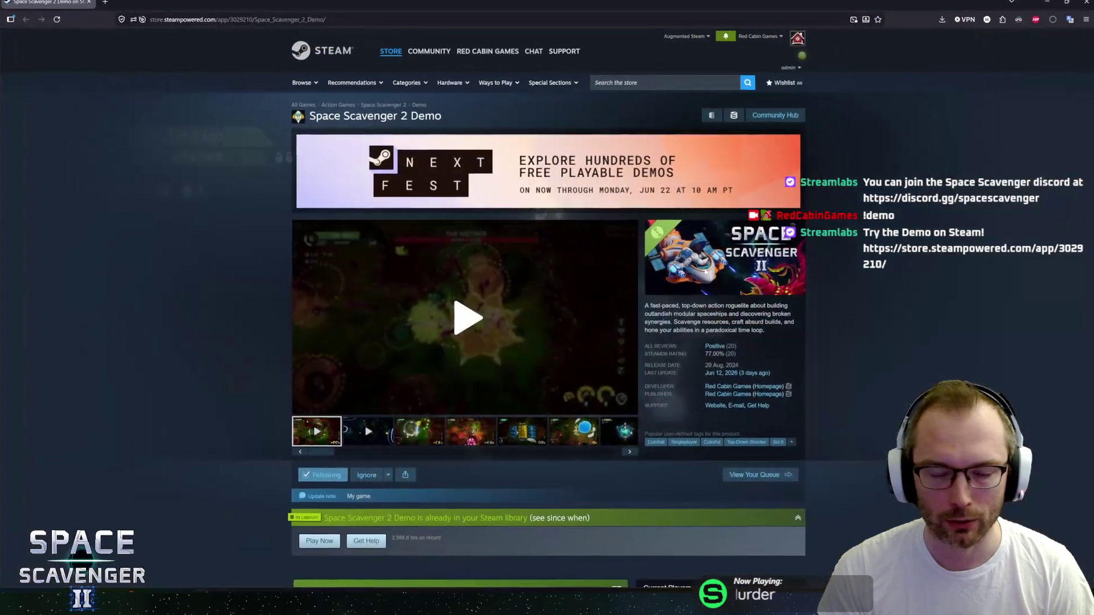
left_click(726, 39)
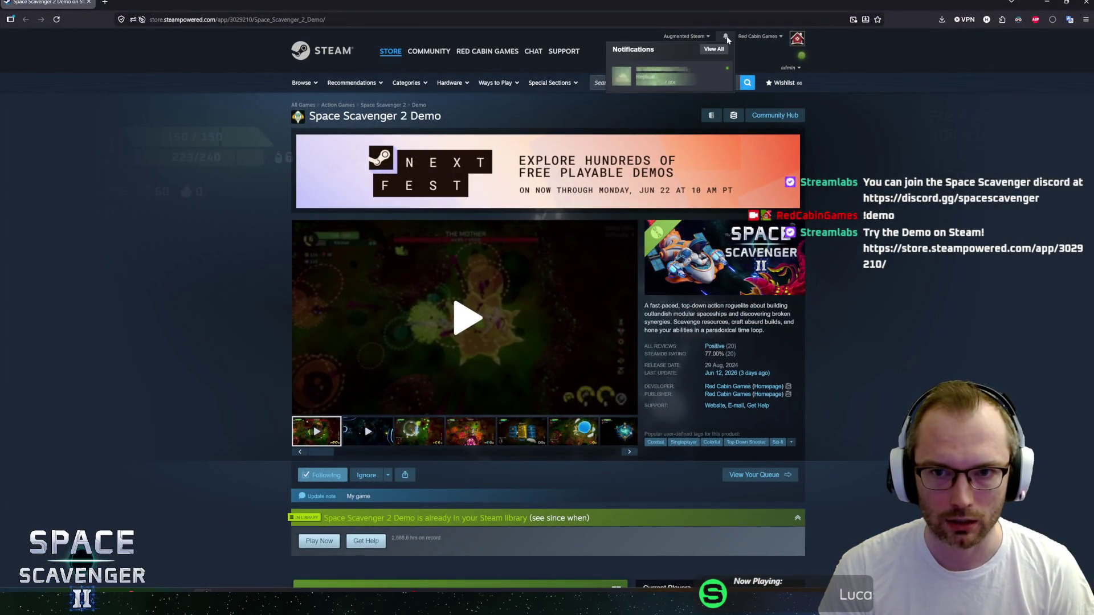
left_click(726, 38)
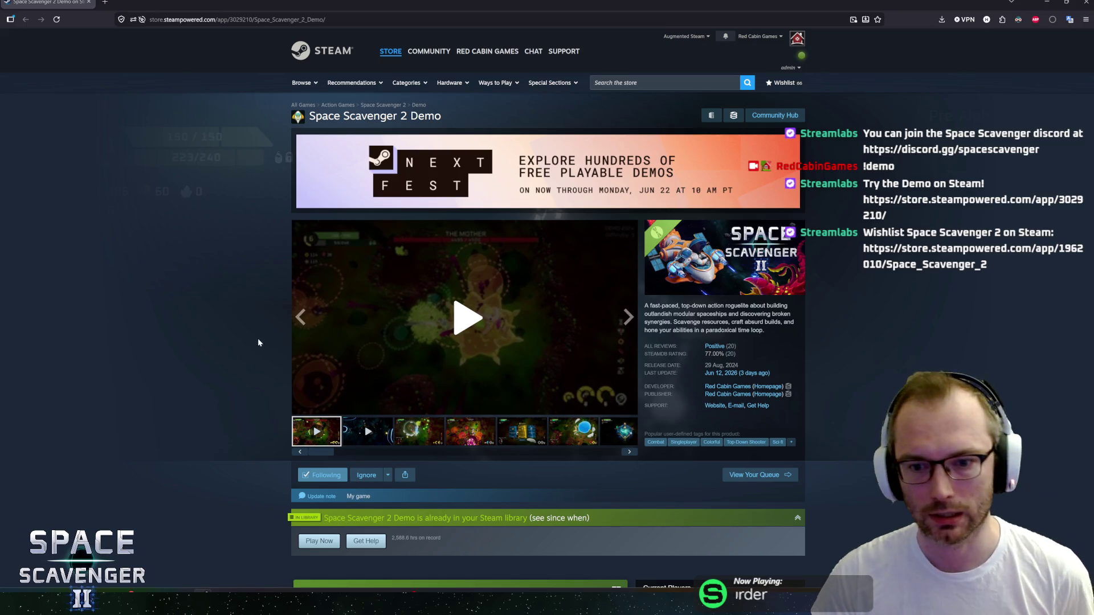
scroll(215, 460, "down", 3)
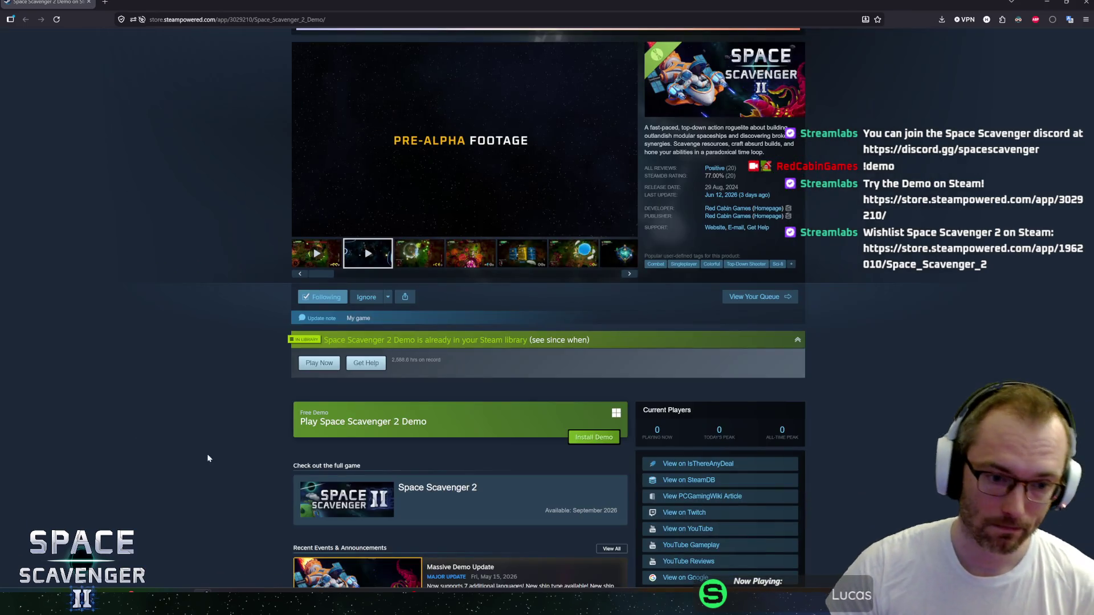
middle_click(186, 374)
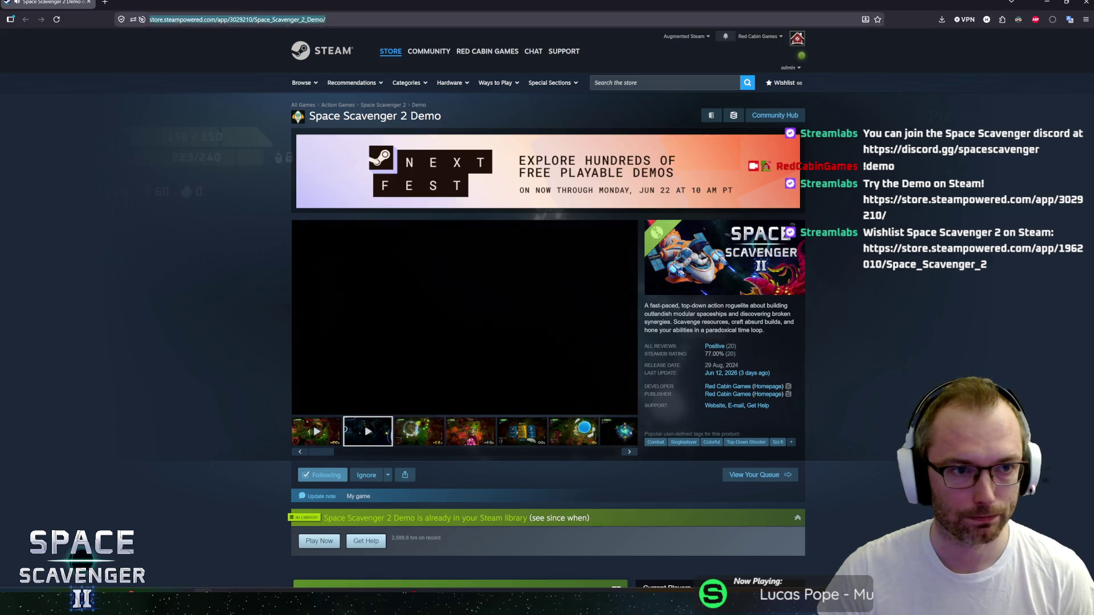
key("ctrl+l")
key("Escape")
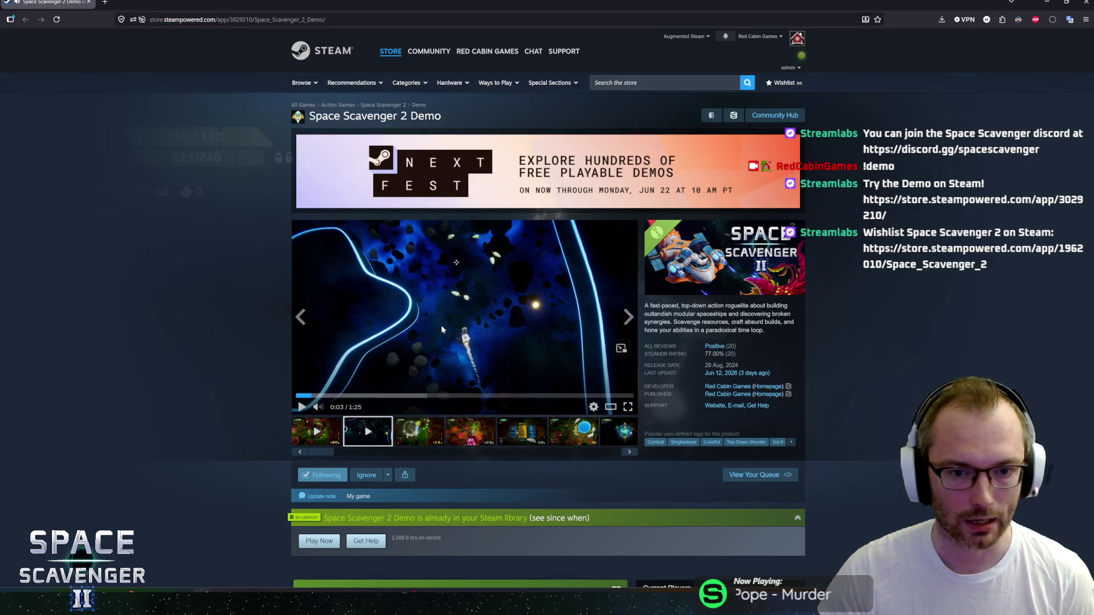
scroll(270, 376, "down", 11)
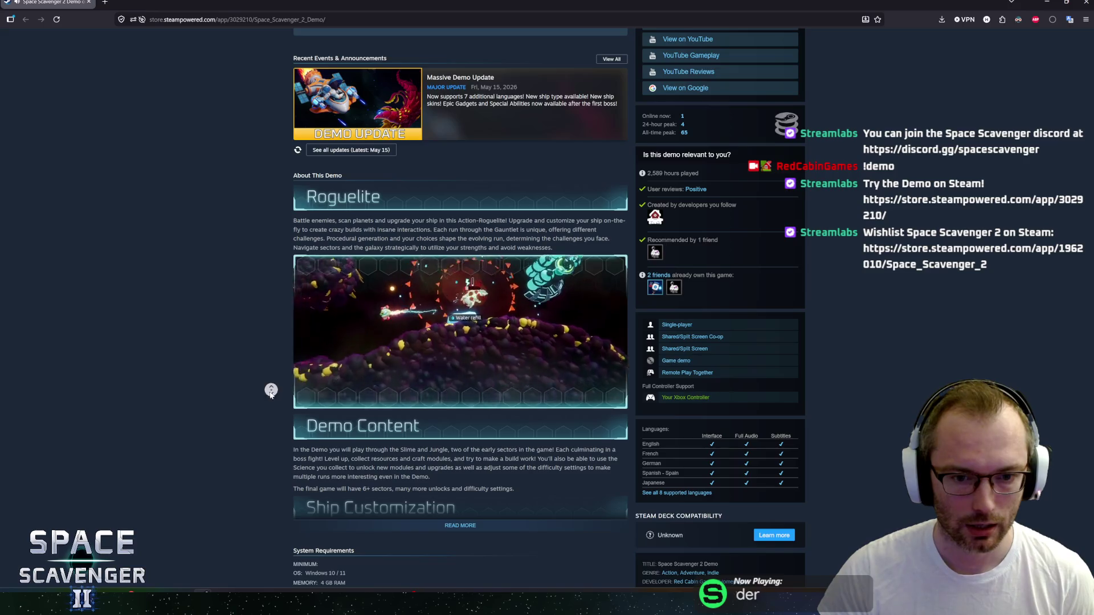
scroll(264, 382, "up", 3)
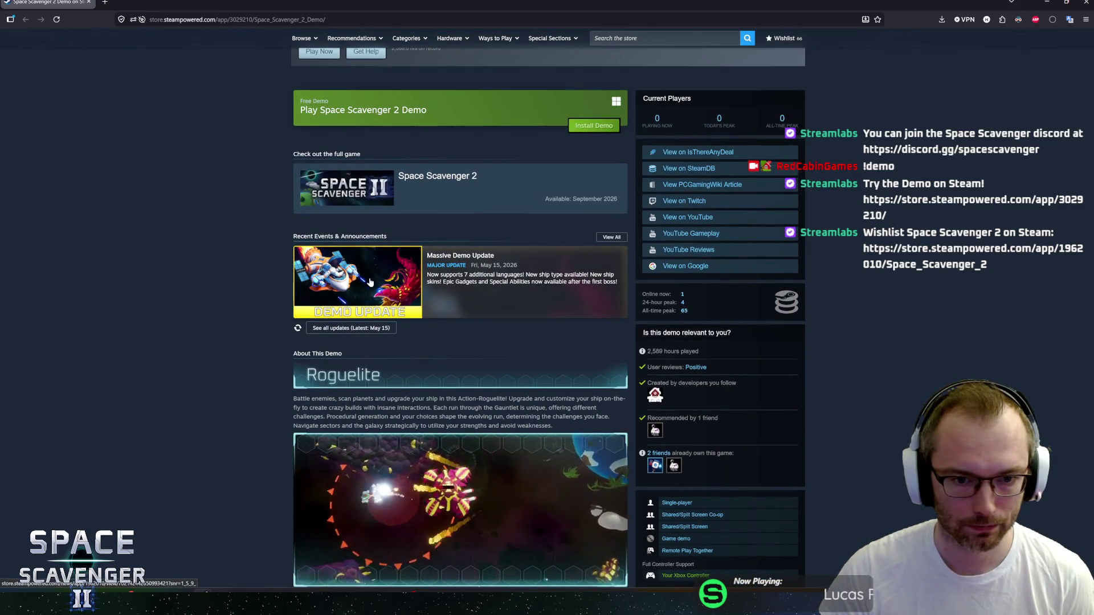
Open the full Space Scavenger 2 store page and scroll down its contents.
left_click(419, 246)
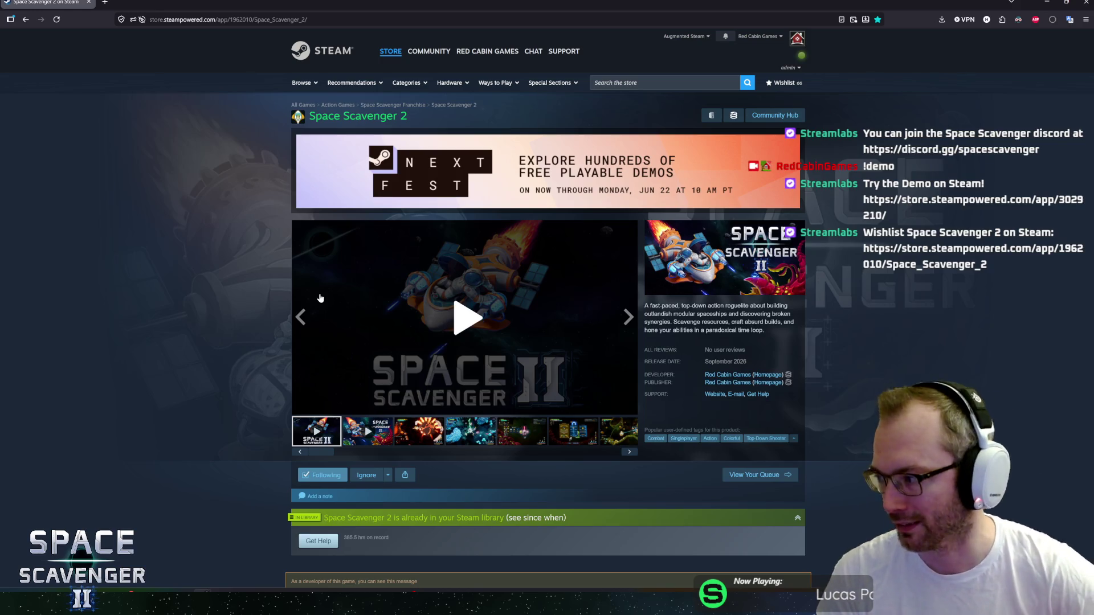
scroll(166, 286, "down", 8)
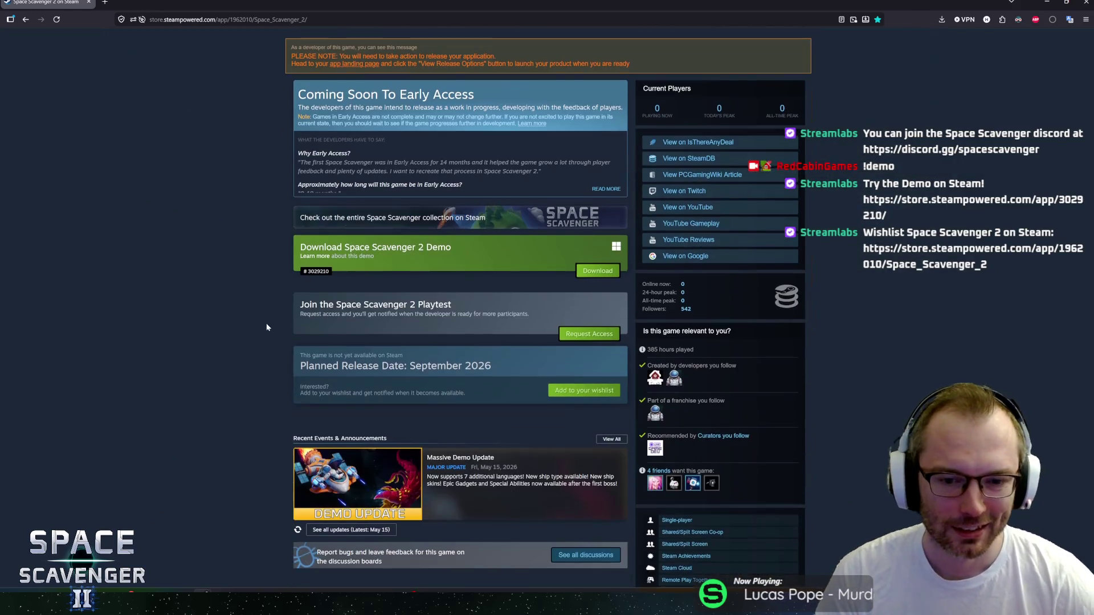
scroll(262, 281, "down", 4)
scroll(257, 282, "down", 4)
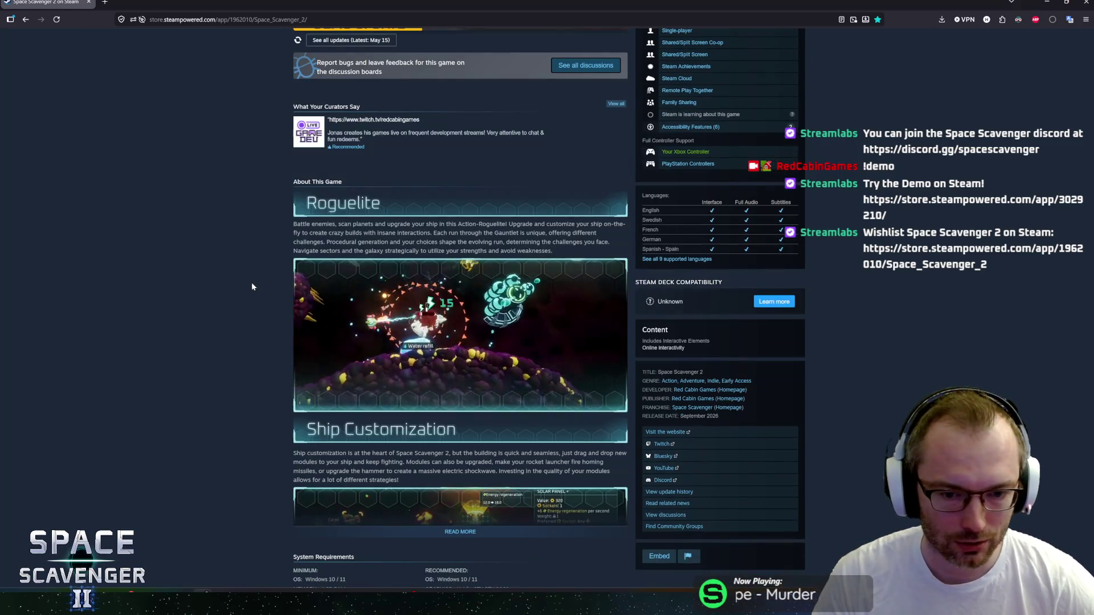
scroll(258, 279, "down", 3)
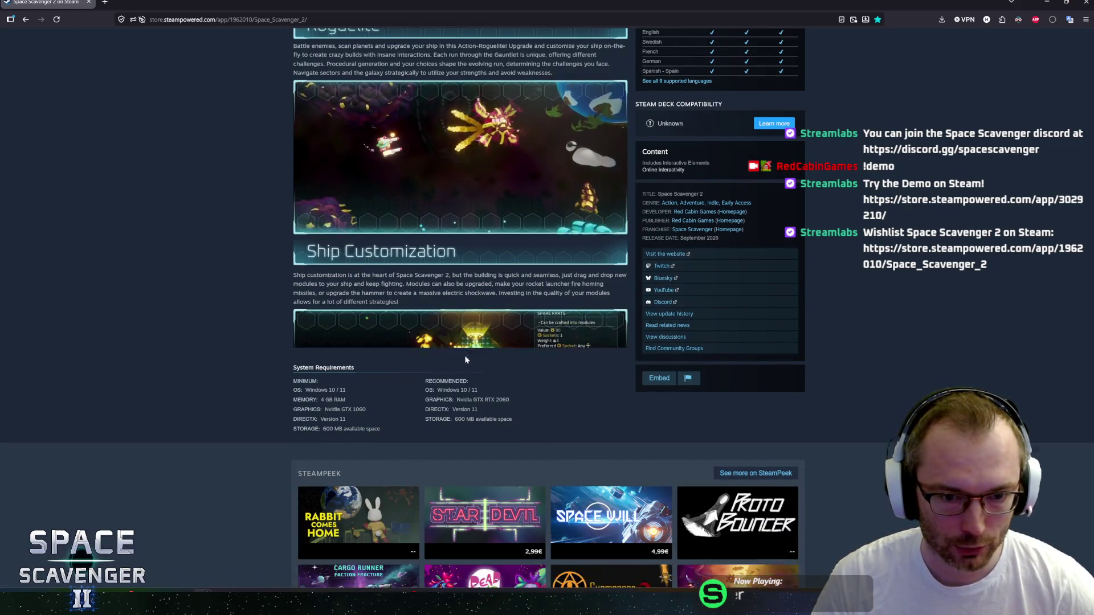
Expand and read the full About This Game description, then return to the running game.
left_click(465, 355)
scroll(265, 313, "down", 10)
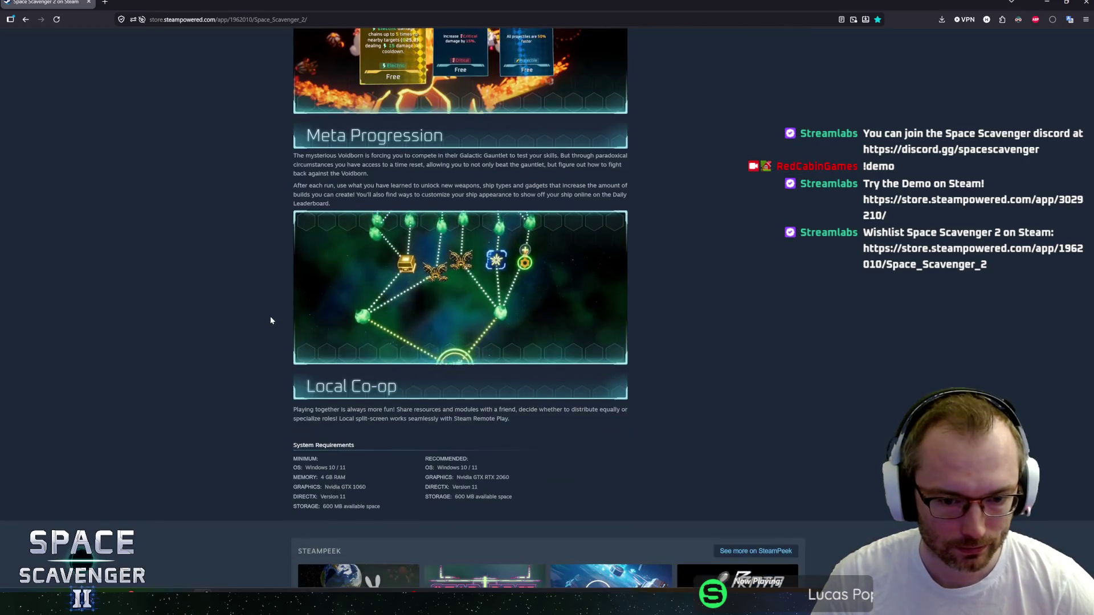
scroll(275, 342, "down", 3)
scroll(236, 148, "up", 20)
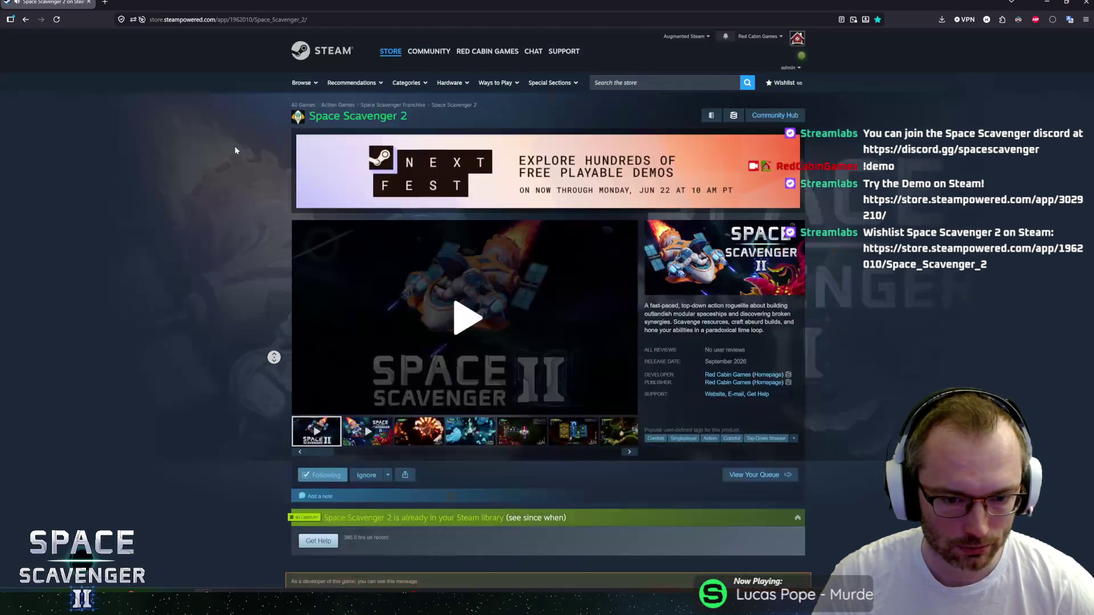
scroll(293, 262, "down", 4)
scroll(278, 273, "up", 5)
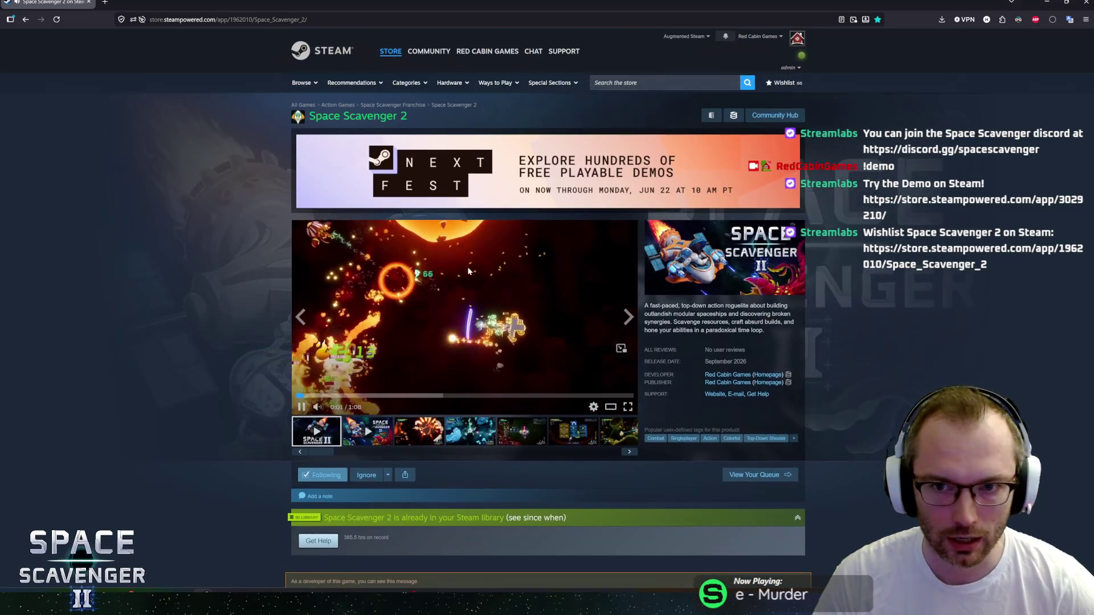
scroll(463, 267, "down", 3)
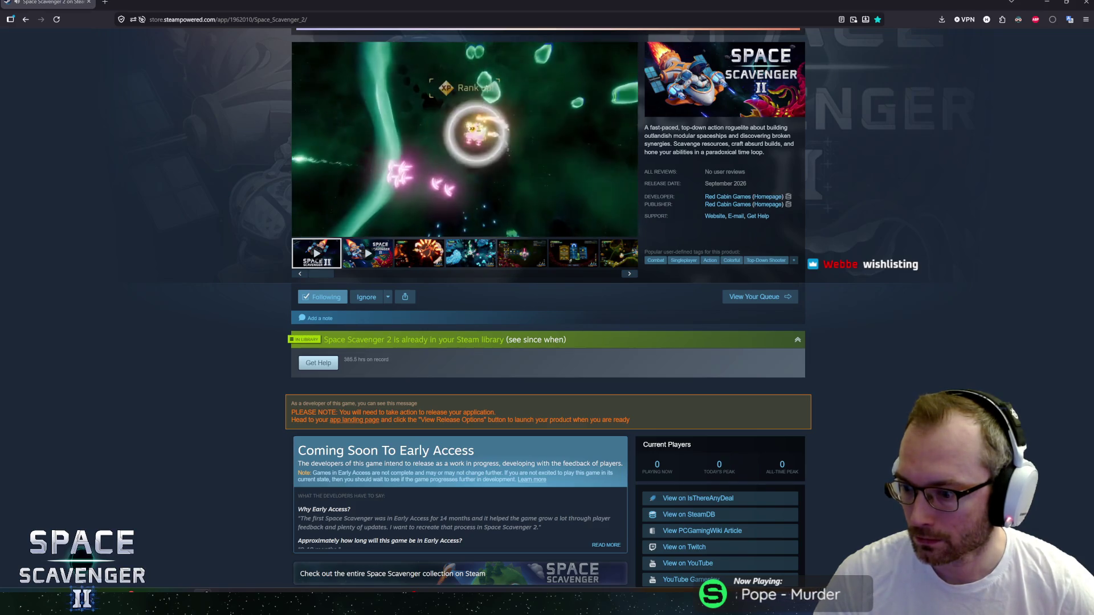
scroll(244, 278, "up", 1)
scroll(244, 278, "up", 5)
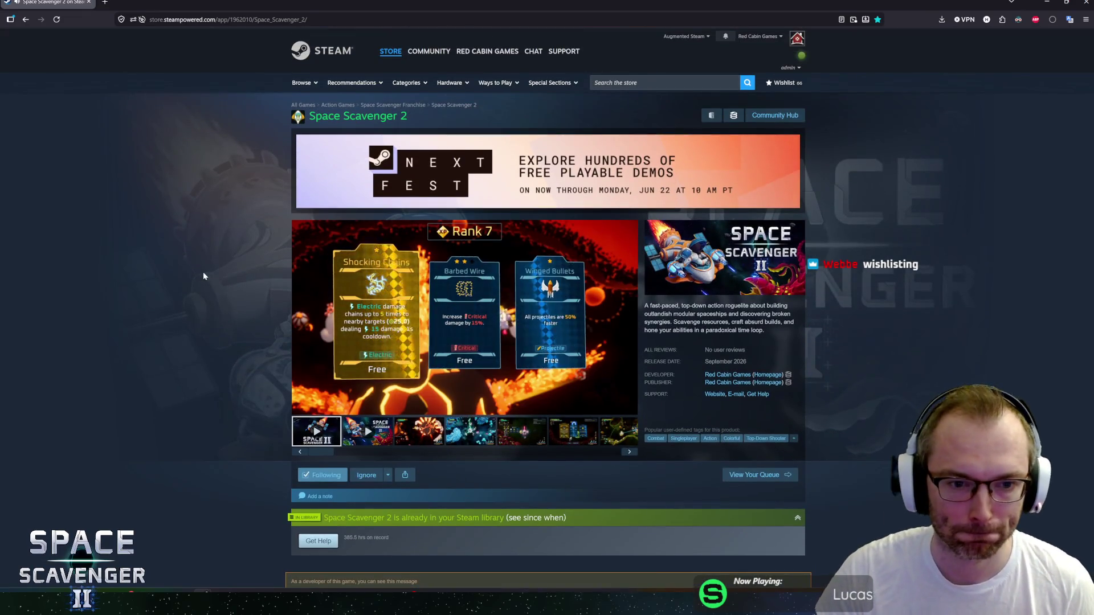
scroll(202, 277, "down", 5)
scroll(213, 270, "up", 5)
key("alt+Tab")
left_click(222, 143)
Return to the Unity Guardian playtest and pause it at 02:32.
key("alt+Tab")
key("Tab")
key("Tab")
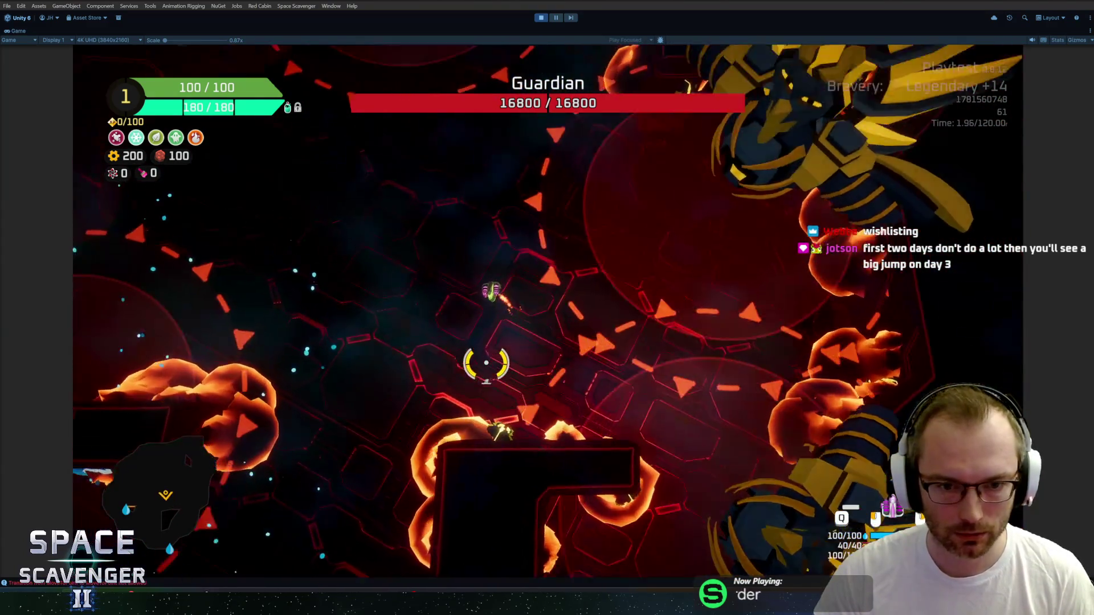
key("Escape")
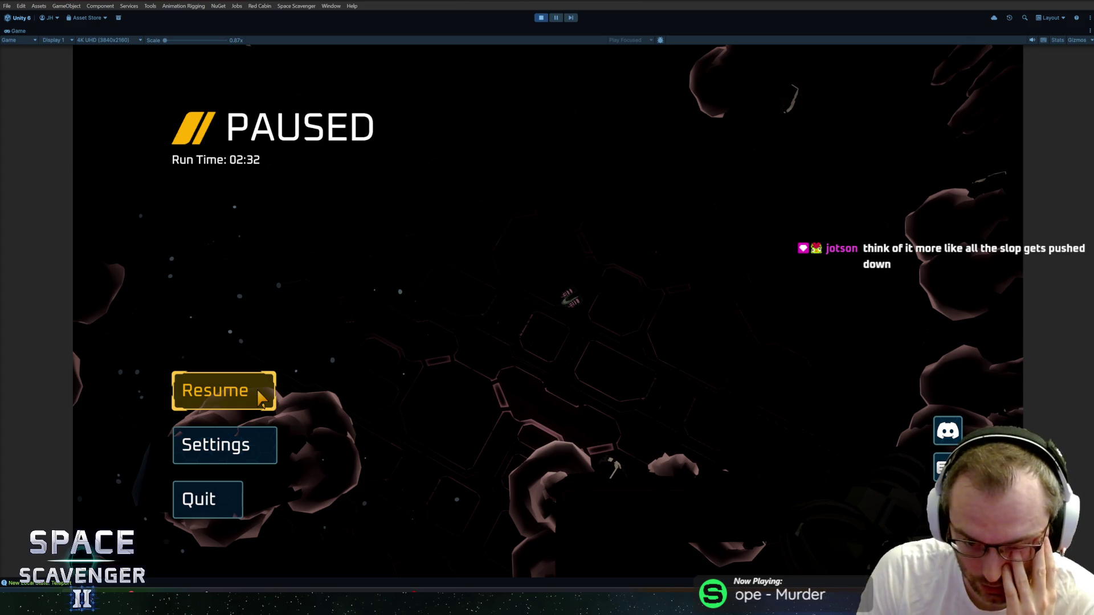
Resume the Guardian fight, wear its health down to 16380, then pause again.
left_click(261, 398)
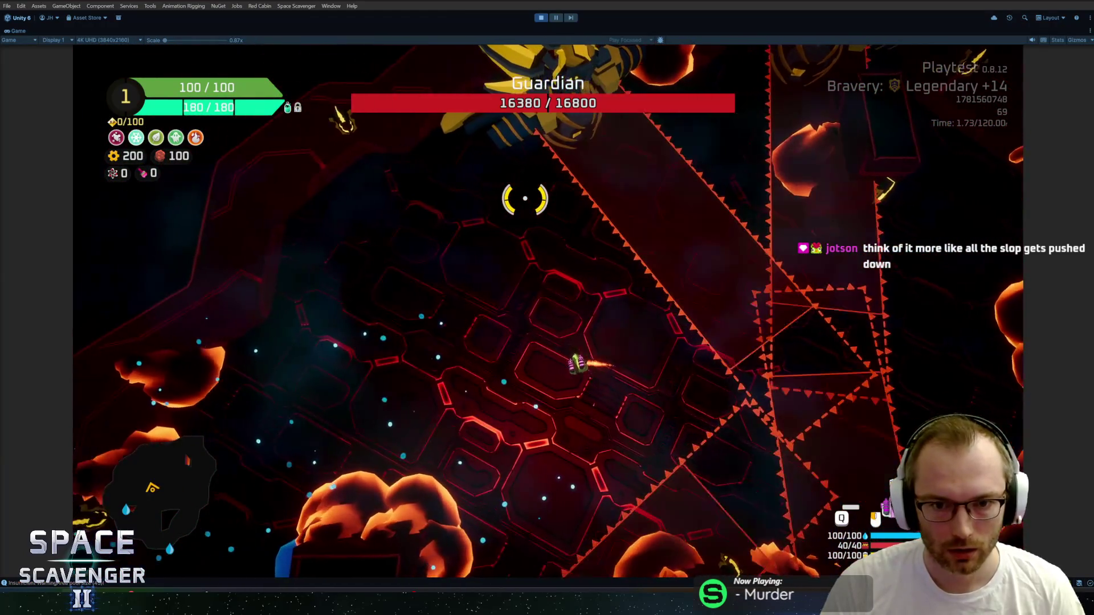
key("Escape")
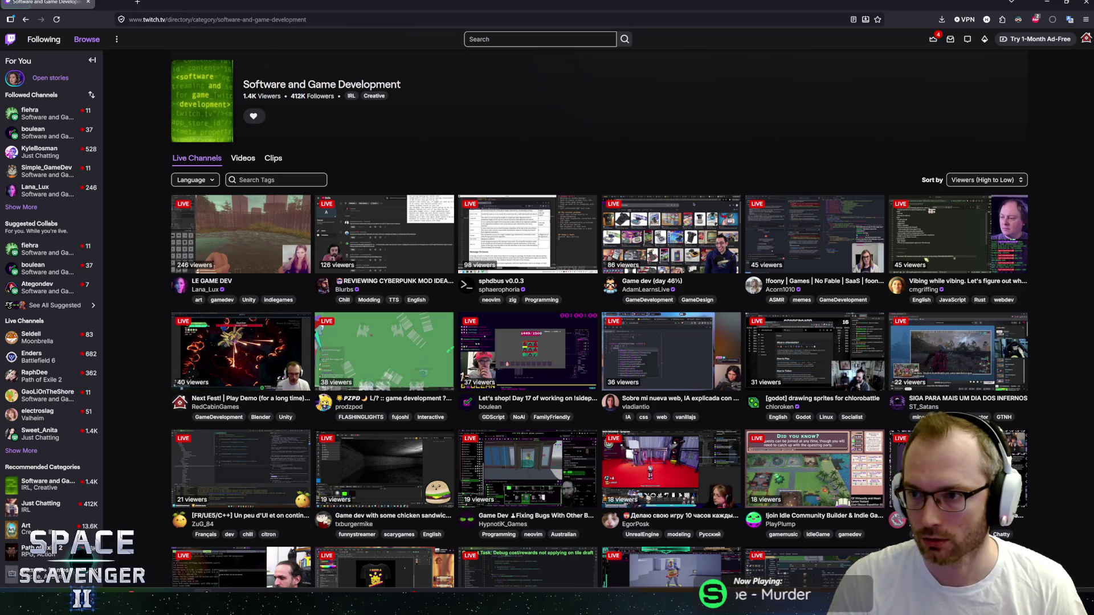
Switch from the Twitch Software and Game Development listings back to the paused game.
key("alt+Tab")
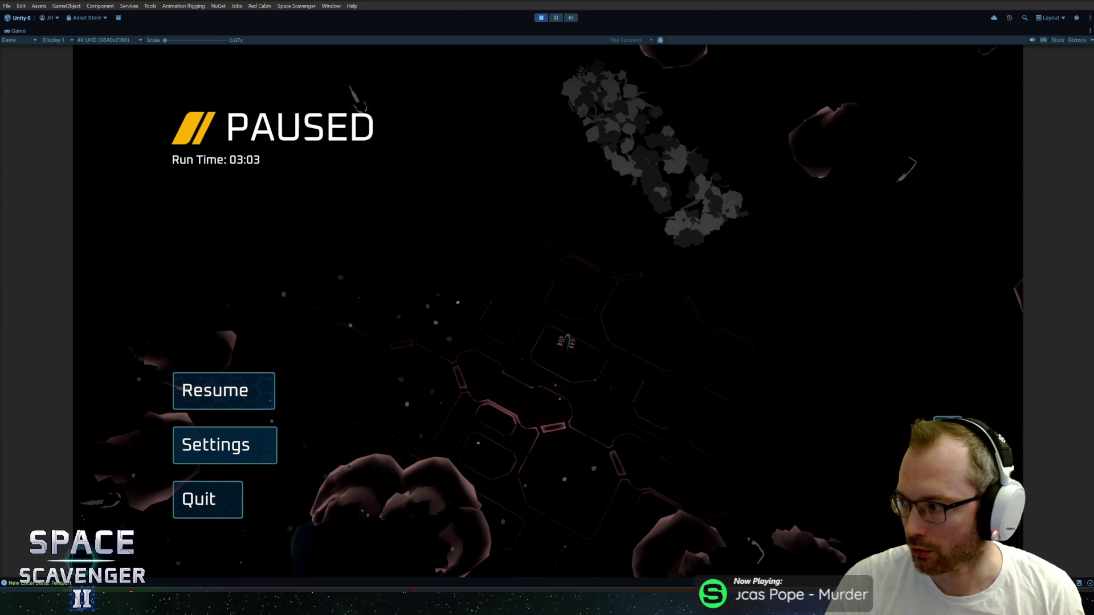
Switch to Blender and put the Knight mesh in Edit Mode to show its UVs.
left_click(239, 551)
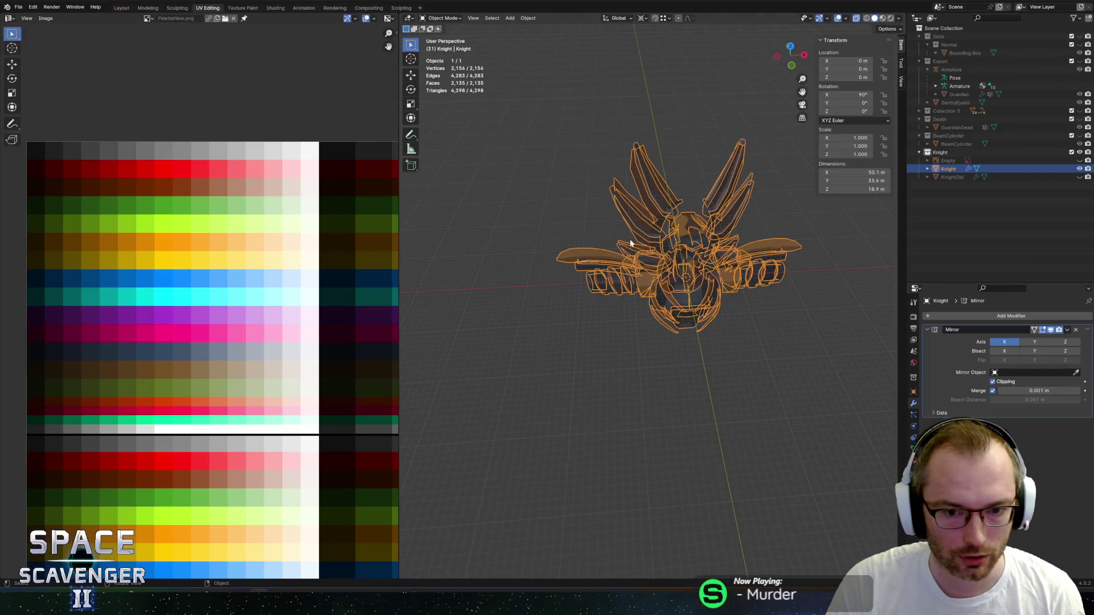
key("Tab")
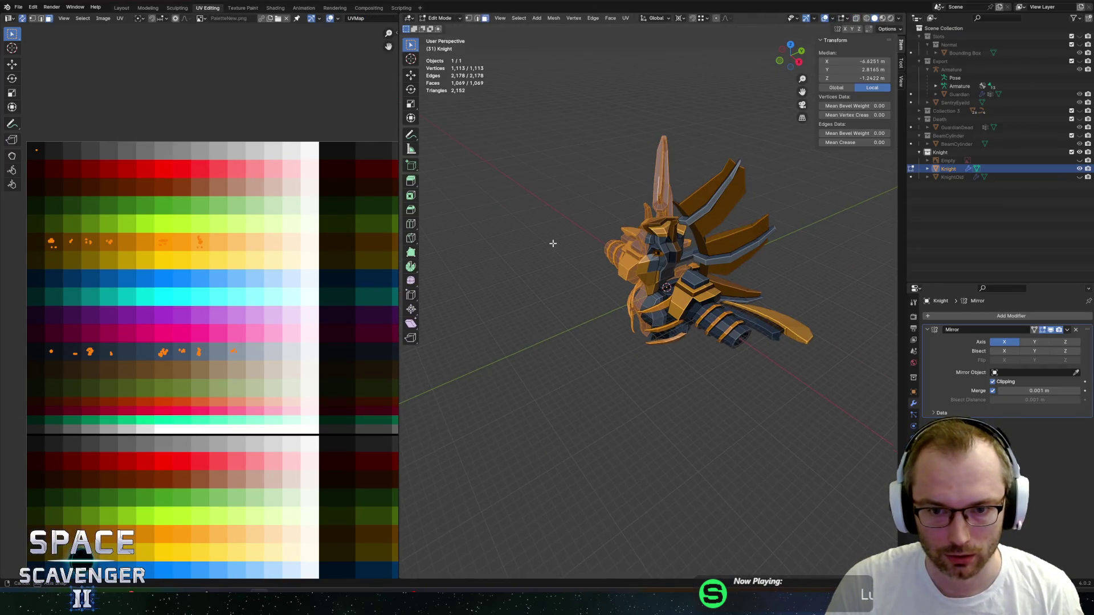